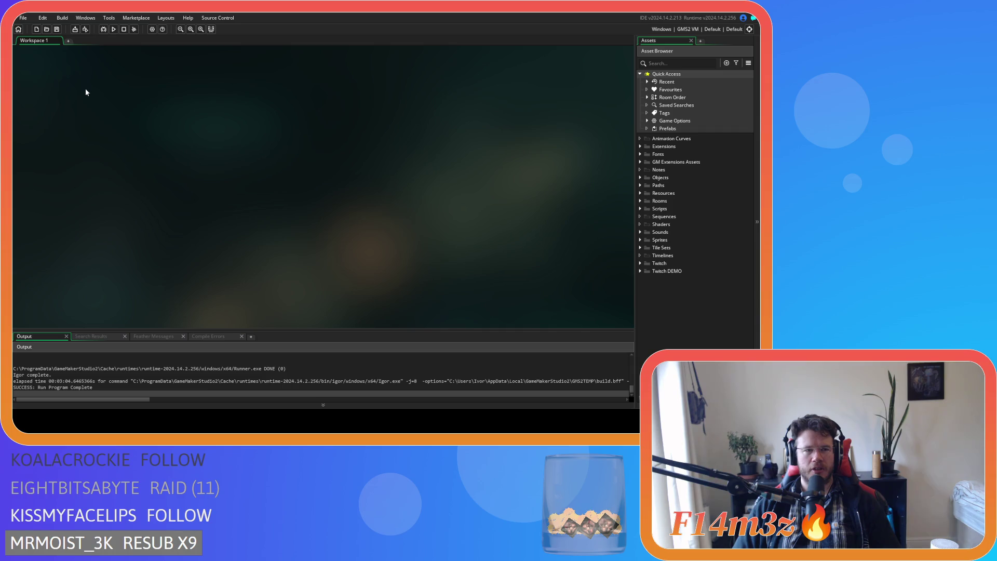
Build and run Entheogen with F5, then view the next villager in the Tribe window
key("F5")
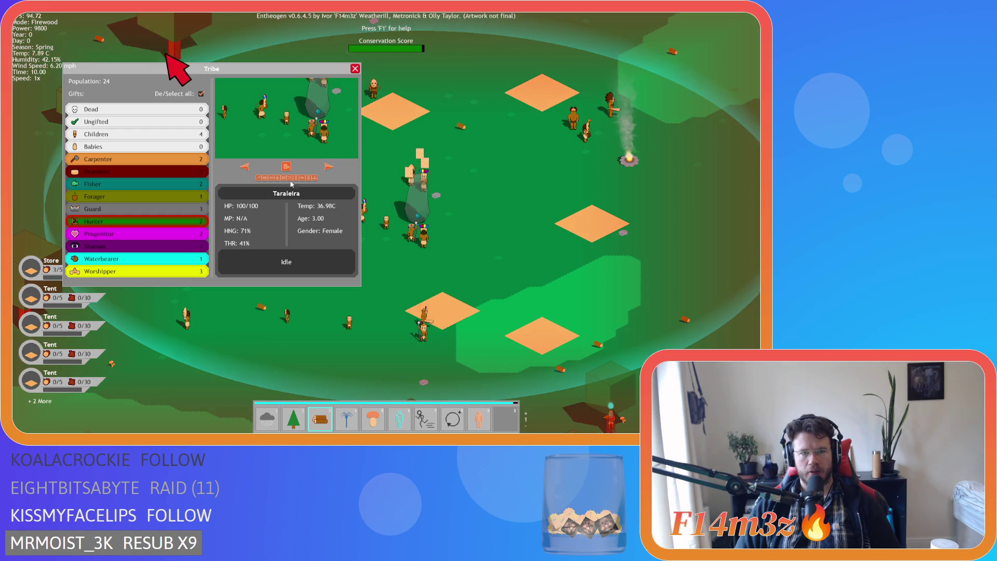
left_click(329, 167)
View villager Asterdera, pan the map, and close and reopen the Tribe window
left_click(331, 167)
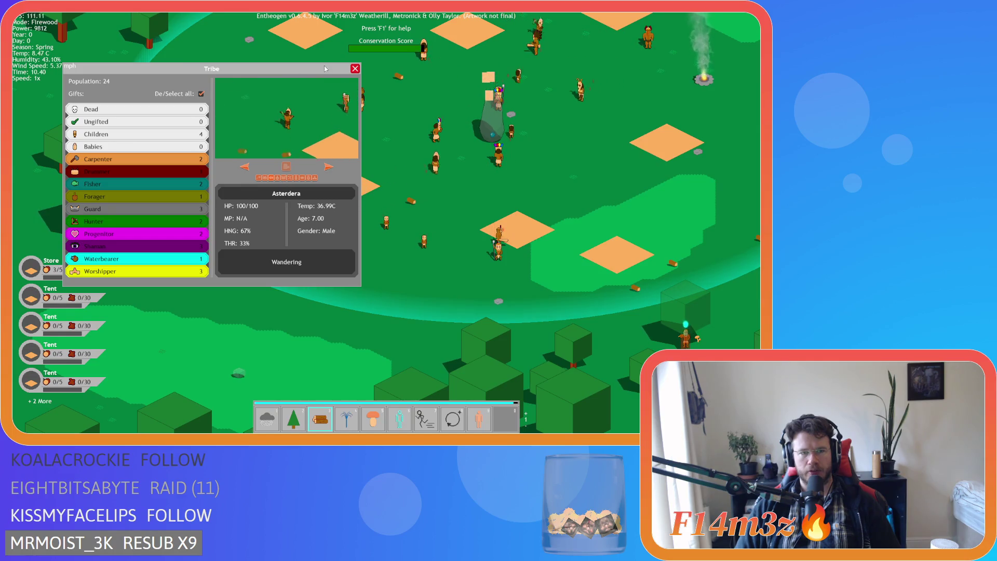
left_click(356, 68)
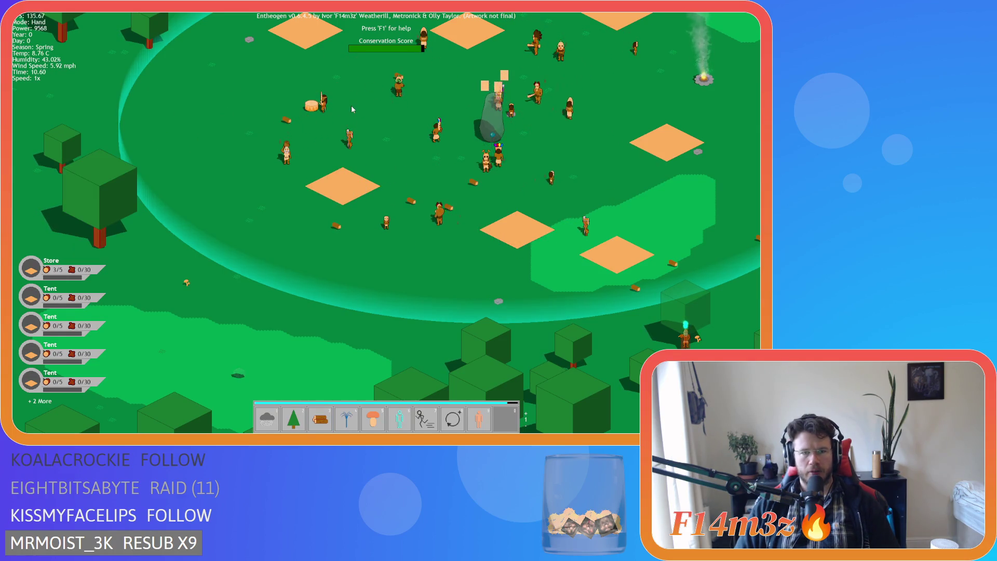
key("w")
key("w")
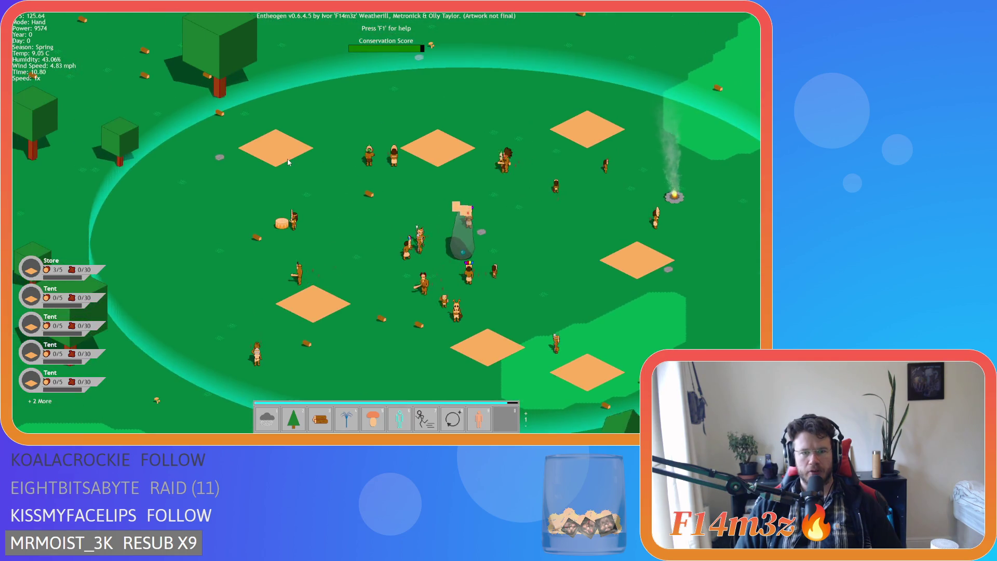
key("s")
key("t")
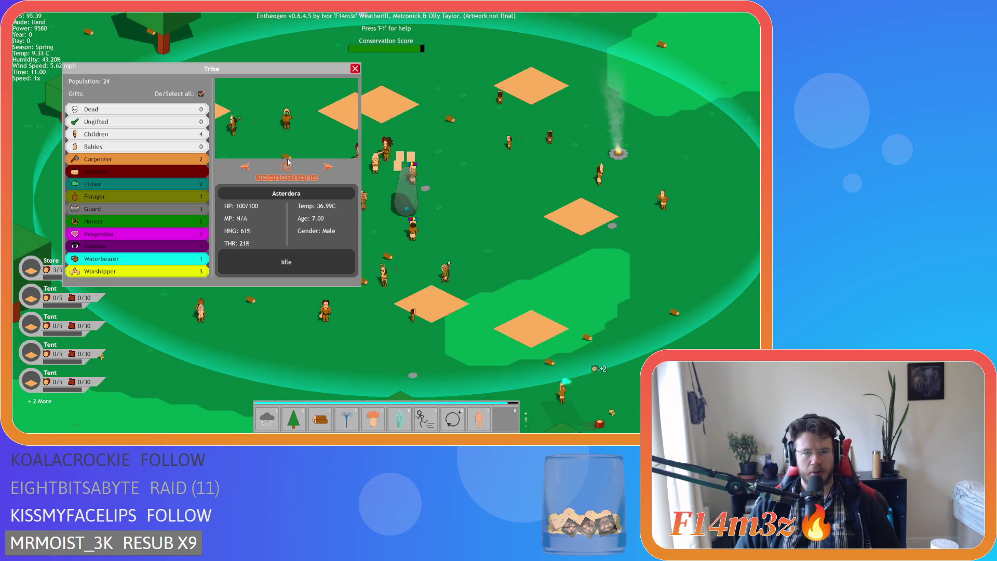
left_click(356, 70)
key("t")
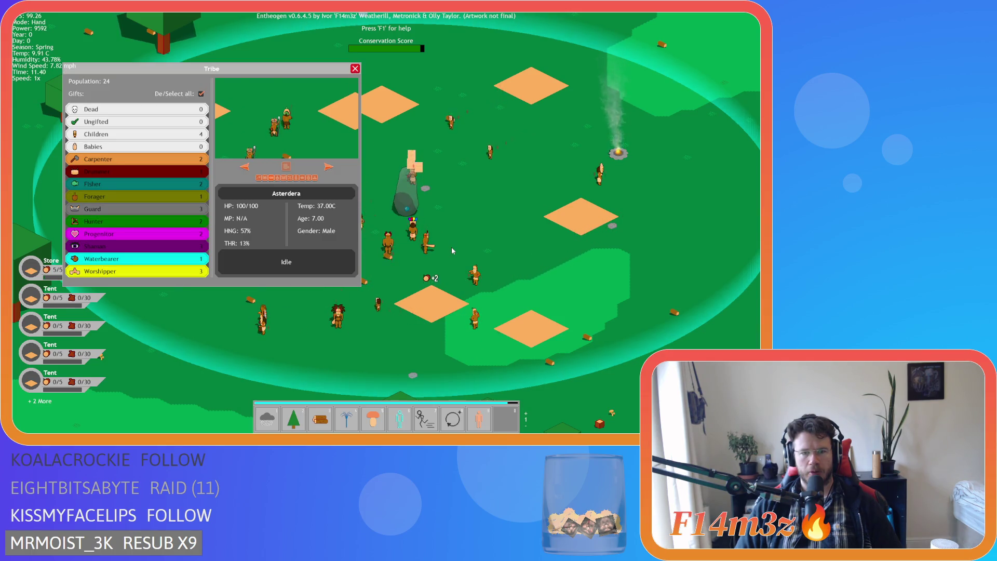
Switch to firewood placing mode, toggle the inventory, and close the Tribe window
key("3")
left_click(356, 69)
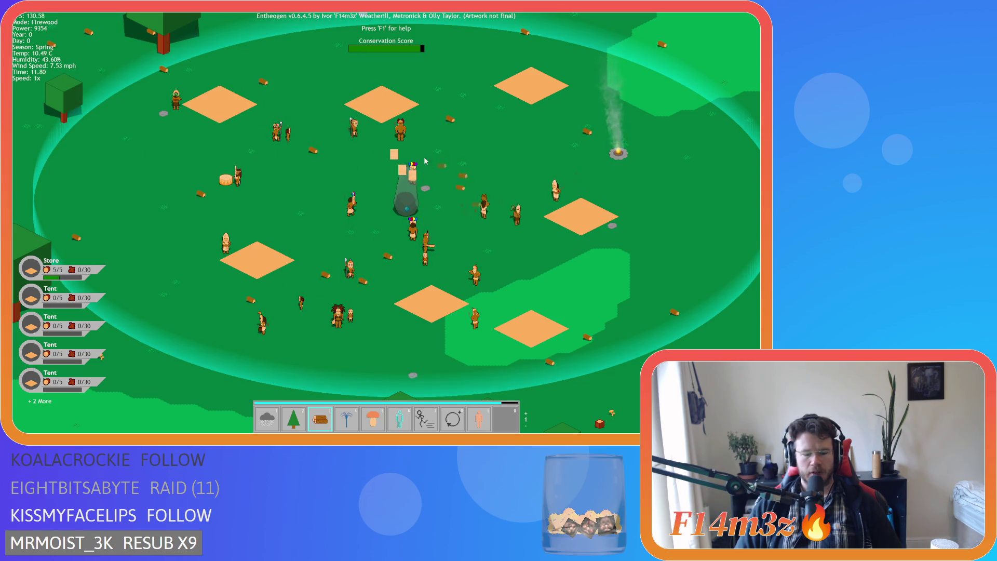
key("i")
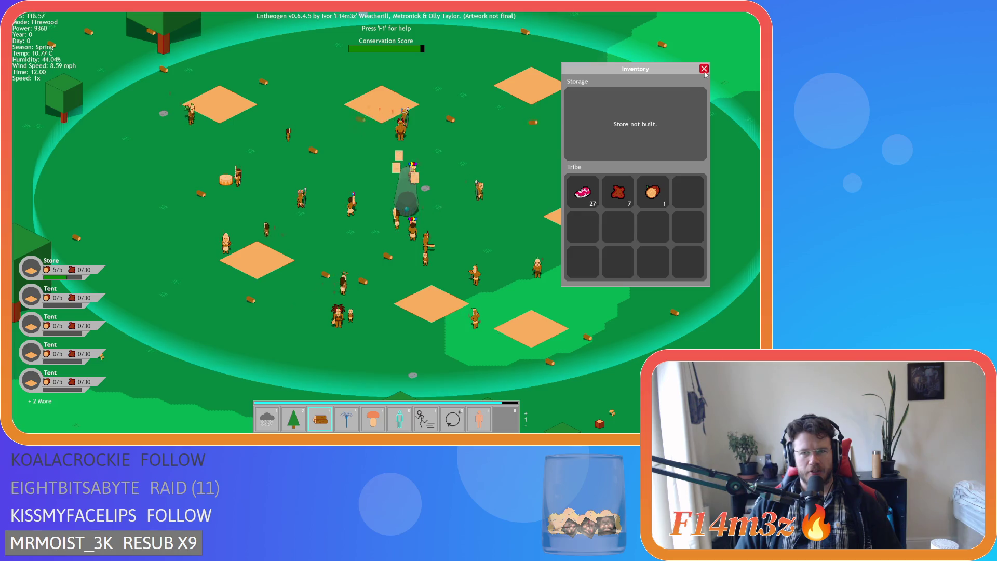
key("i")
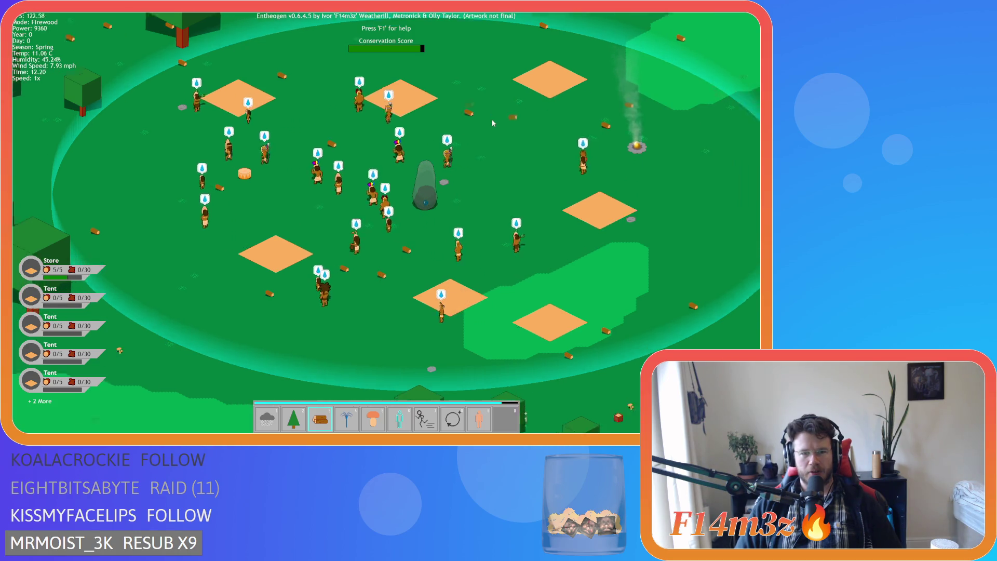
key("s")
key("t")
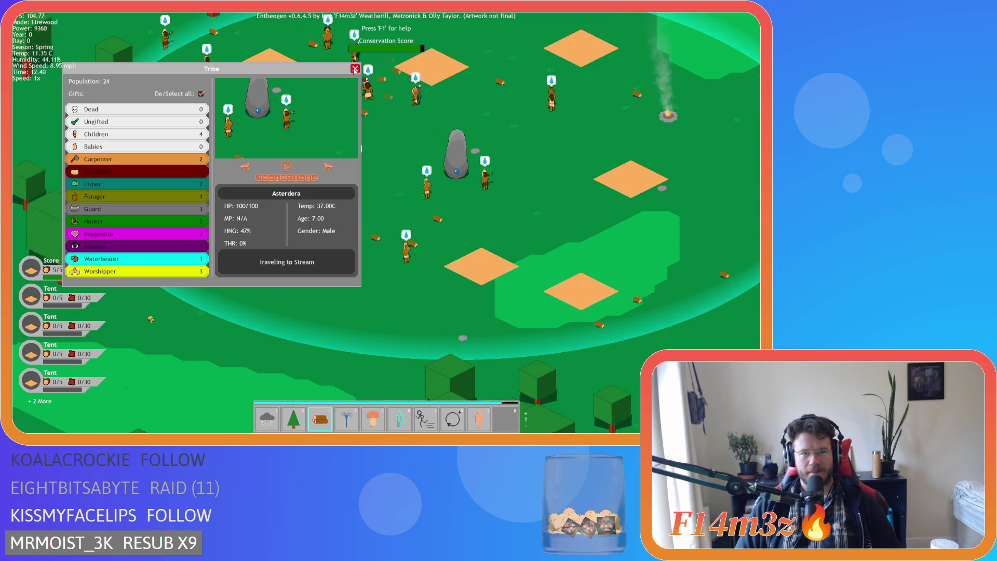
left_click(354, 68)
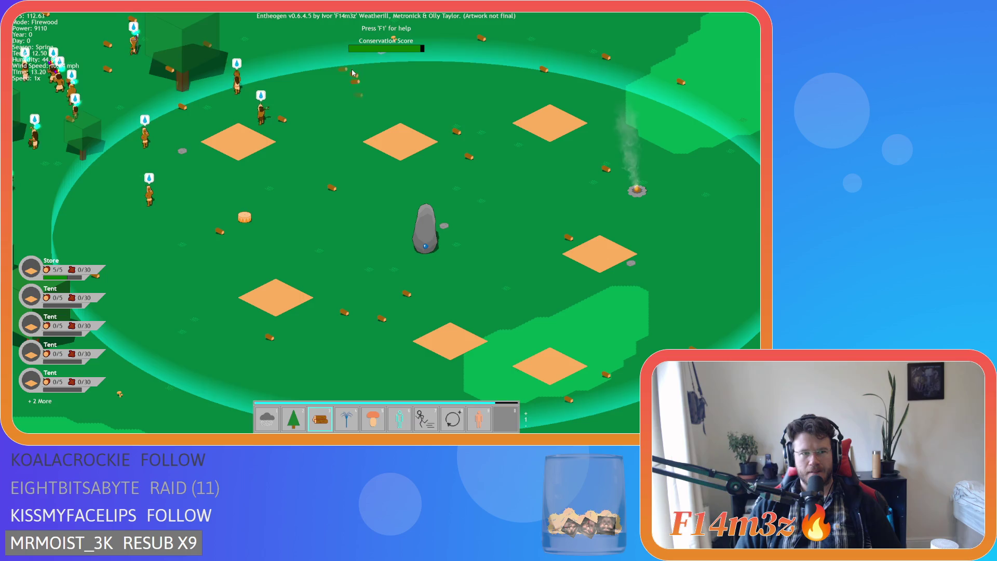
Pan the map while opening and closing the Tribe window
key("s")
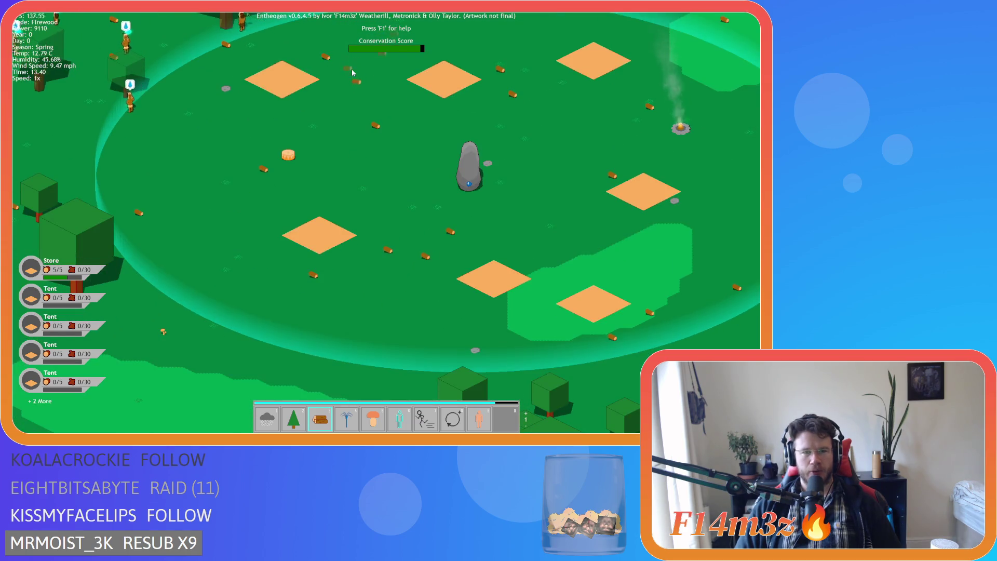
key("t")
key("s")
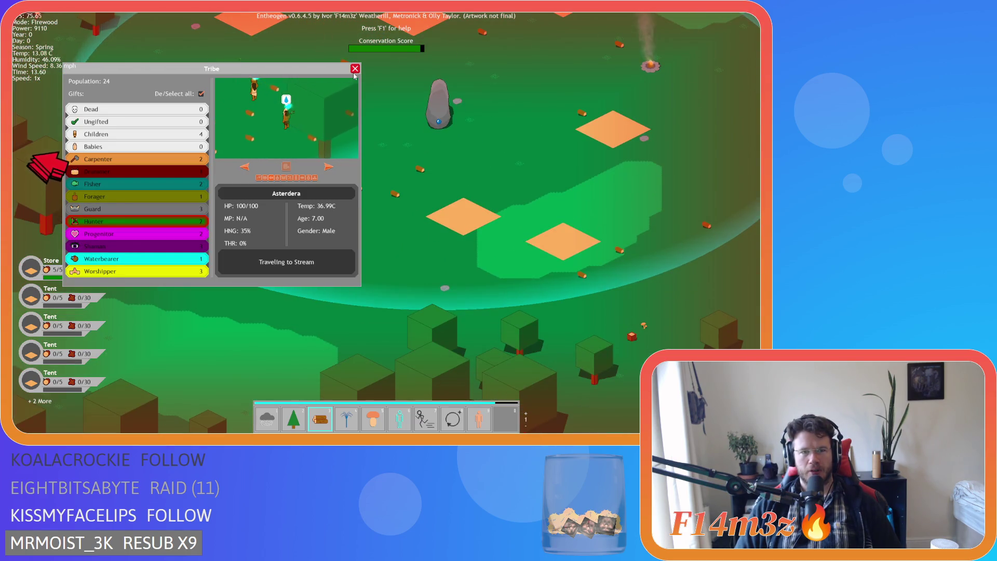
left_click(354, 70)
Pan around the settlement, then quit the game with Escape and Y
key("a")
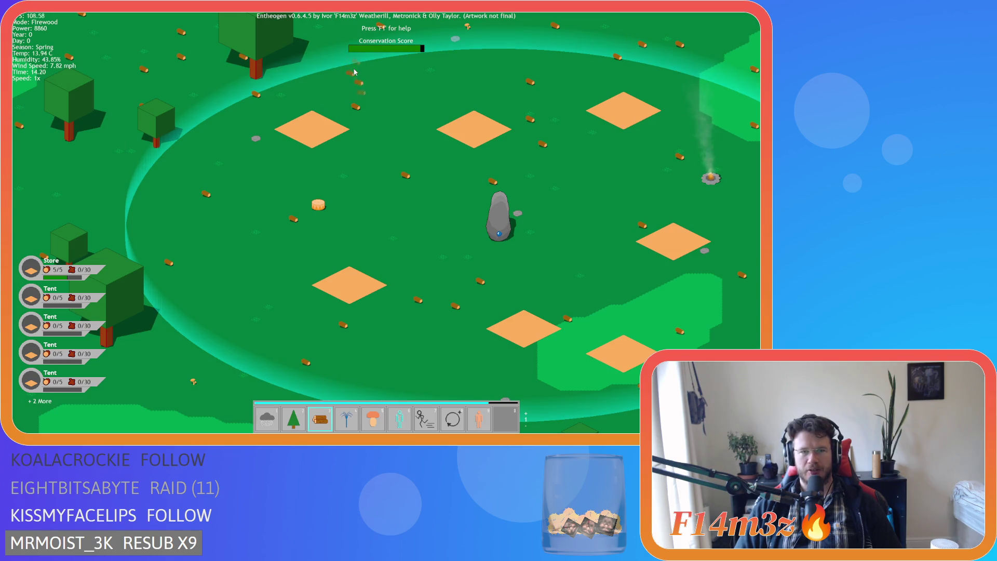
key("d")
key("a")
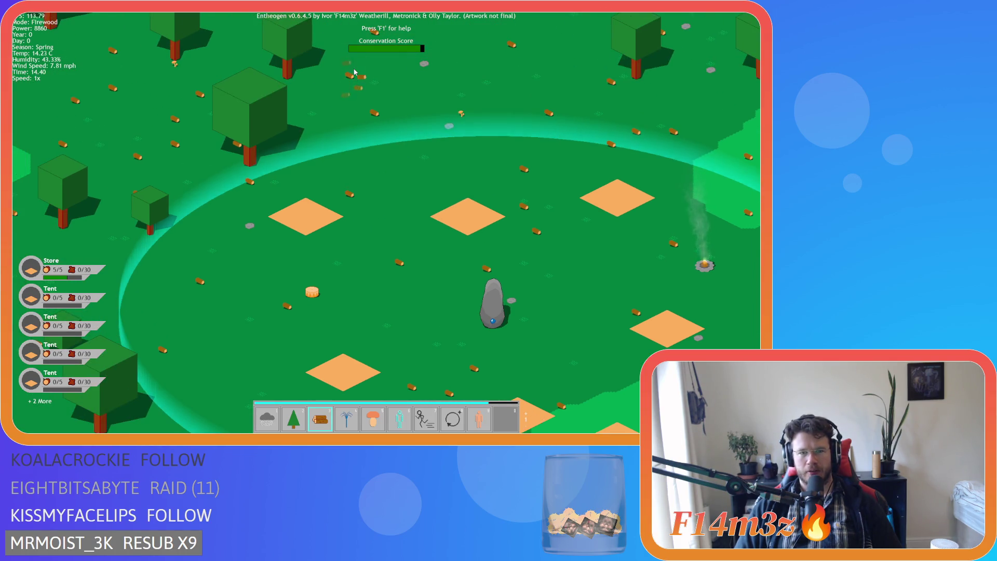
key("w")
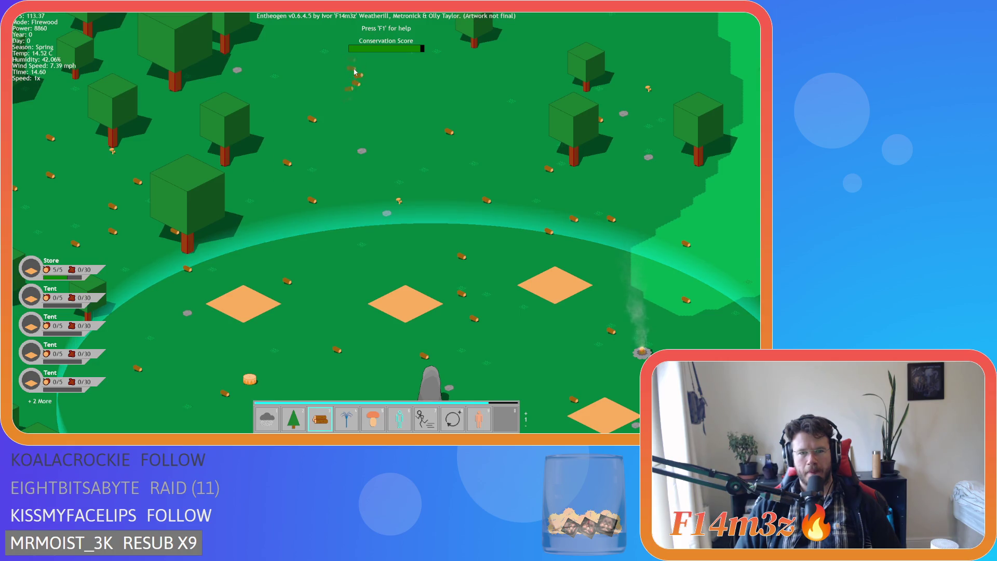
key("s")
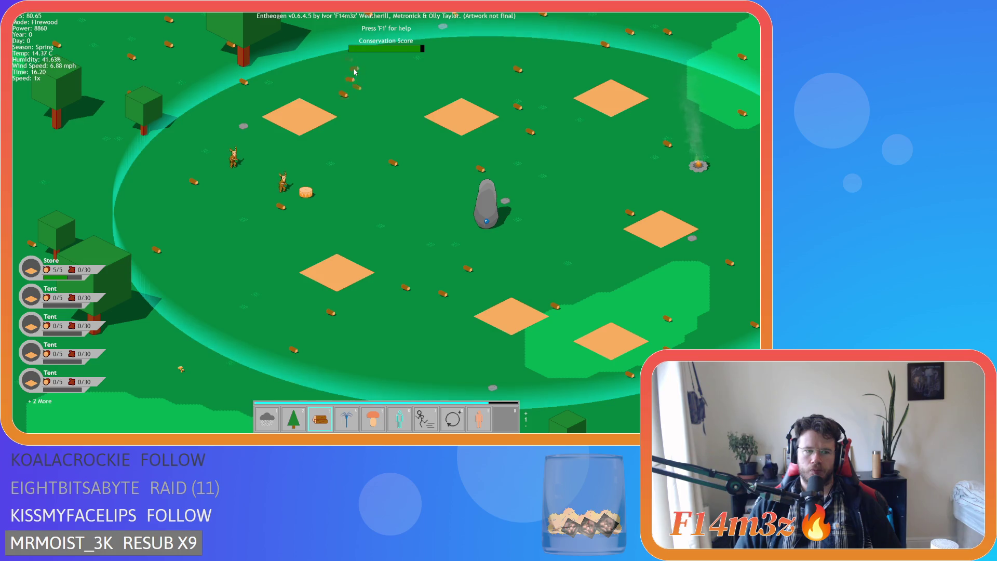
key("Escape")
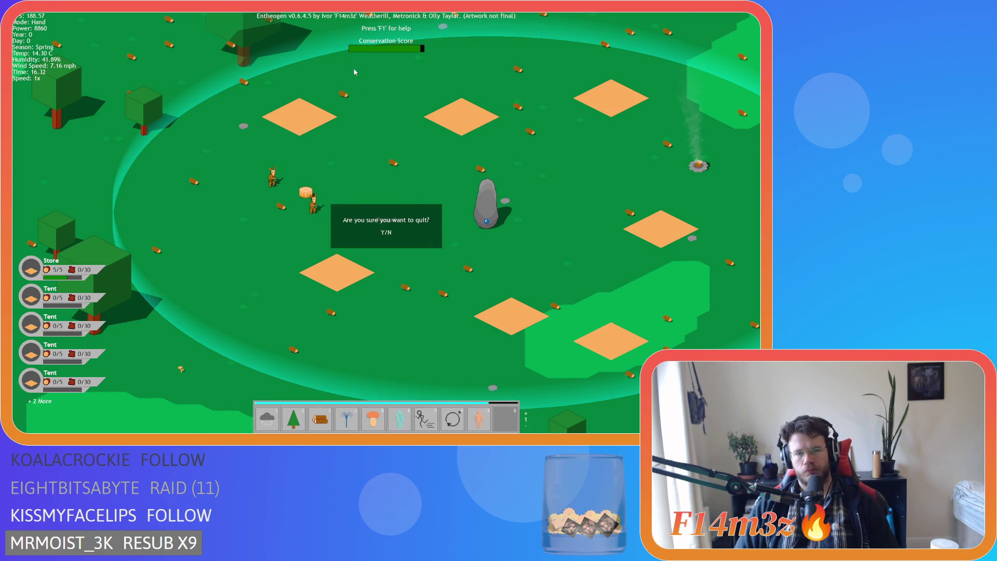
key("y")
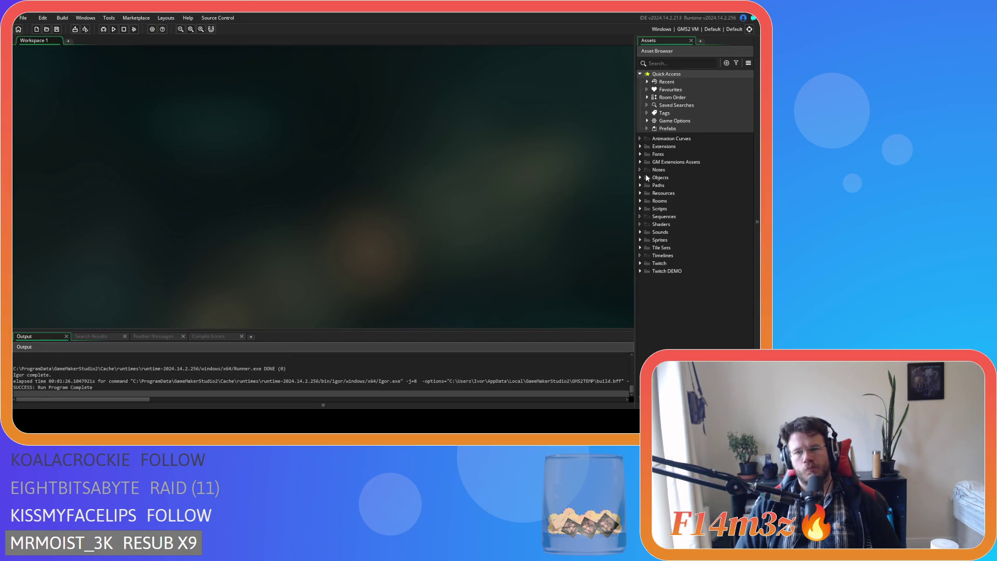
Expand and collapse the Objects folder in the Asset Browser
left_click(640, 178)
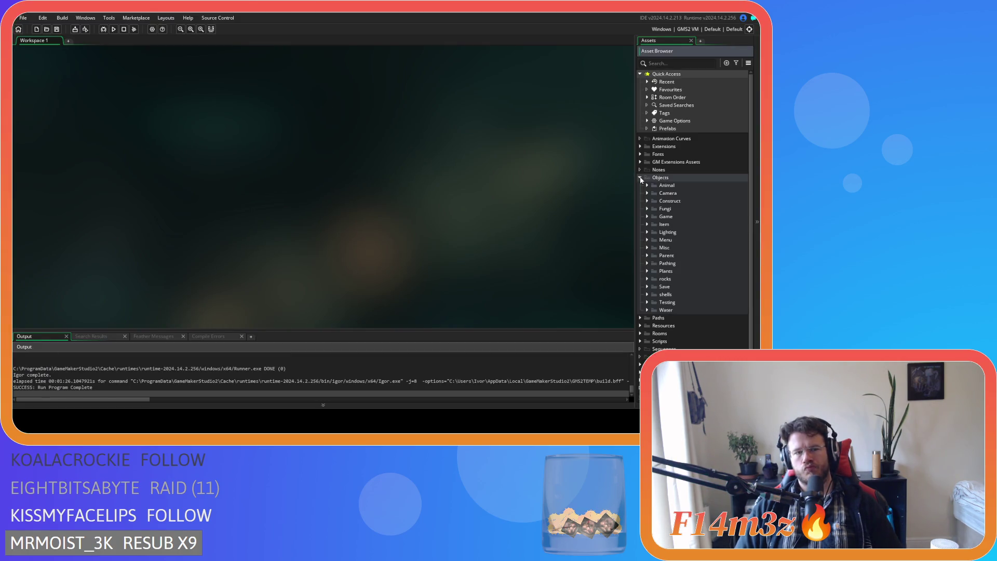
left_click(641, 177)
left_click(640, 178)
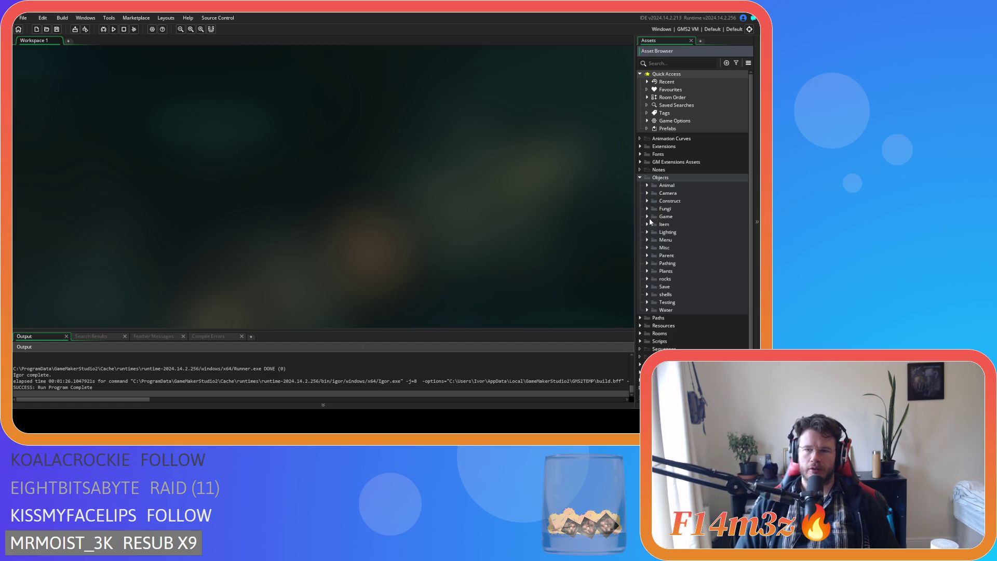
left_click(640, 177)
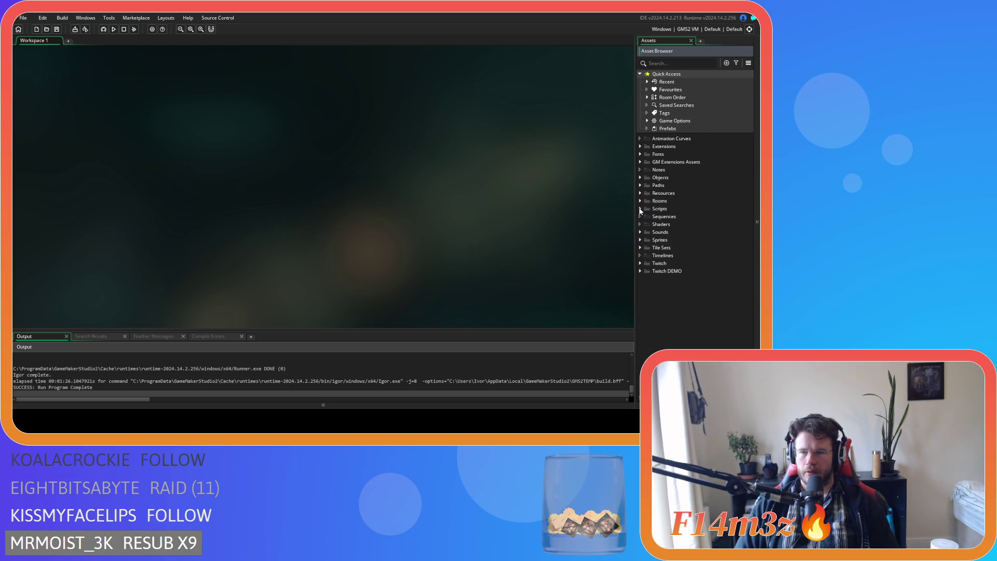
Expand Scripts > GUI > Tribe in the Asset Browser
left_click(640, 209)
scroll(647, 229, "down", 5)
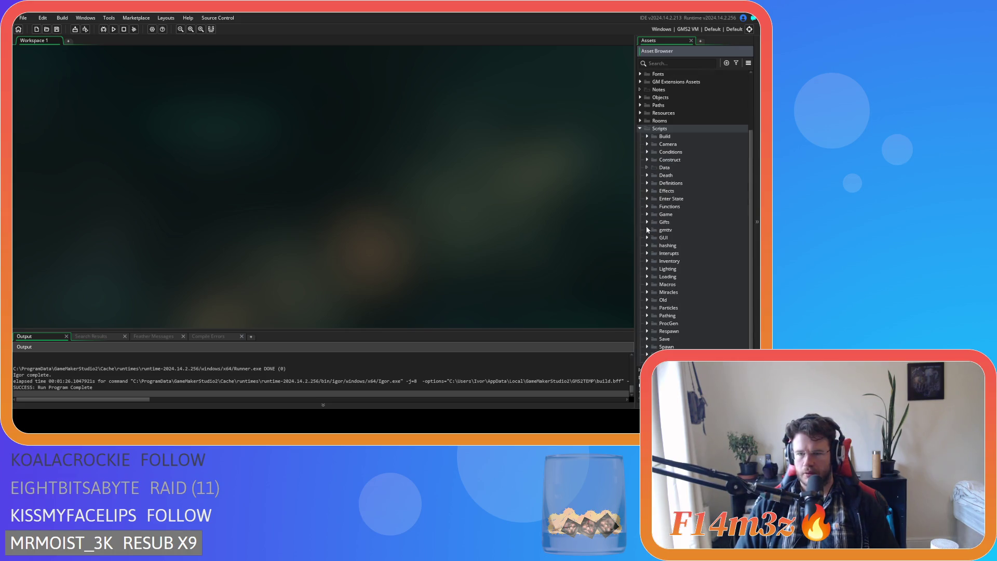
left_click(647, 238)
left_click(654, 276)
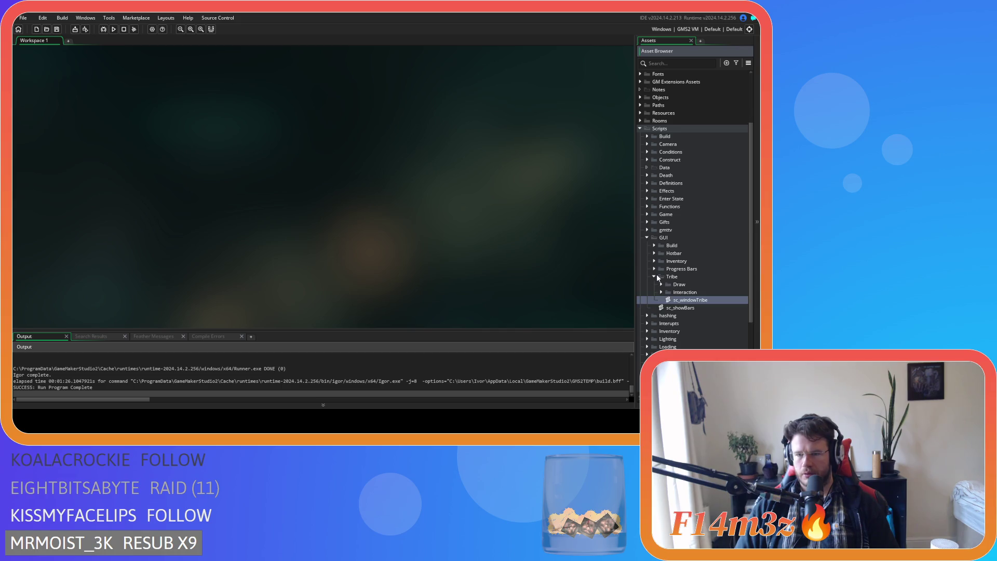
Open and close sc_windowTribe, then expand the Tribe Draw folder
double_click(684, 301)
scroll(295, 215, "down", 4)
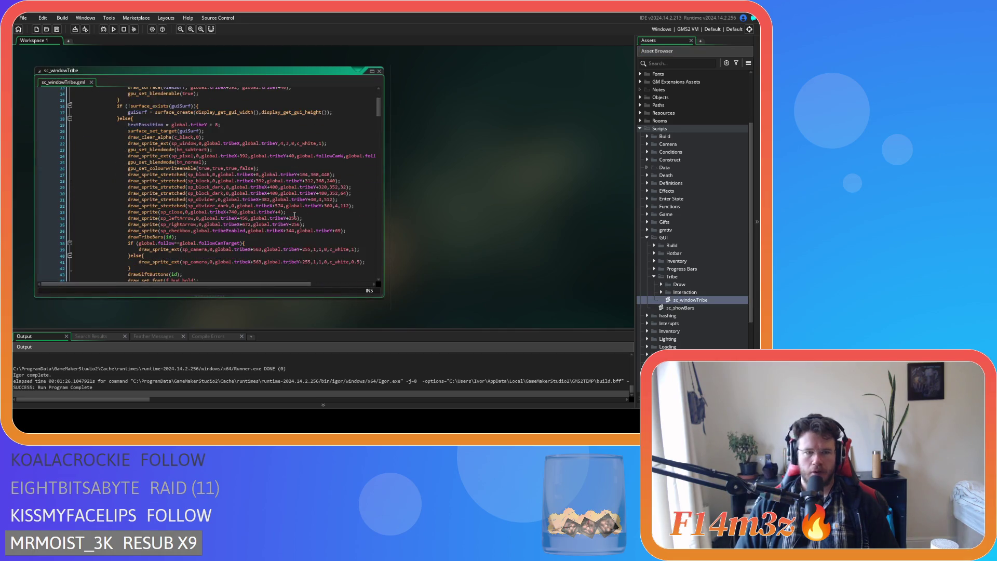
left_click(379, 73)
left_click(661, 284)
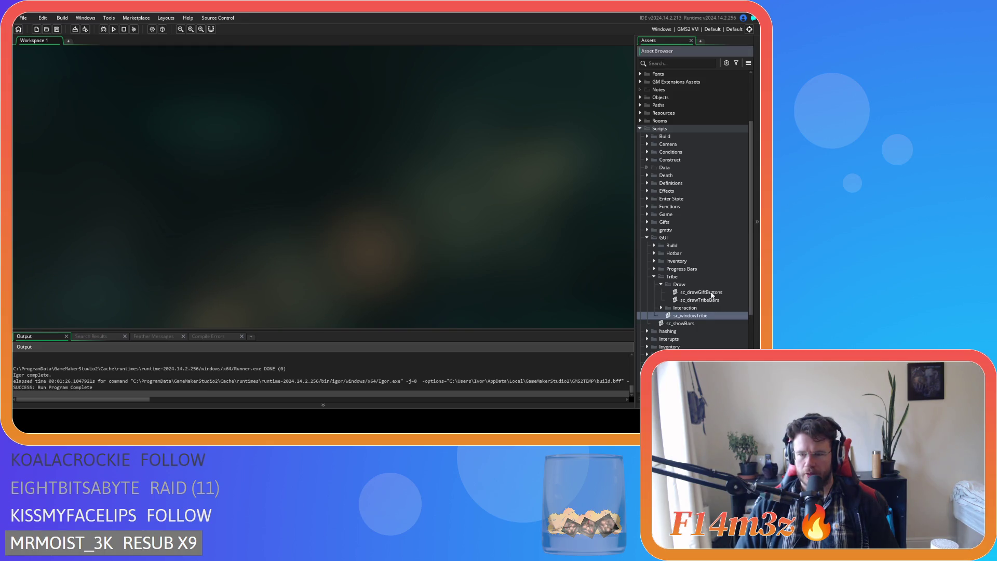
Open sc_drawGiftButtons and search for 0.75 as a whole word, with a replacement field
double_click(710, 293)
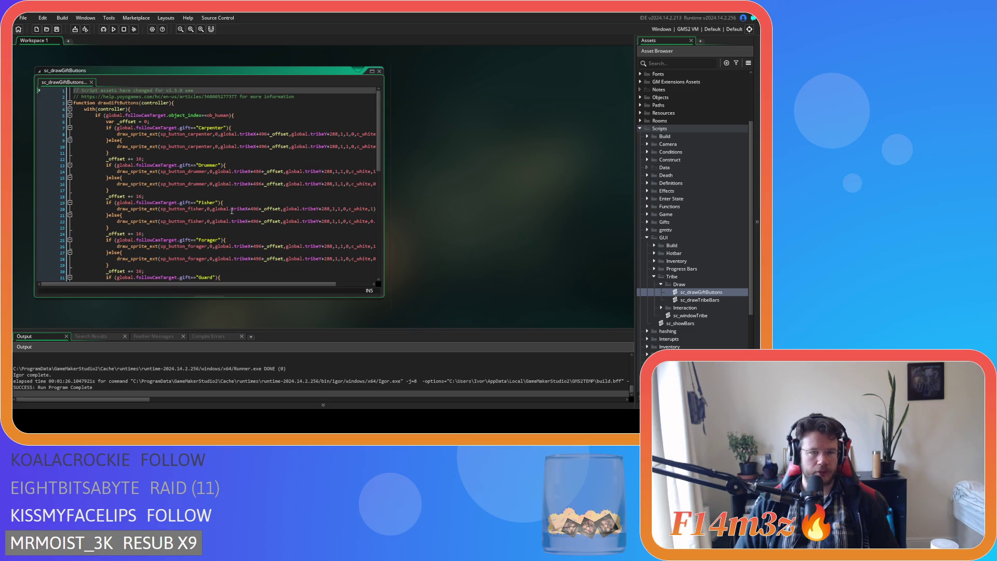
left_click_drag(318, 283, 352, 283)
double_click(344, 147)
key("ctrl+f")
left_click(250, 101)
left_click(330, 101)
left_click(265, 110)
type("0.5")
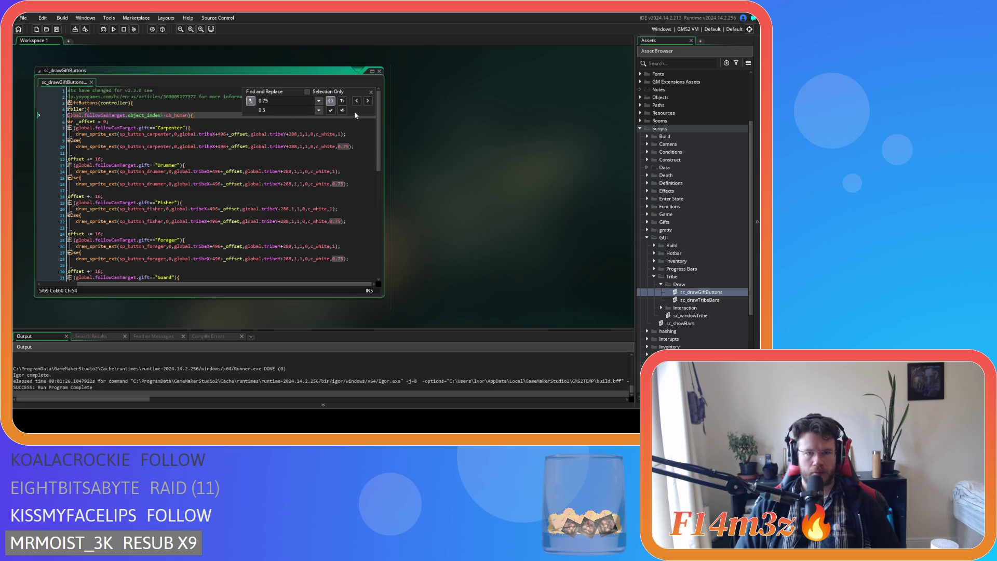
Replace every 0.75 in sc_drawGiftButtons with 0.5
left_click(367, 101)
left_click(367, 100)
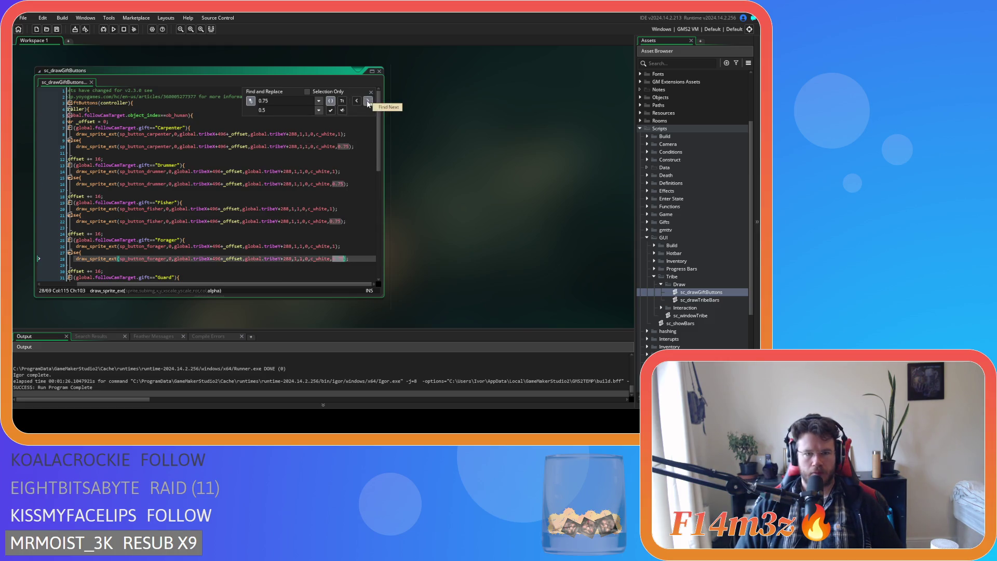
left_click(367, 101)
left_click(367, 101)
left_click(367, 101)
left_click(367, 101)
left_click(342, 111)
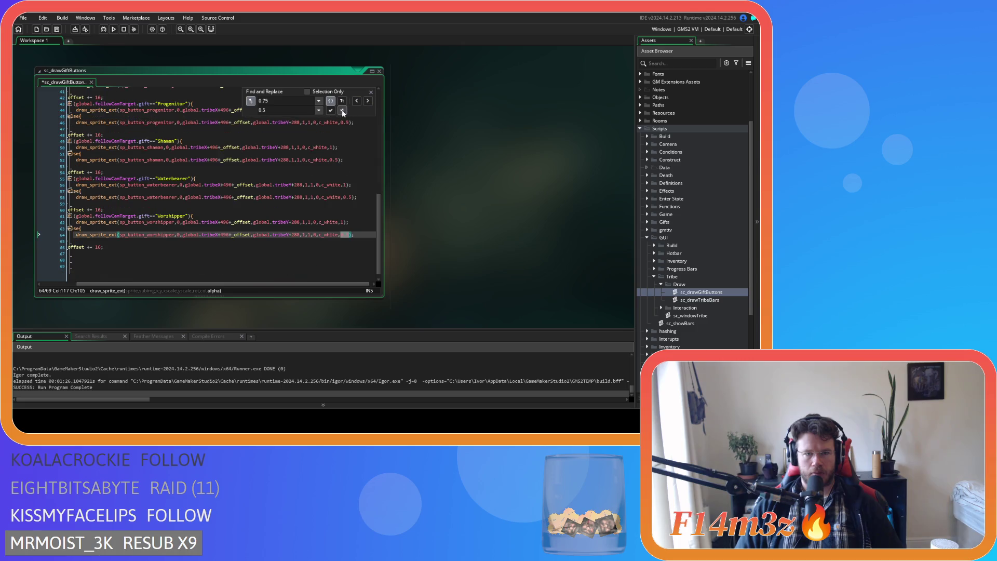
left_click(370, 93)
Save sc_drawGiftButtons and close all editor windows
left_click(342, 139)
key("ctrl+s")
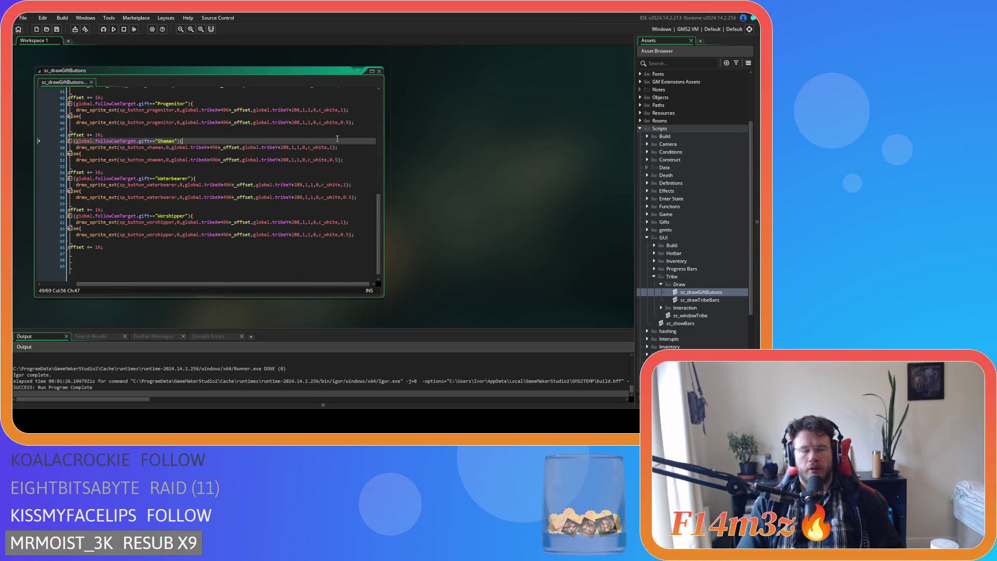
right_click(436, 124)
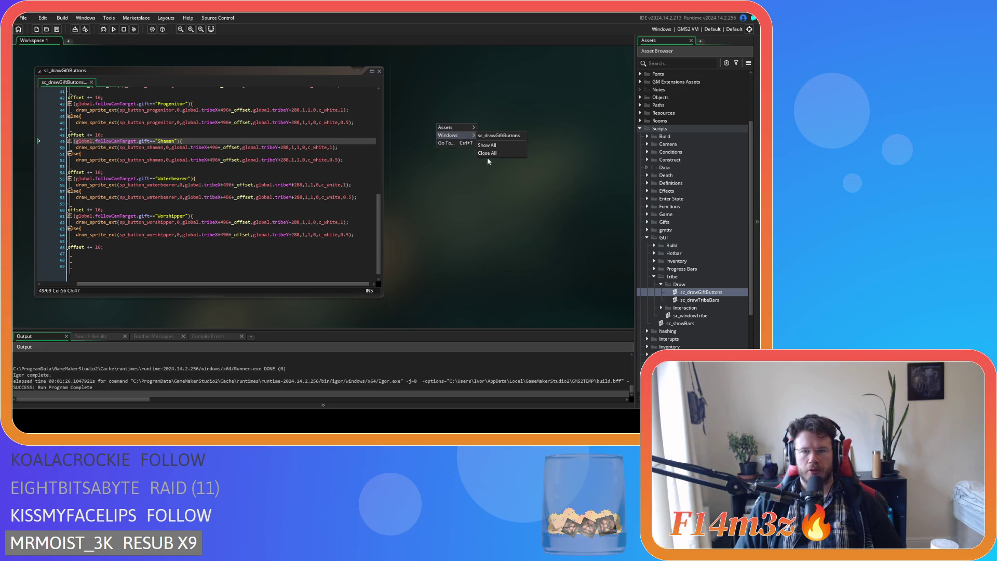
left_click(488, 152)
Collapse the Draw, Interaction, Tribe and GUI script folders
left_click(661, 285)
left_click(661, 293)
left_click(662, 293)
left_click(653, 277)
left_click(647, 237)
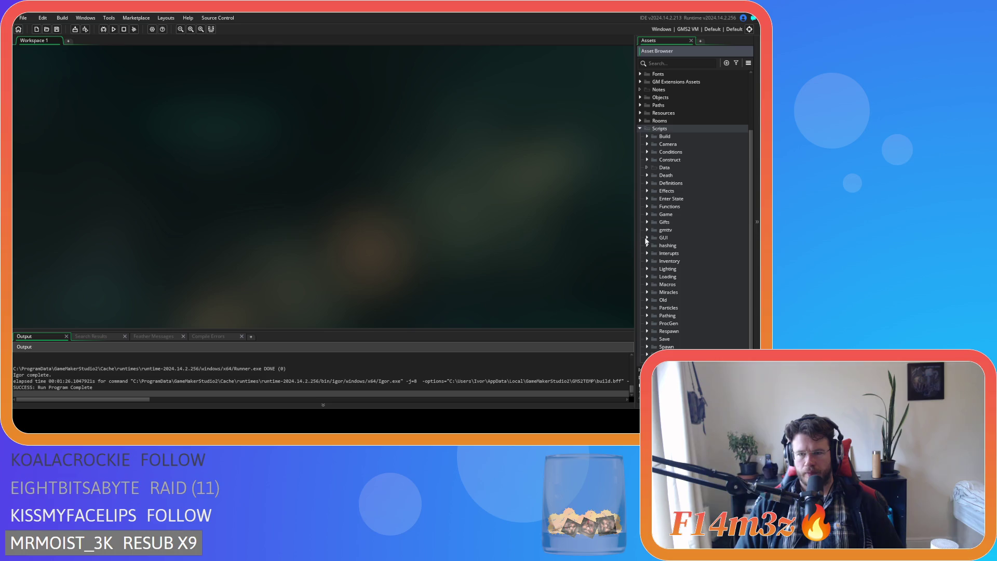
Collapse Scripts, expand Objects > Game, and select ob_gui
left_click(640, 130)
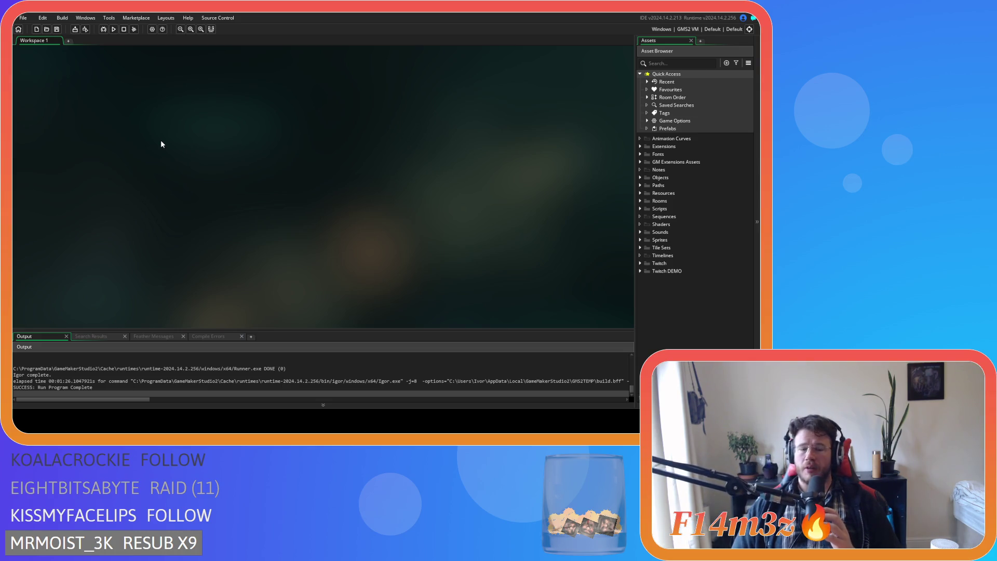
left_click(640, 177)
left_click(646, 217)
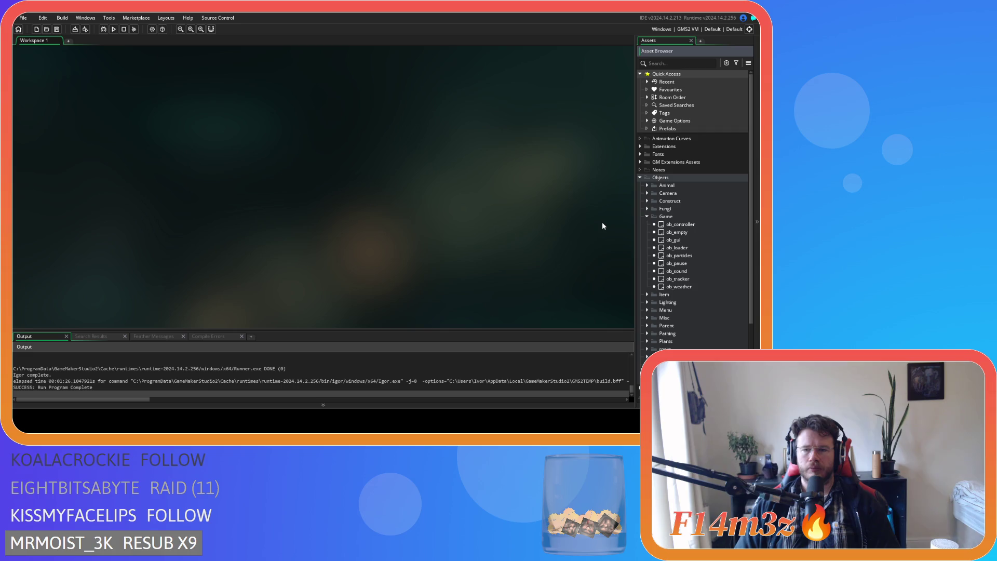
left_click(657, 240)
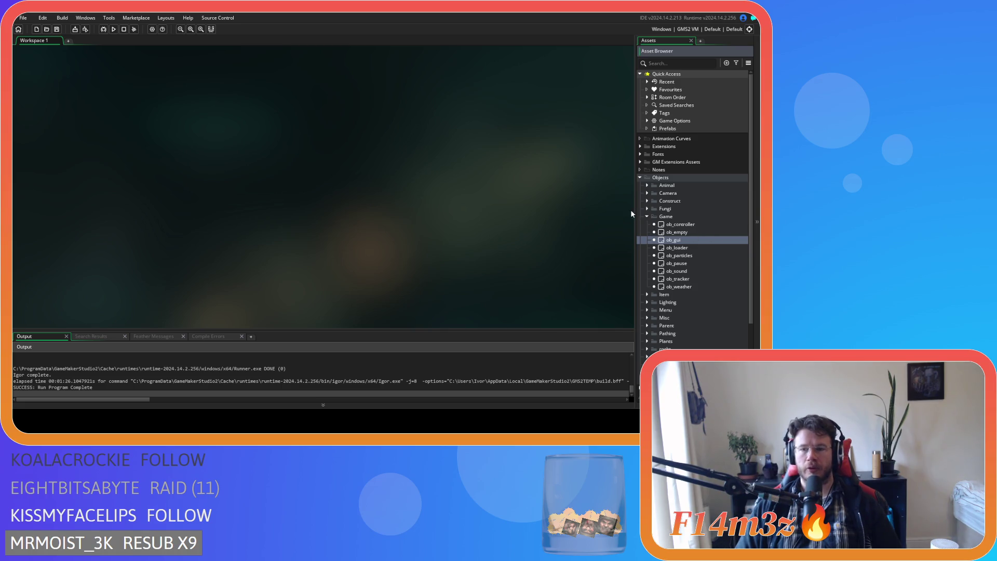
scroll(642, 192, "down", 2)
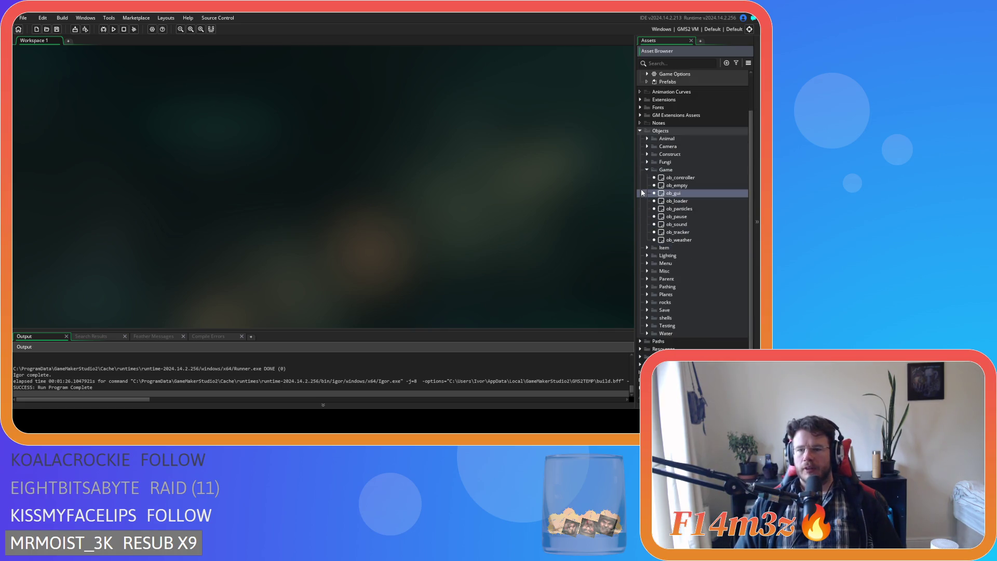
Open ob_gui and inspect its Draw GUI, Create and Alarm 0 event code
double_click(674, 193)
left_click(288, 113)
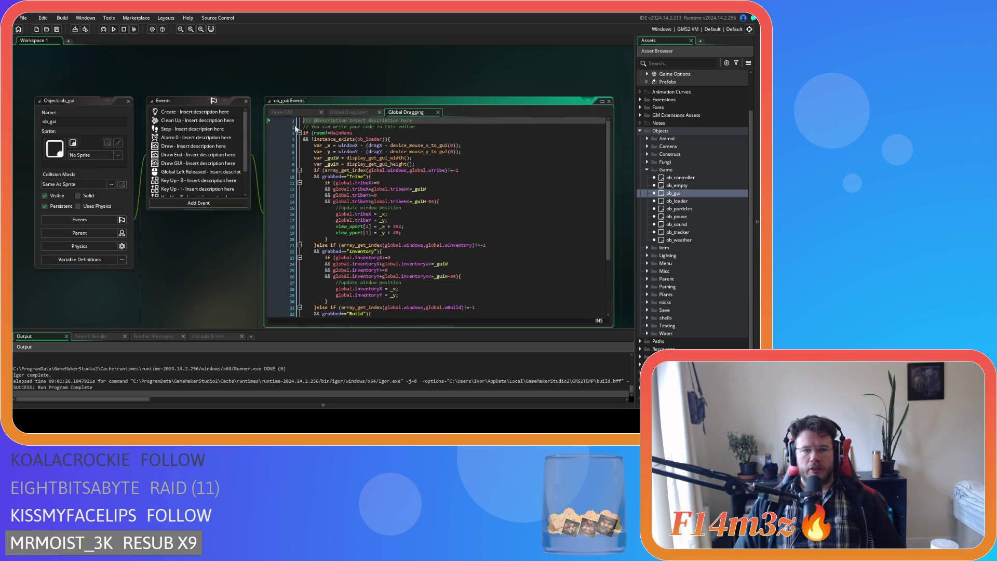
scroll(406, 241, "down", 6)
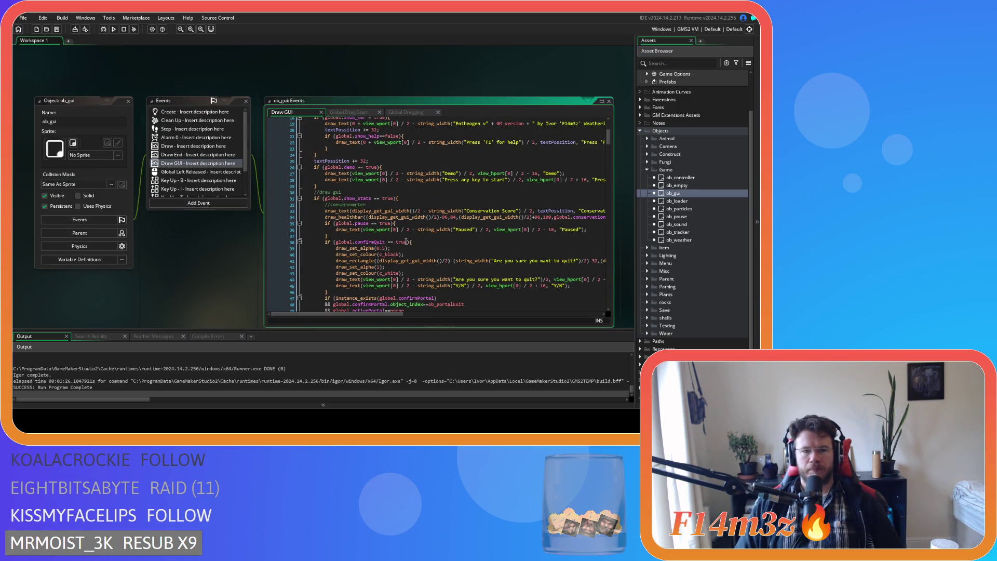
left_click(189, 112)
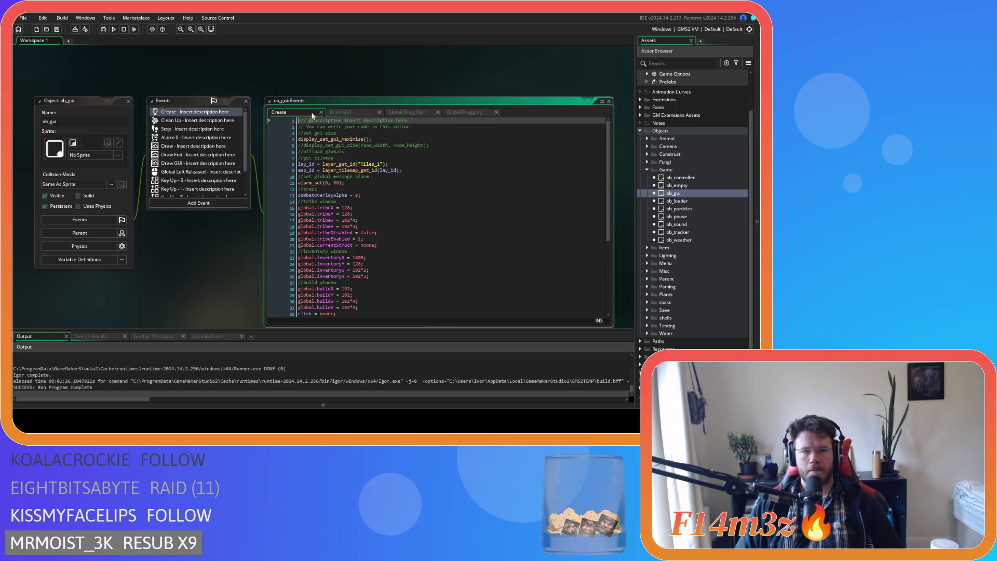
left_click(321, 112)
left_click(185, 138)
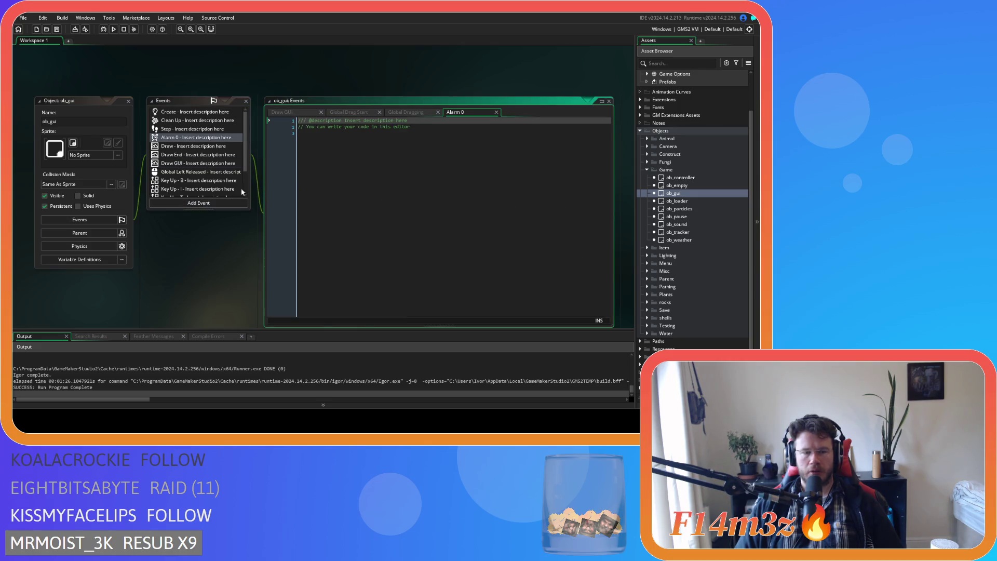
left_click(496, 113)
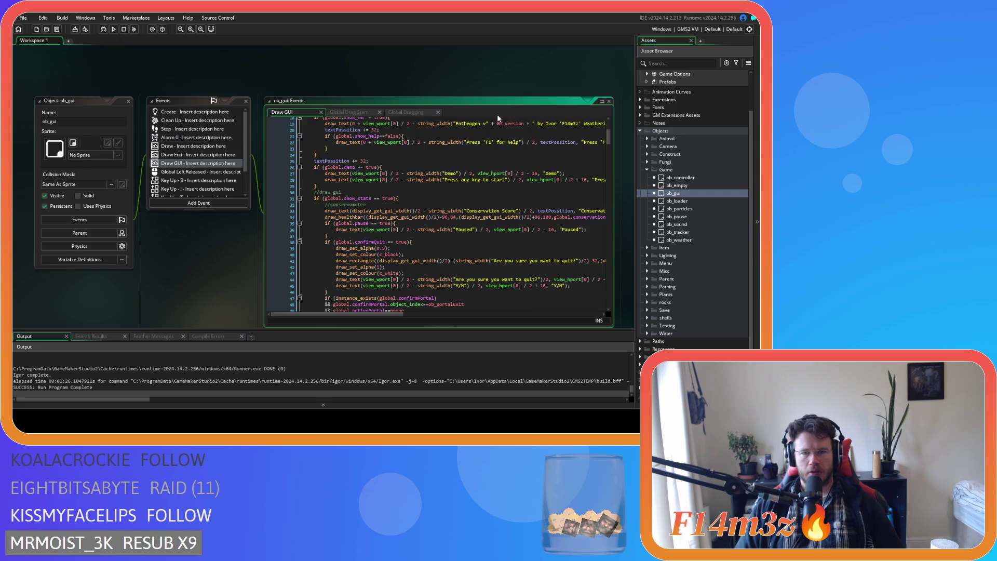
Expand the Scripts folder in the Asset Browser
scroll(609, 130, "up", 6)
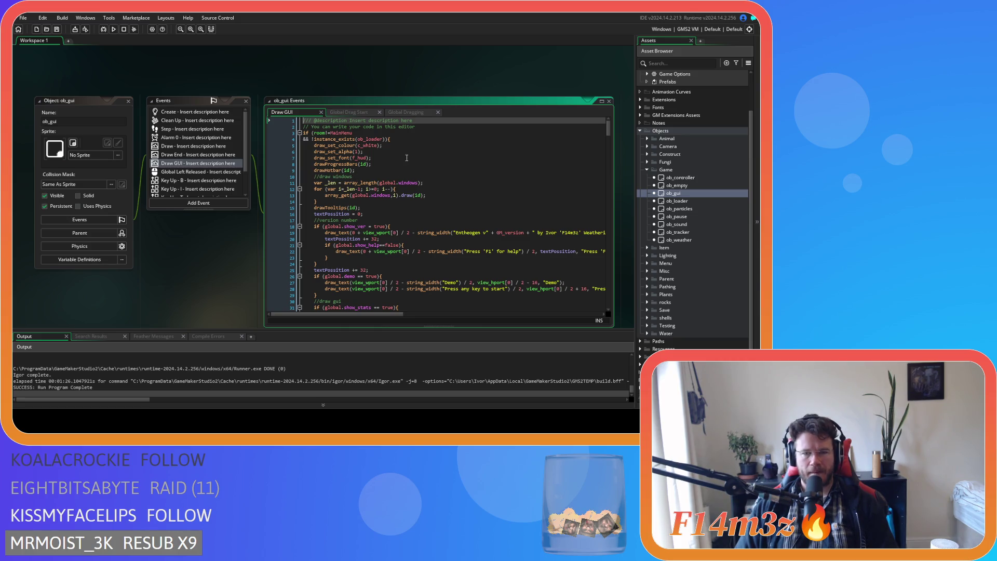
scroll(668, 270, "down", 3)
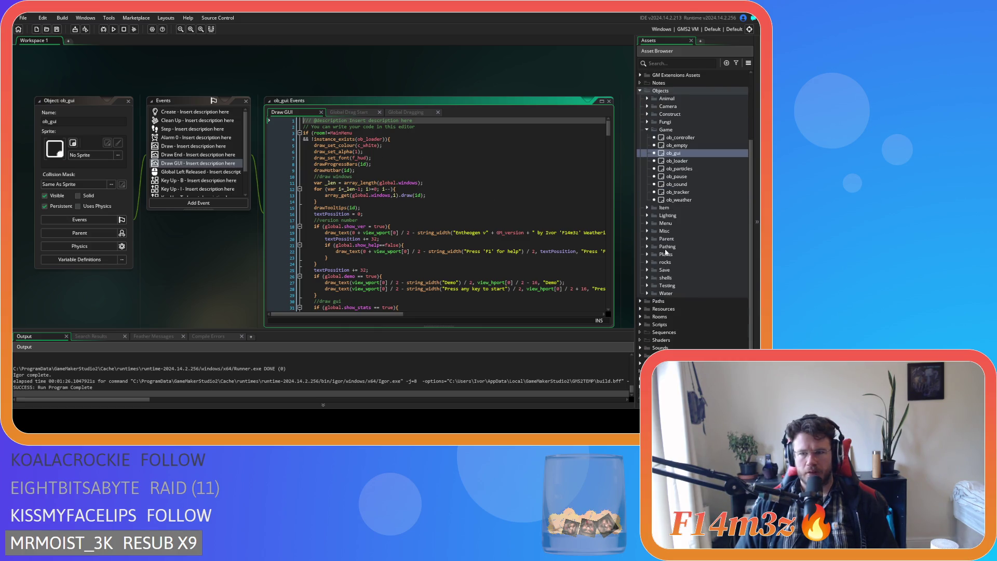
left_click(639, 324)
scroll(639, 325, "down", 5)
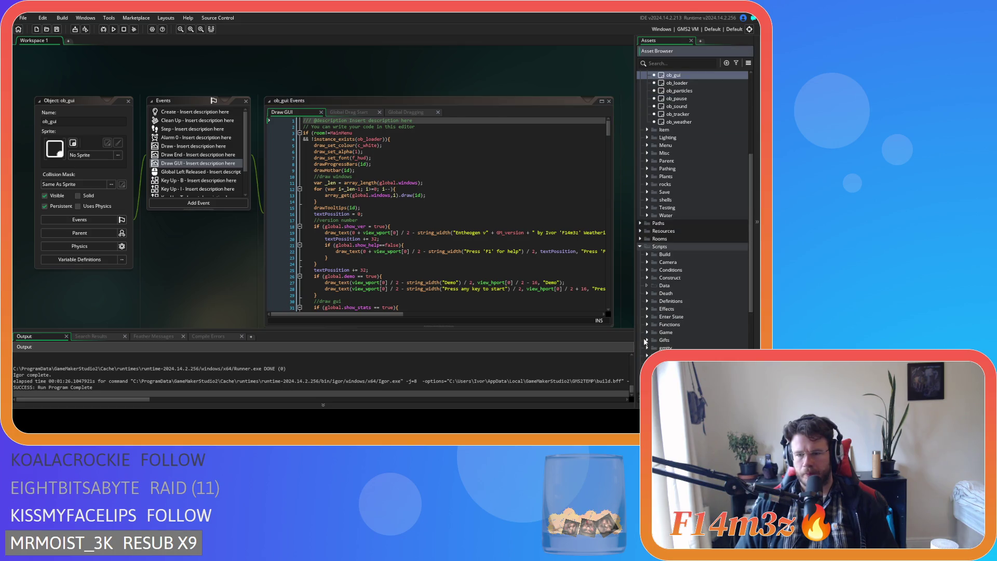
Expand the GUI Build folder and open sc_windowBuild
scroll(649, 332, "down", 5)
left_click(654, 285)
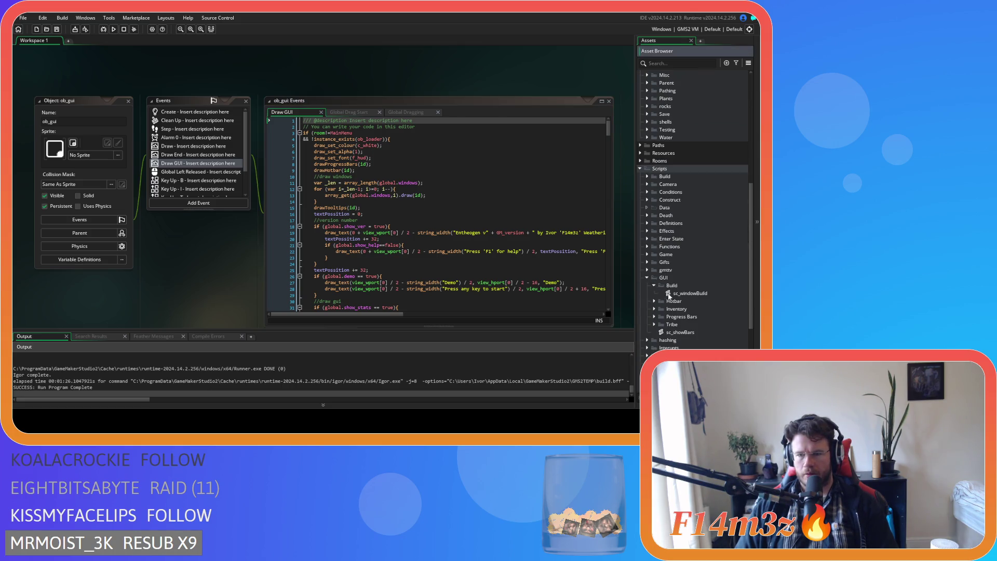
double_click(681, 294)
scroll(380, 252, "down", 15)
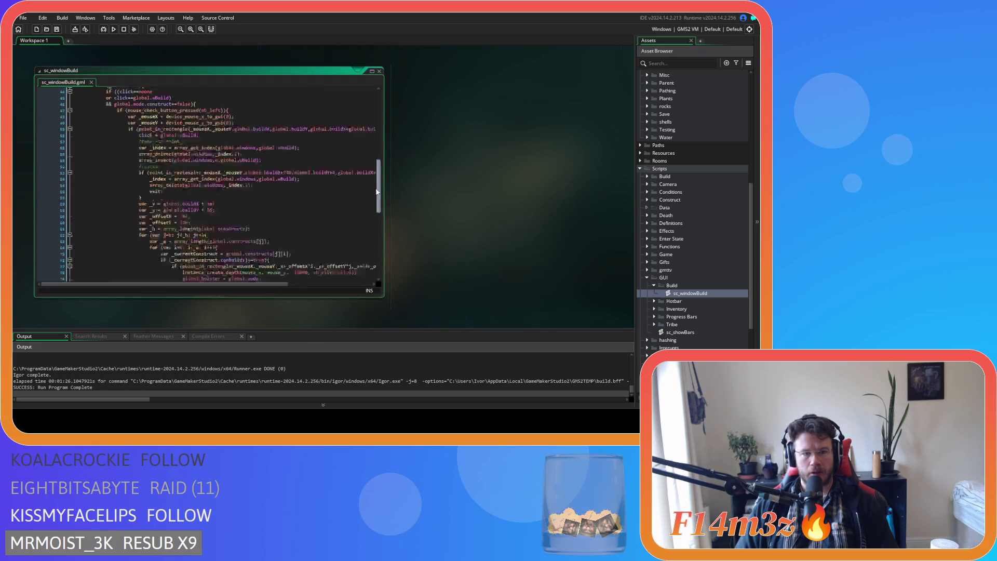
scroll(380, 252, "up", 9)
Read sc_windowBuild's input handling near line 77, then reopen the ob_gui editor
left_click(269, 243)
scroll(349, 273, "up", 4)
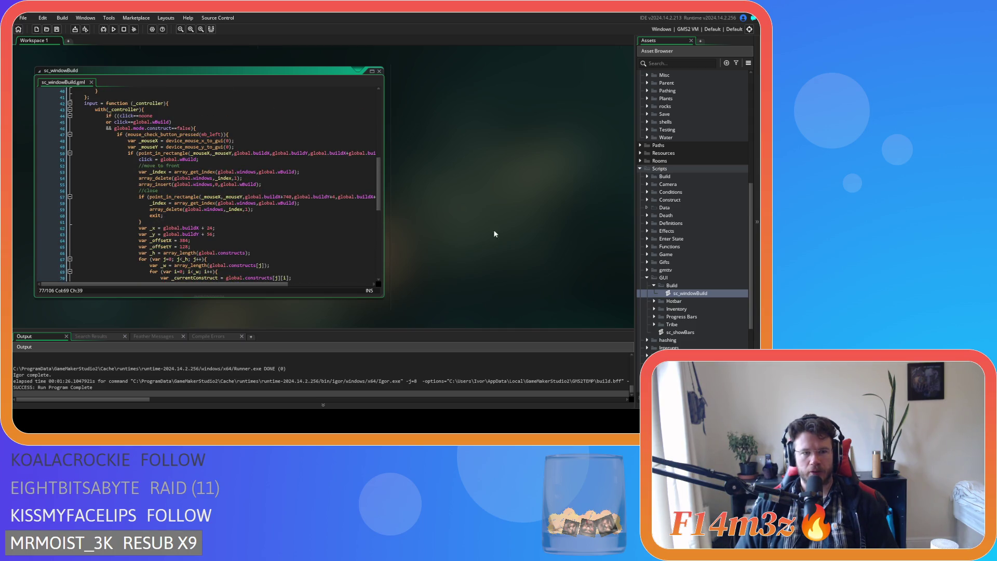
scroll(685, 207, "up", 7)
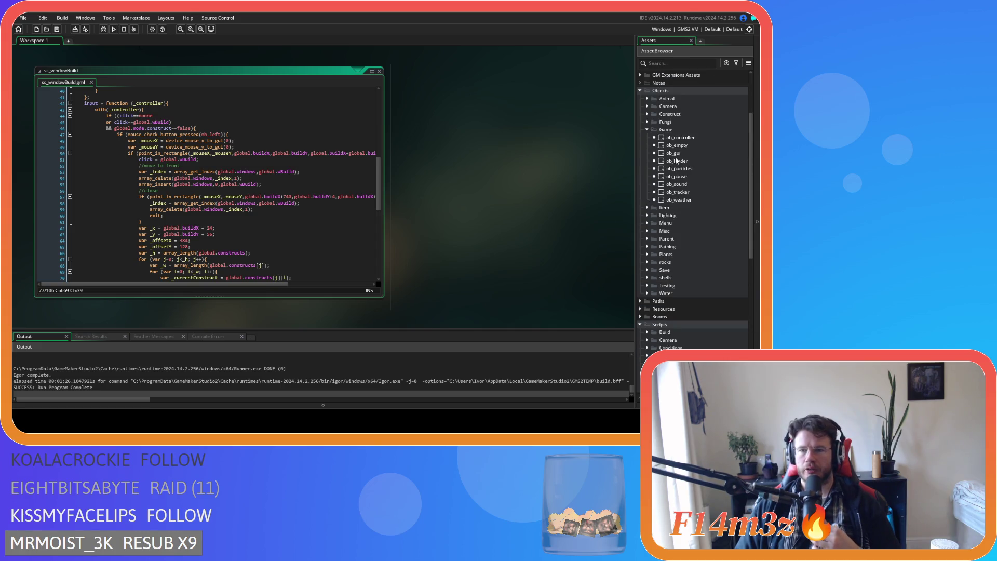
left_click(675, 154)
double_click(674, 153)
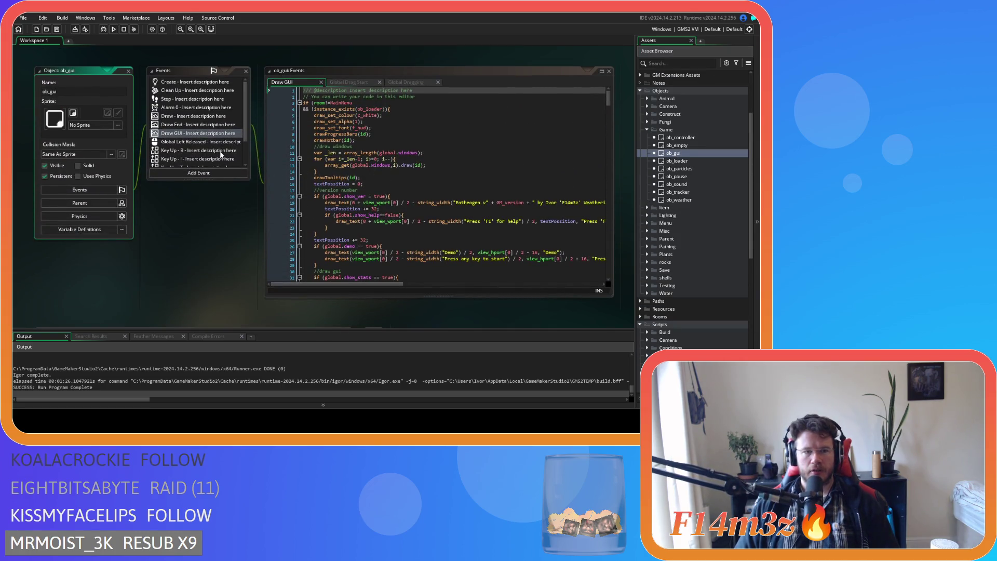
Add an Alarm 1 event to ob_gui and look over its code
left_click(200, 108)
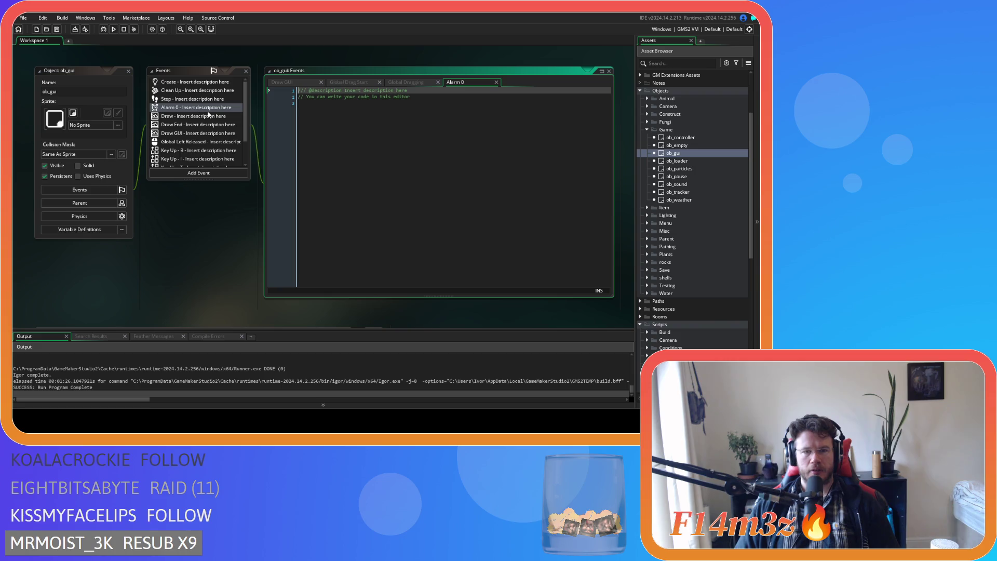
left_click(496, 82)
left_click(193, 172)
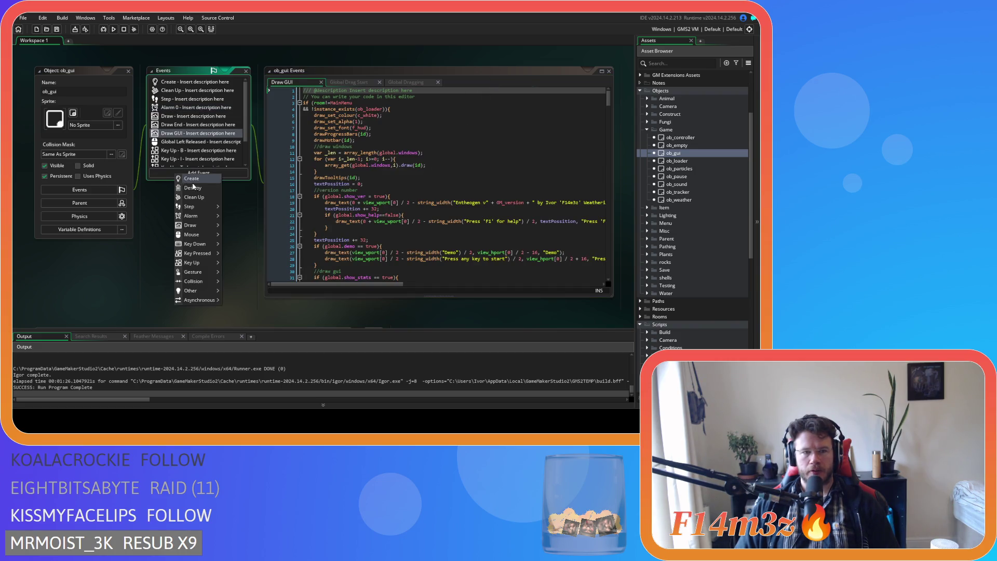
mouse_move(207, 216)
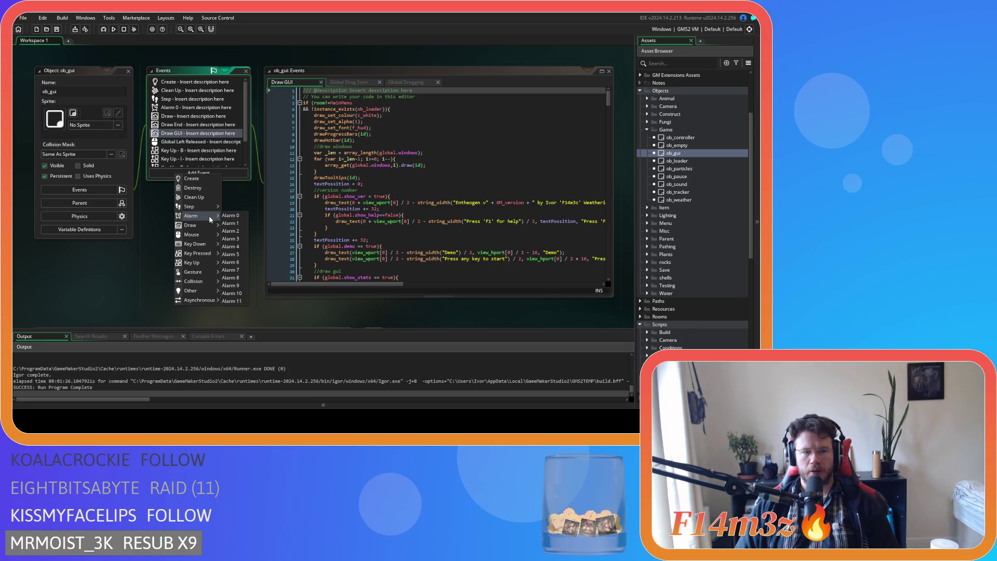
left_click(235, 224)
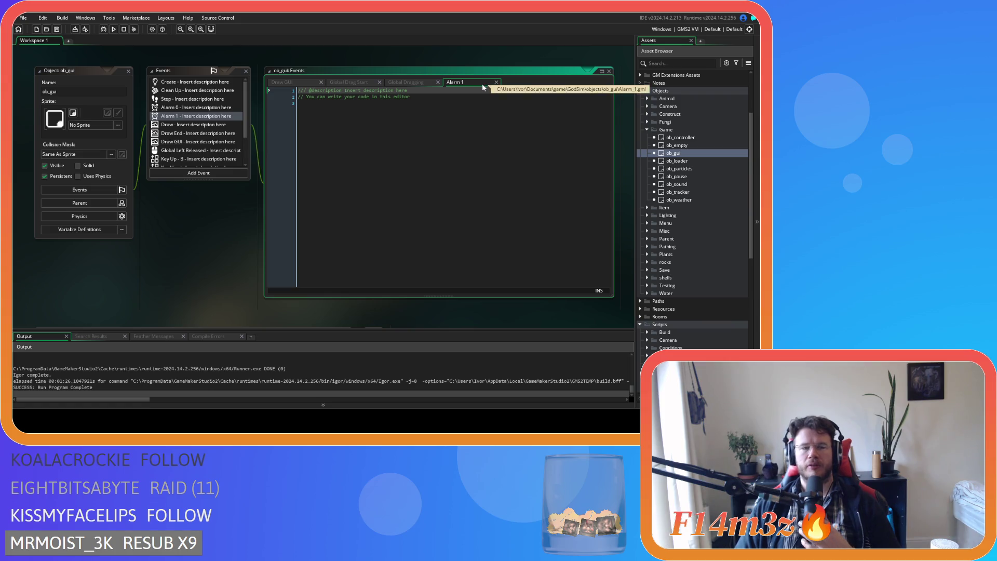
left_click(365, 140)
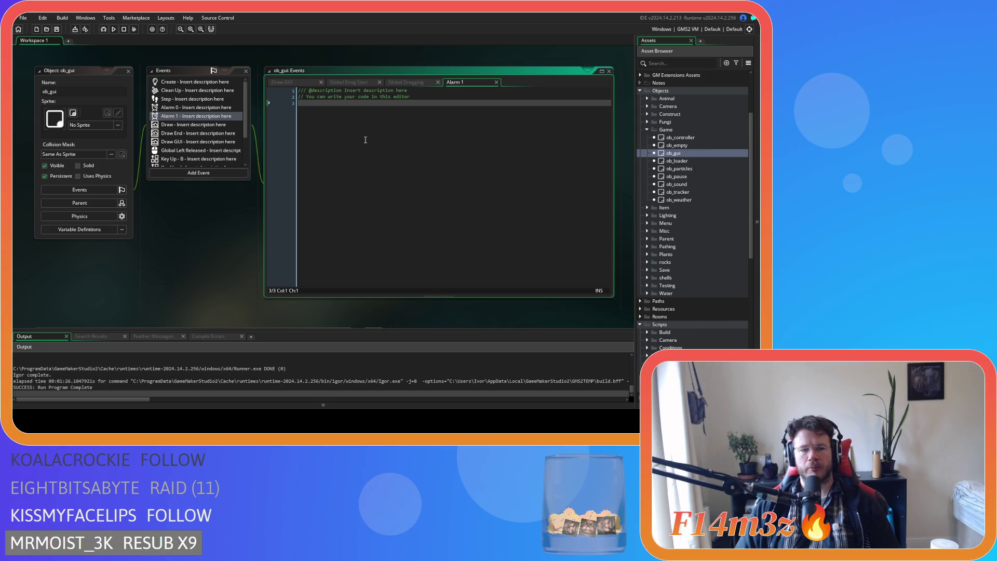
left_click(499, 82)
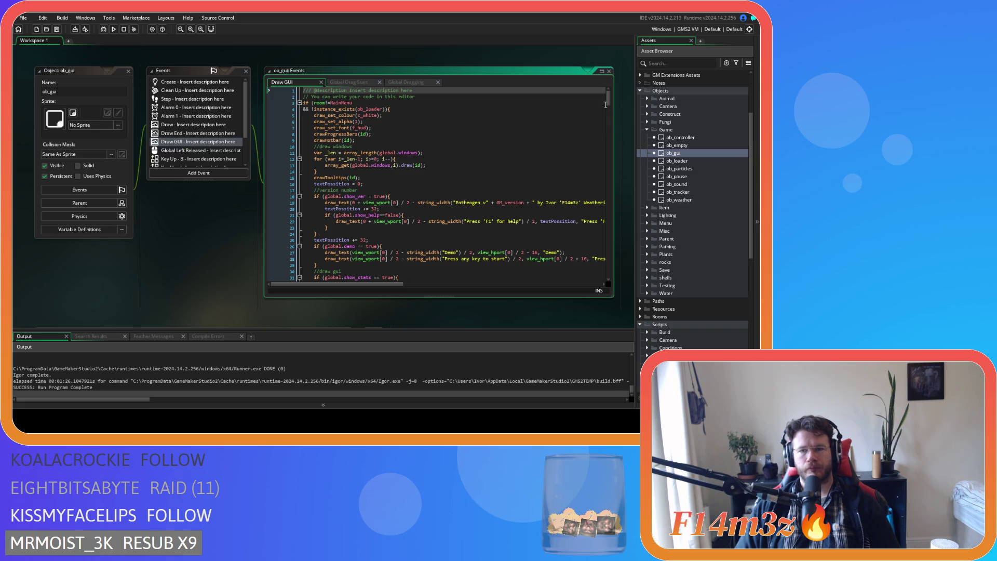
Expand the Inventory scripts folder and reopen sc_windowBuild
scroll(611, 101, "down", 6)
scroll(605, 92, "up", 6)
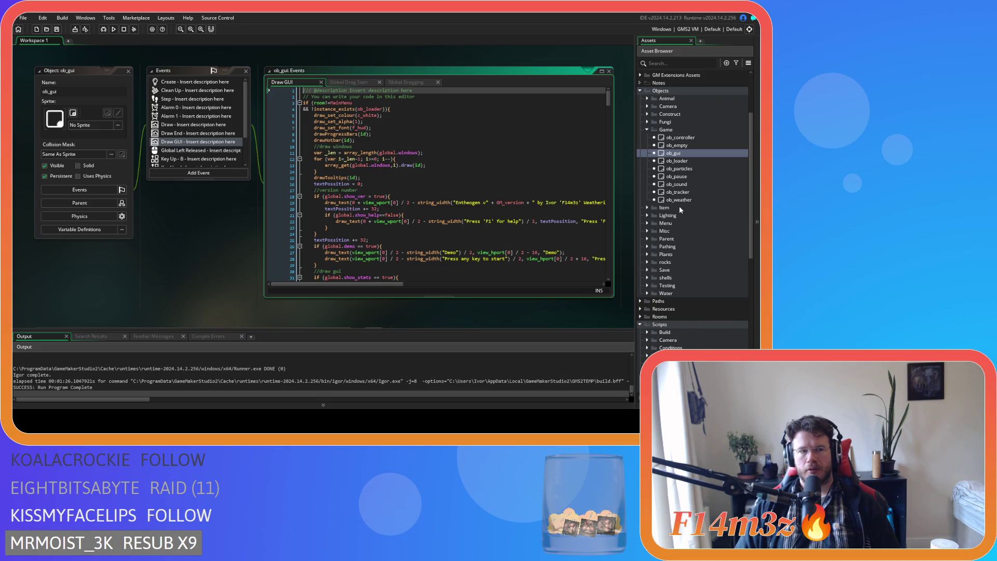
scroll(695, 266, "down", 5)
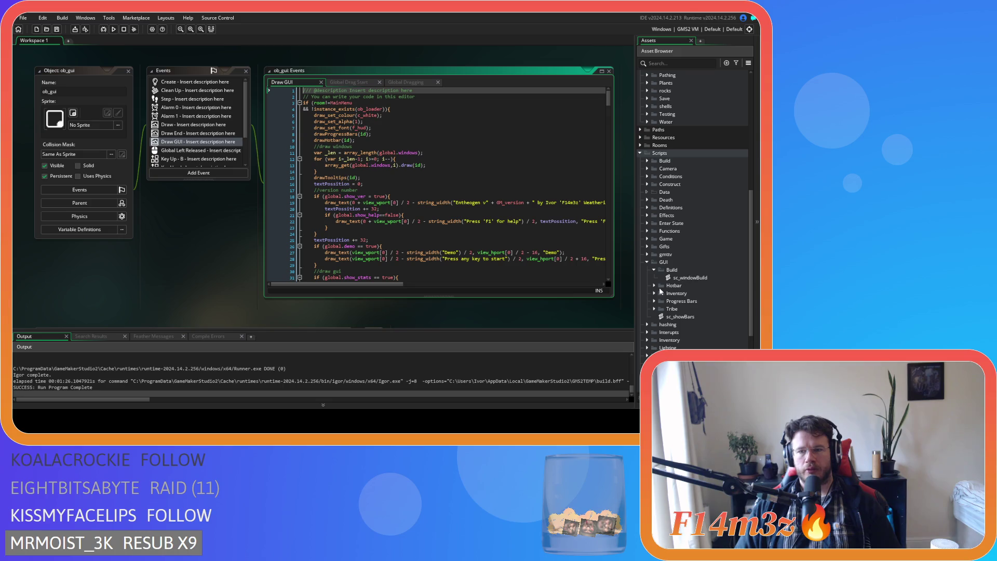
left_click(654, 285)
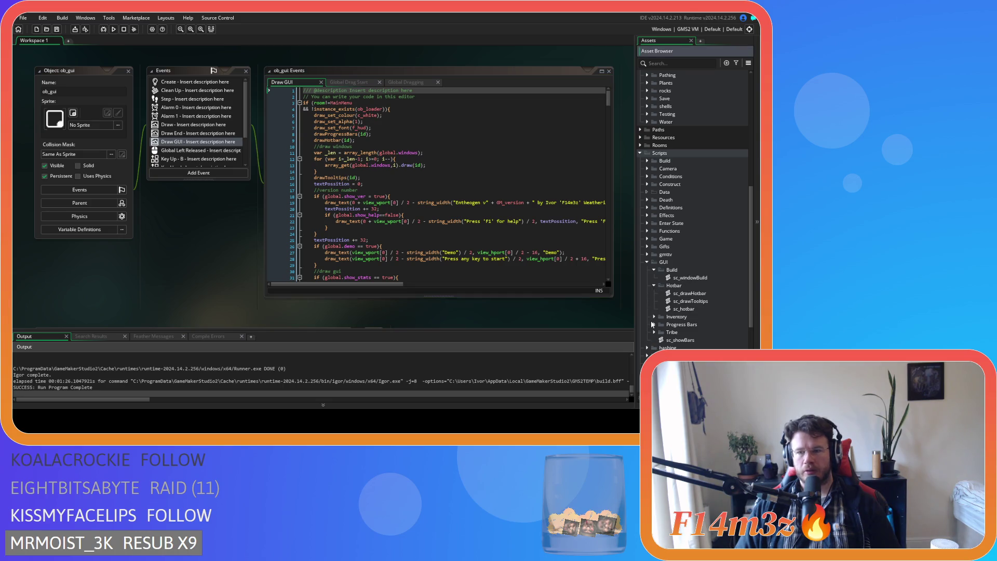
left_click(653, 285)
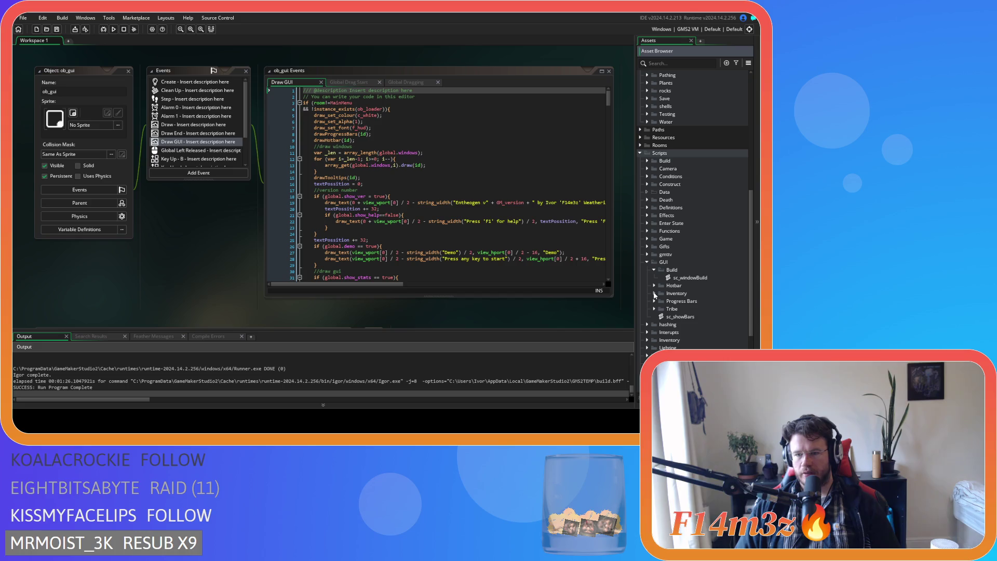
left_click(654, 293)
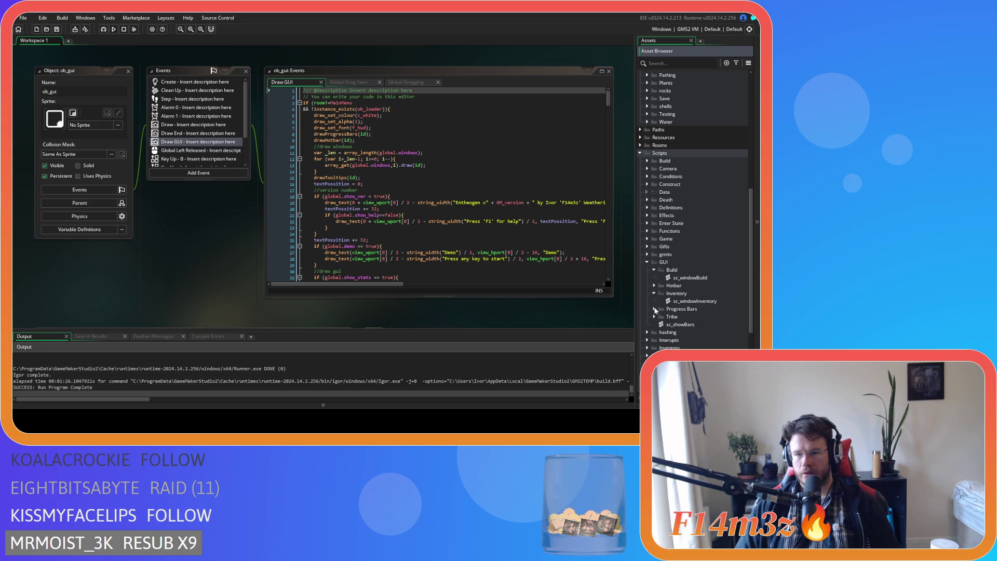
double_click(688, 279)
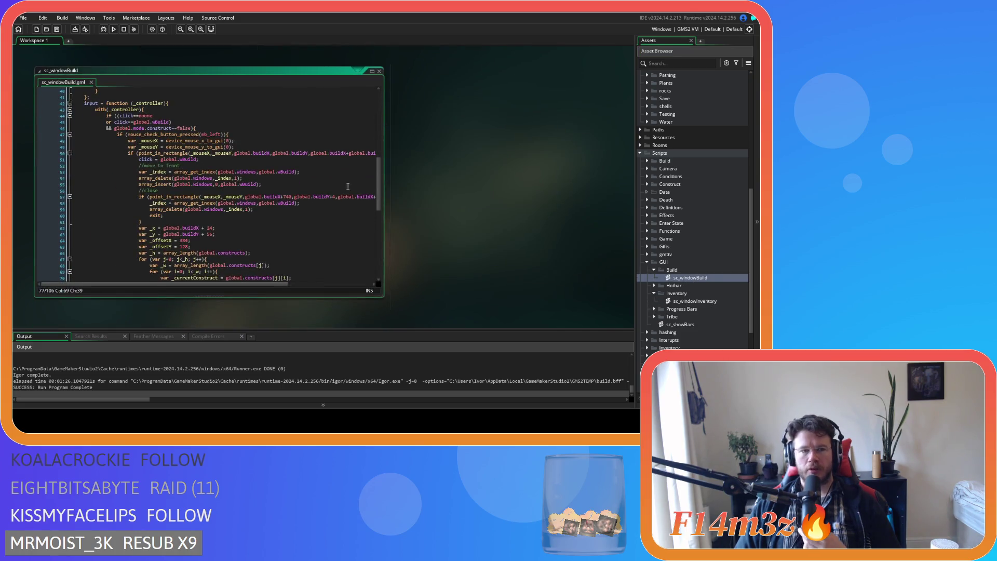
Add 'alarm[1] = 10;' after array_delete in sc_windowBuild's close branch, then open sc_windowInventory
left_click_drag(379, 200, 371, 126)
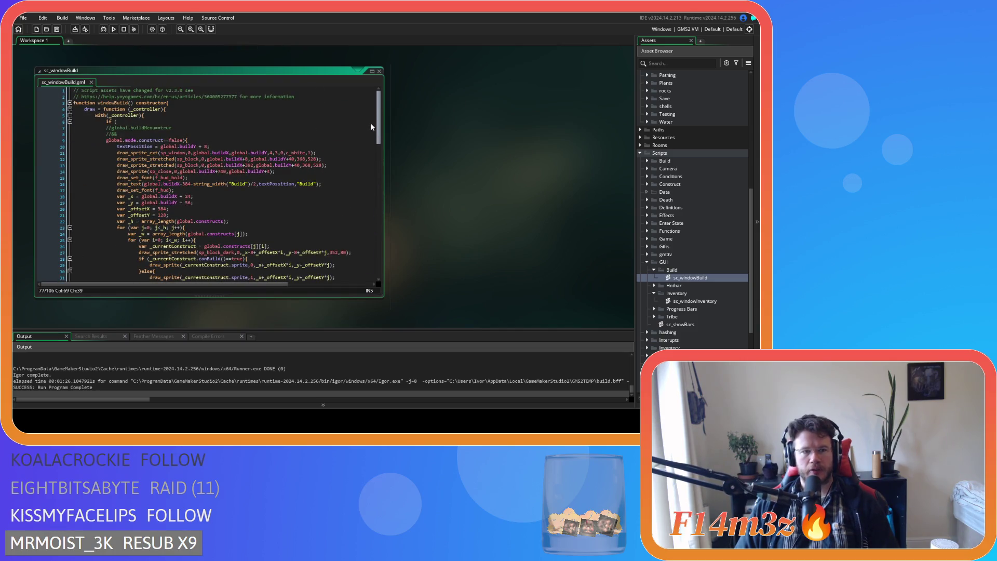
mouse_move(371, 126)
left_mouse_down()
mouse_move(370, 232)
mouse_move(368, 193)
mouse_move(359, 212)
left_mouse_up()
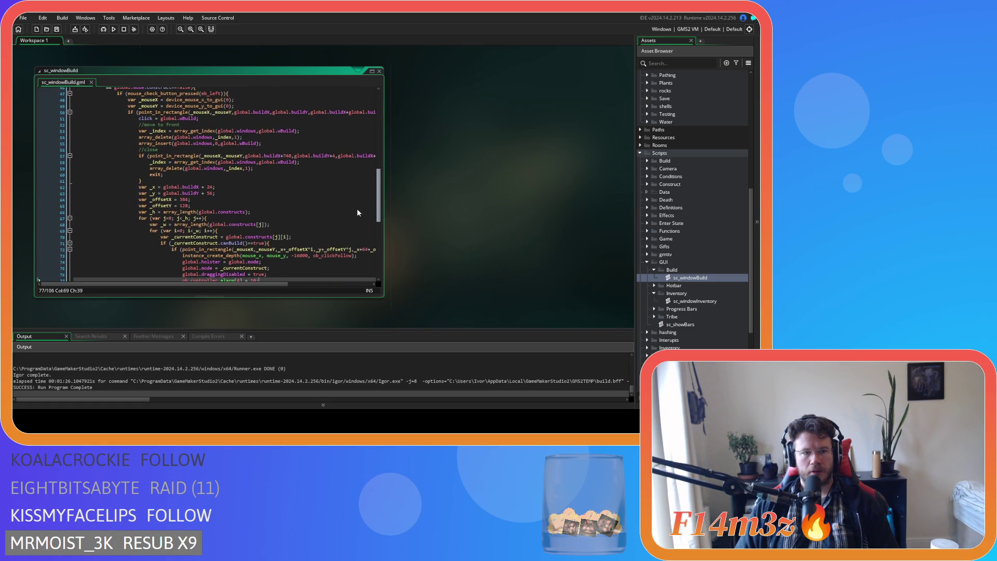
left_click(266, 169)
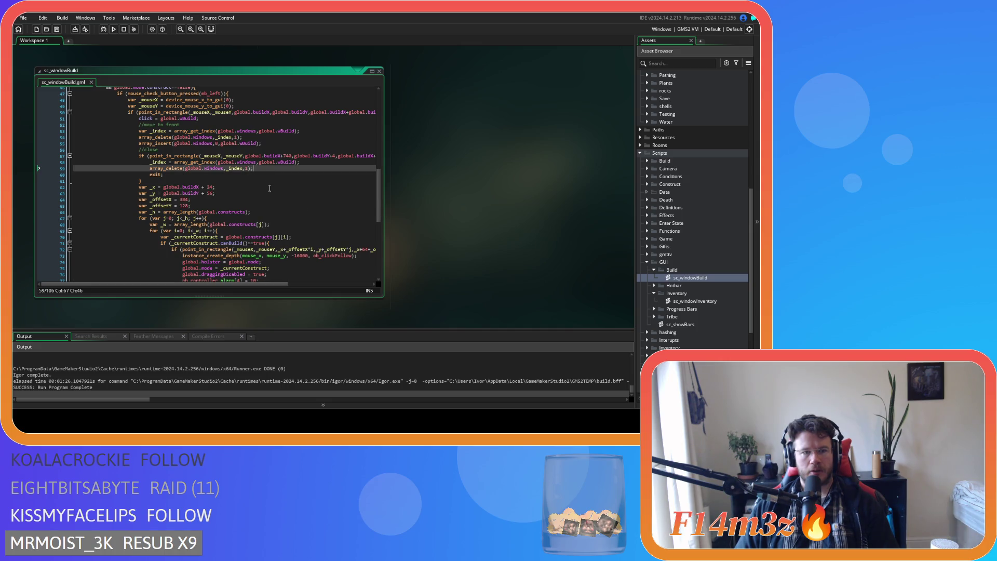
key("Return")
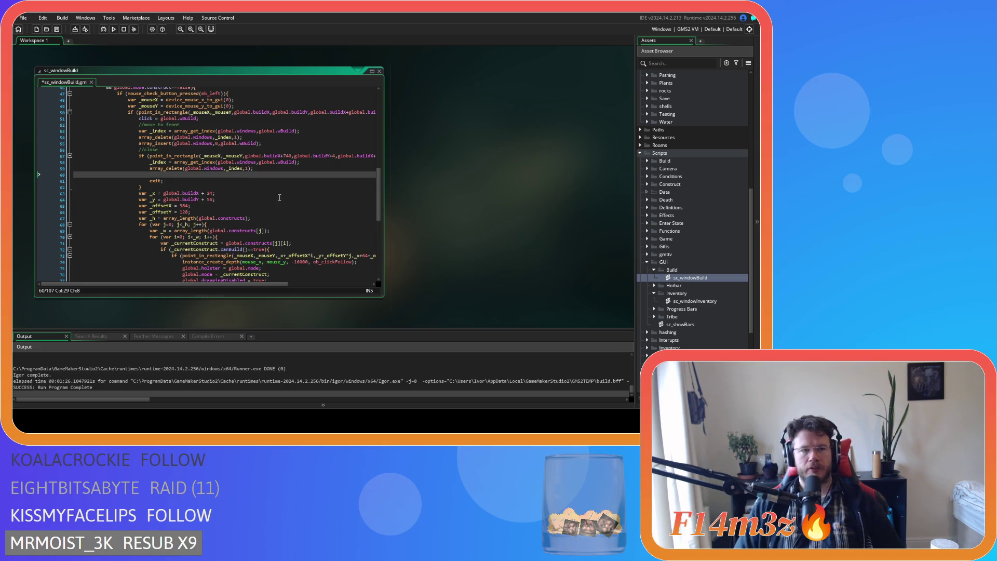
scroll(280, 197, "up", 3)
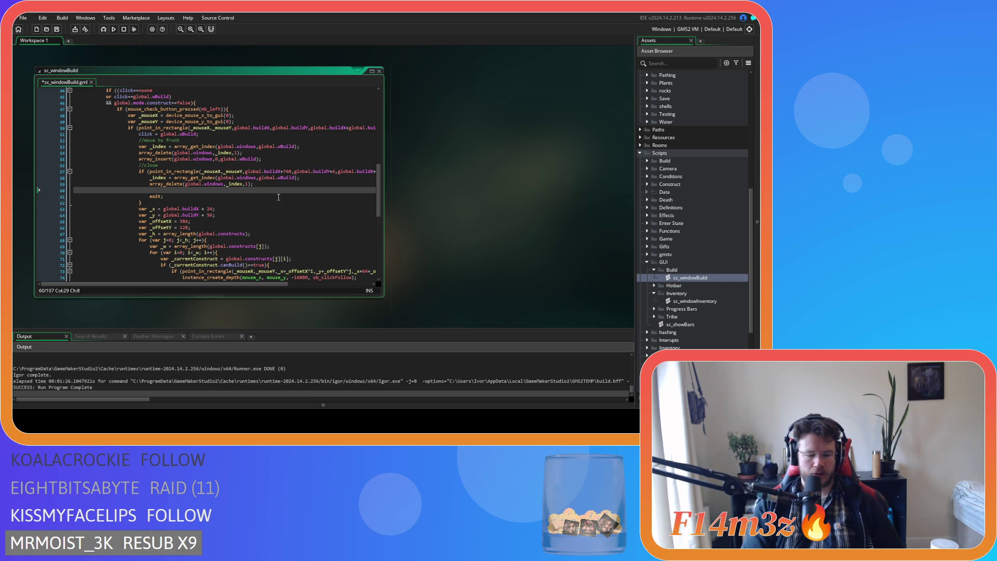
type("alarm[1")
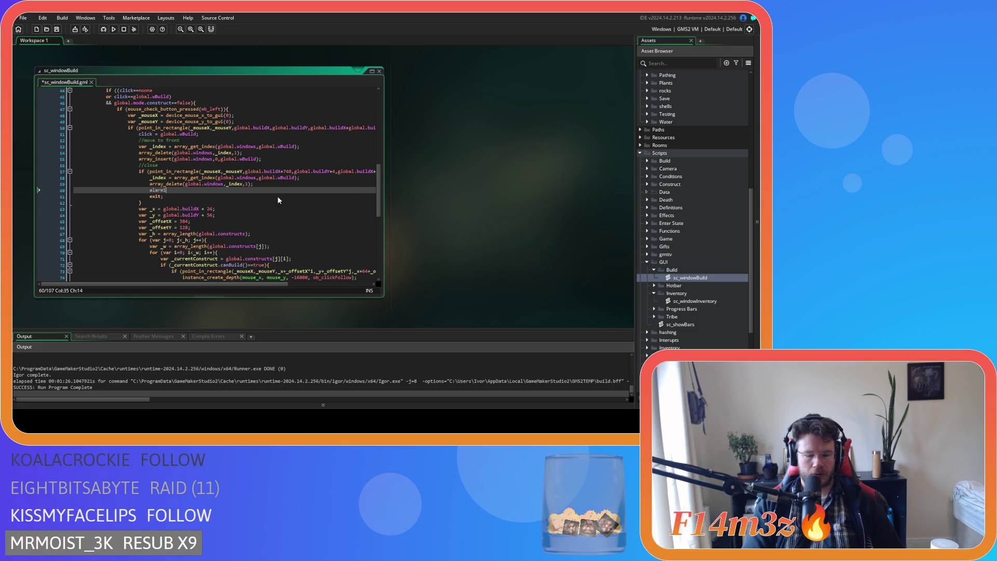
type("] = ")
type("10;")
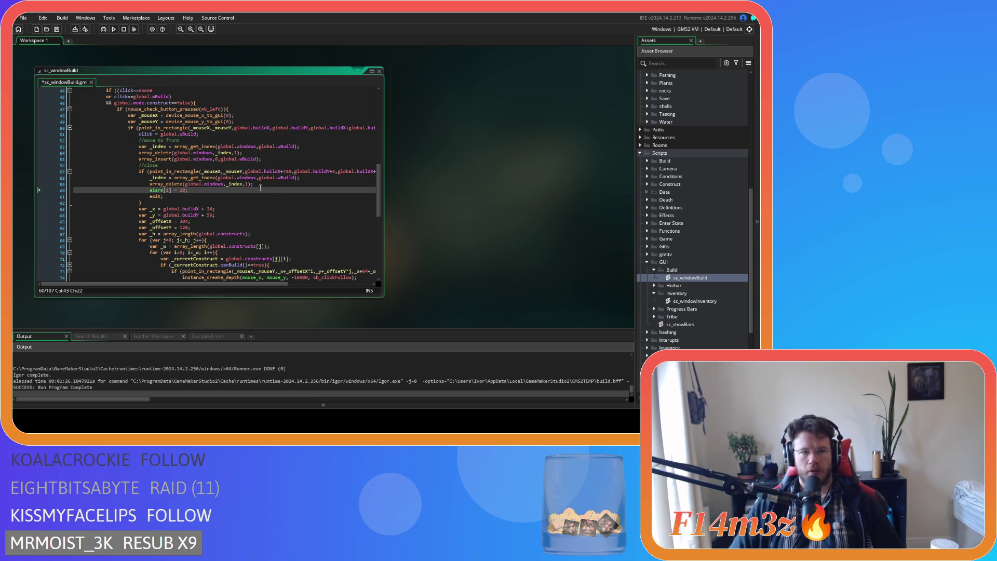
key("shift+Left")
key("shift+Left")
key("shift+Left")
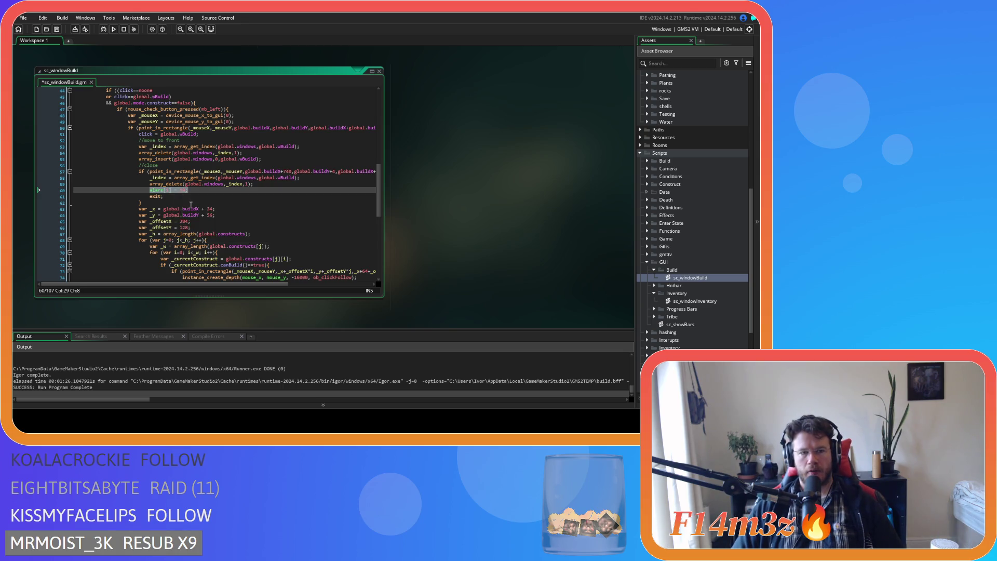
double_click(694, 301)
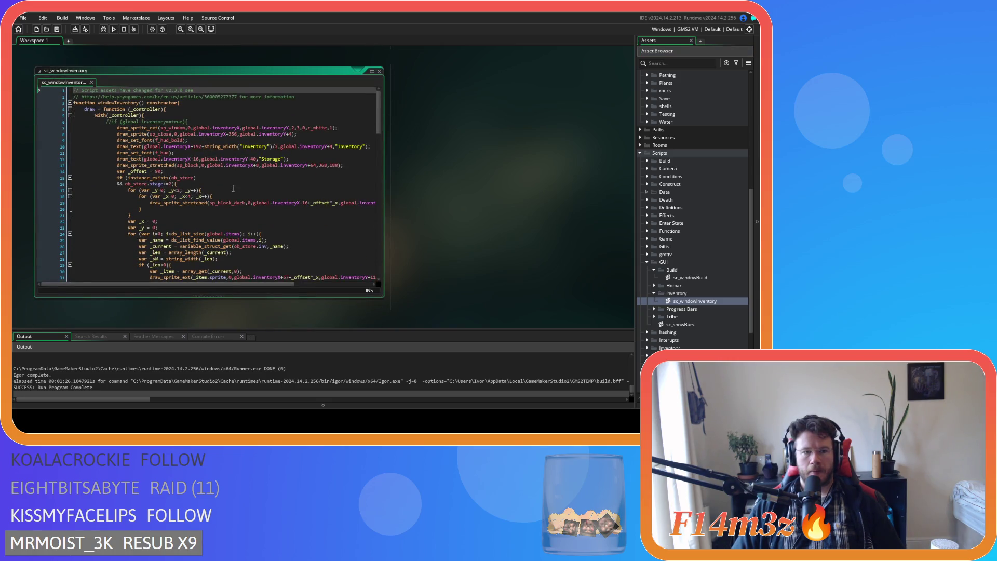
Scroll sc_windowInventory down to the input function's close block
scroll(232, 187, "down", 3)
scroll(232, 188, "down", 3)
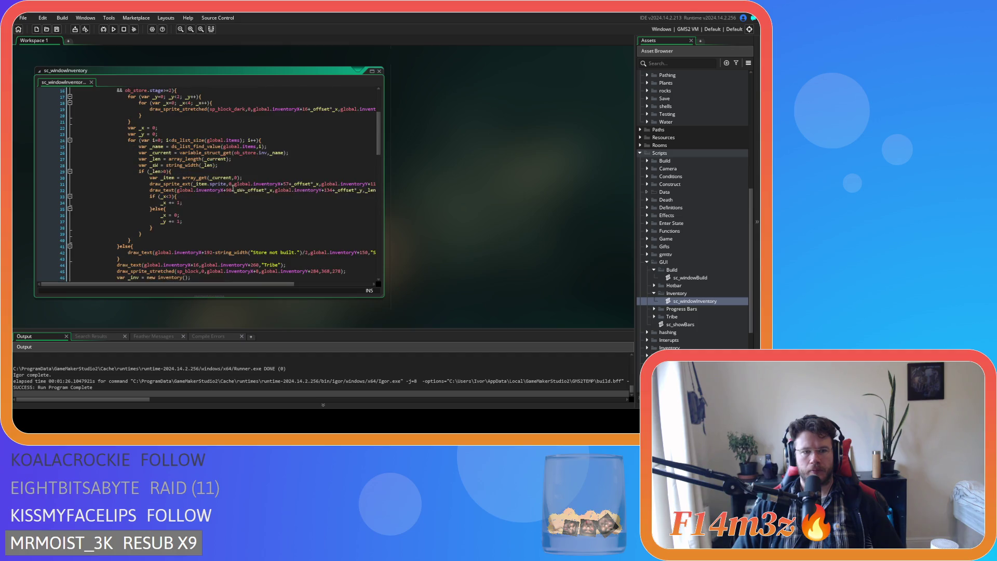
scroll(233, 187, "down", 9)
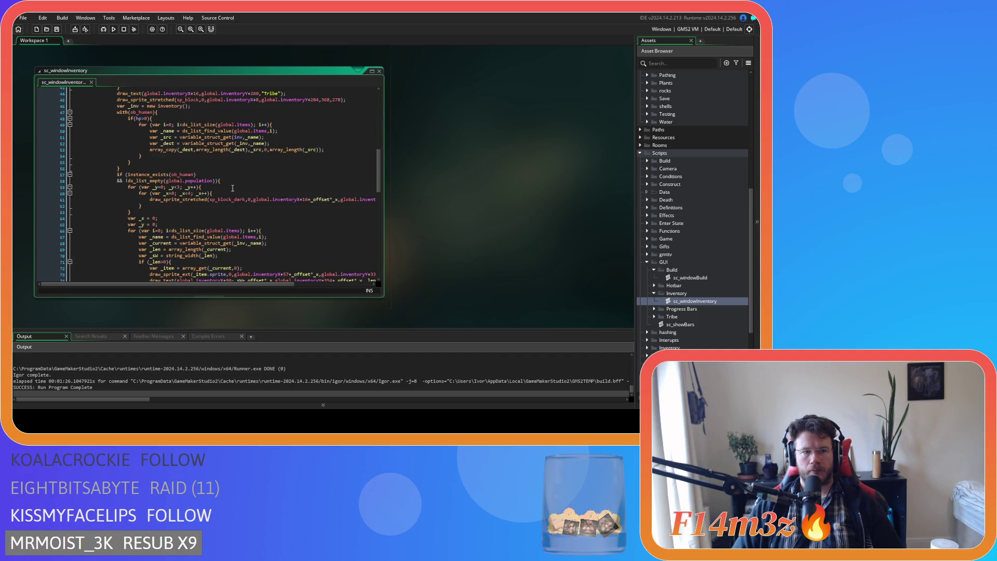
scroll(233, 187, "down", 4)
scroll(232, 188, "up", 15)
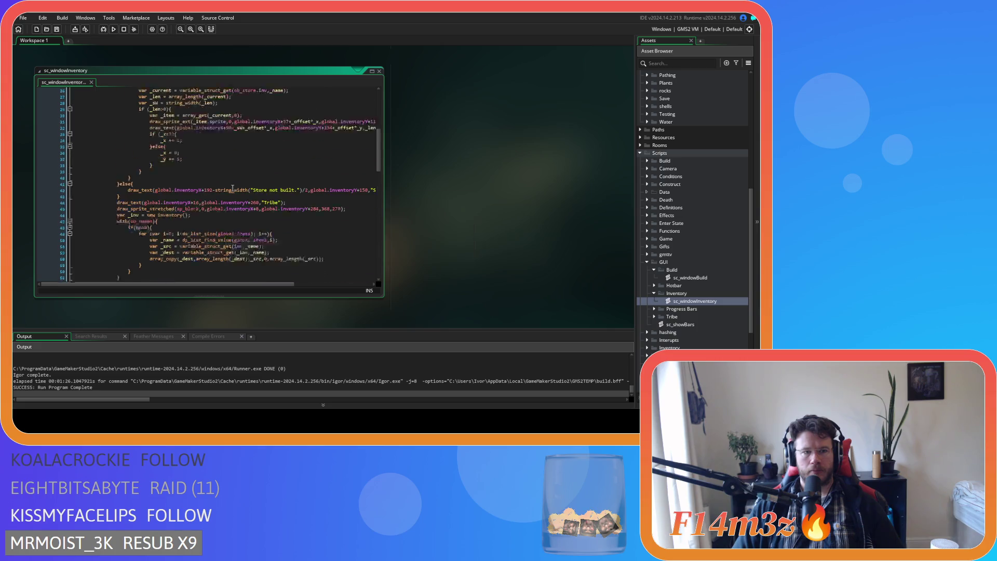
scroll(233, 188, "down", 19)
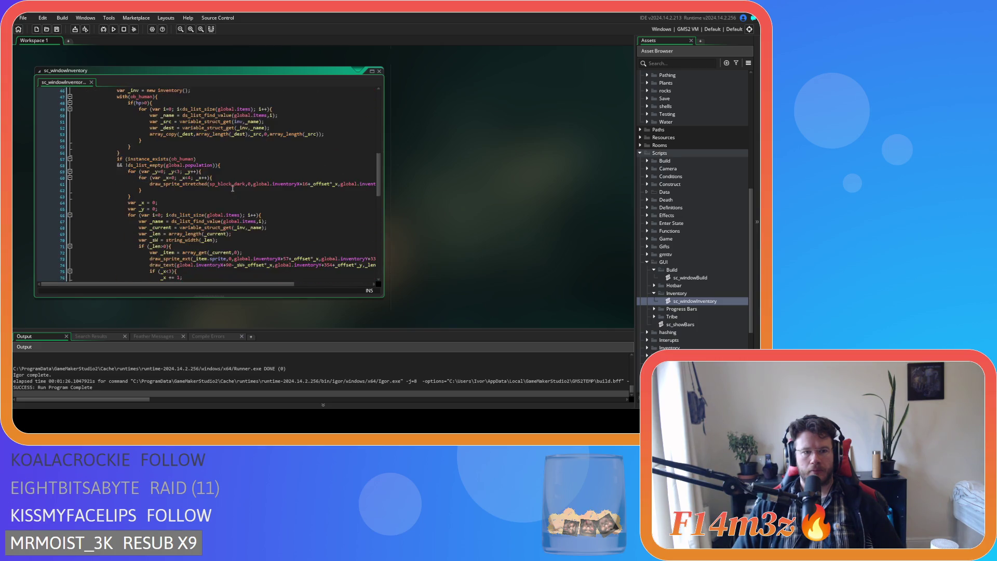
scroll(232, 188, "down", 4)
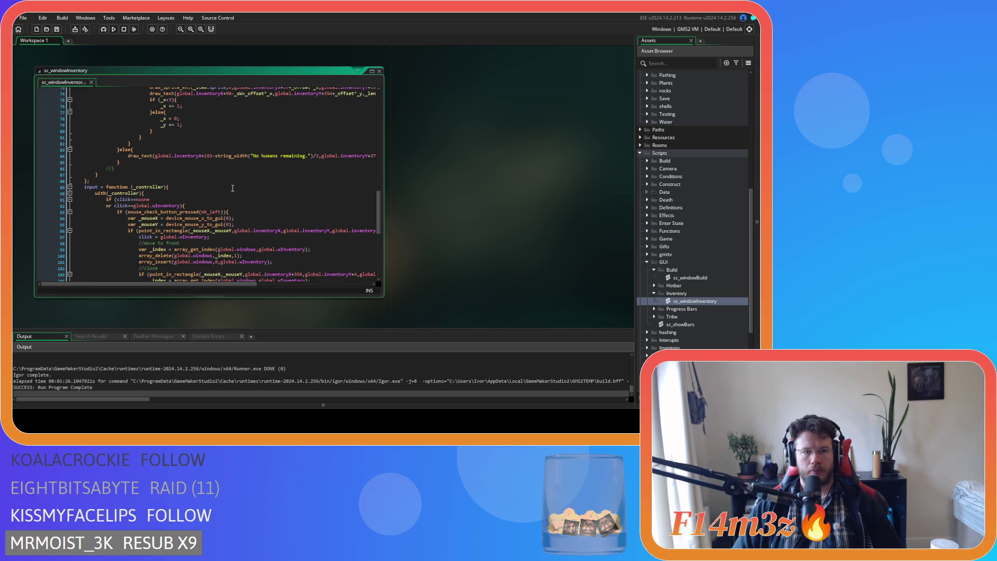
scroll(233, 188, "down", 4)
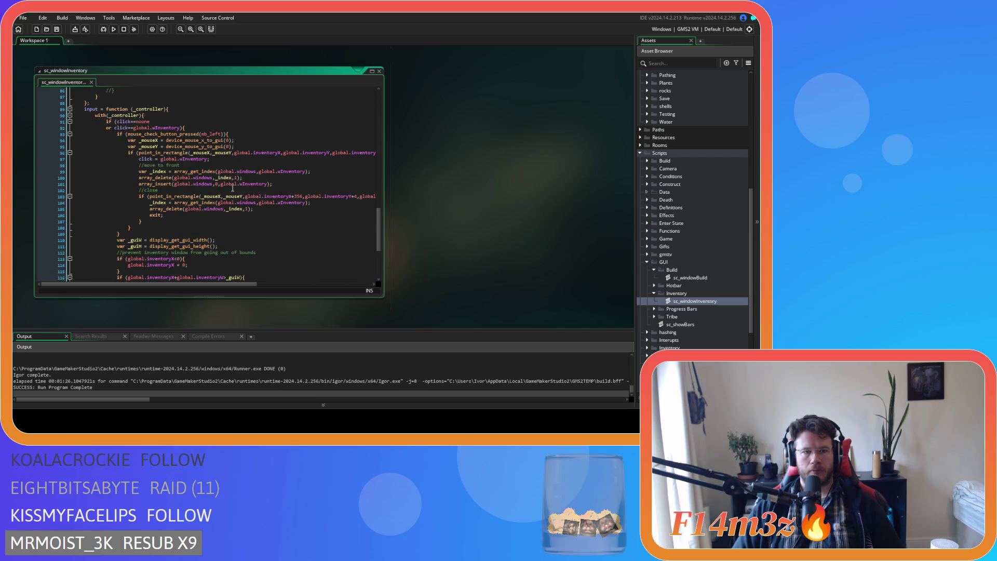
Add alarm[1] = 10; after the array_delete line, then select sc_windowTribe under Tribe
left_click(278, 210)
key("Return")
type("alarm[1] = 10;")
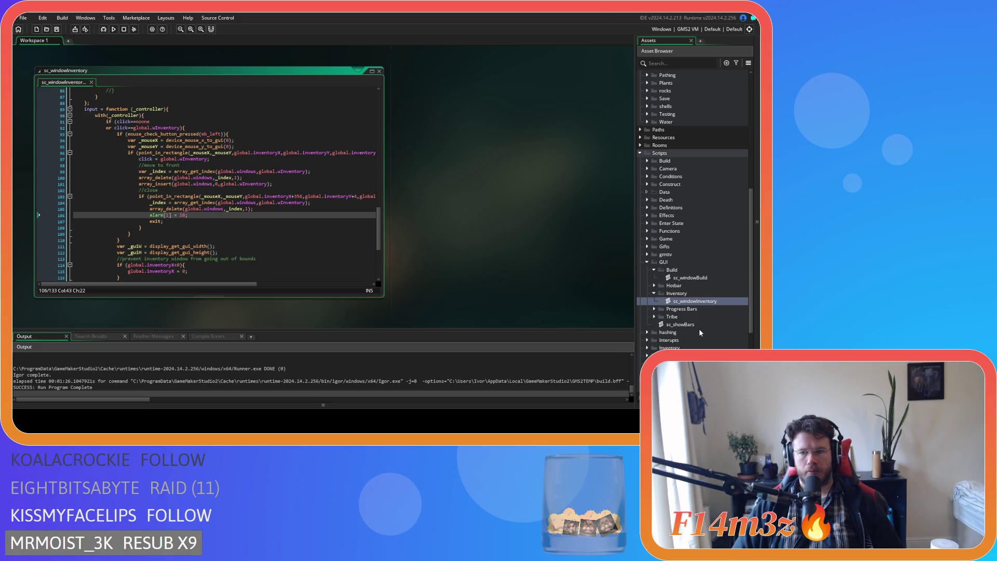
left_click(654, 317)
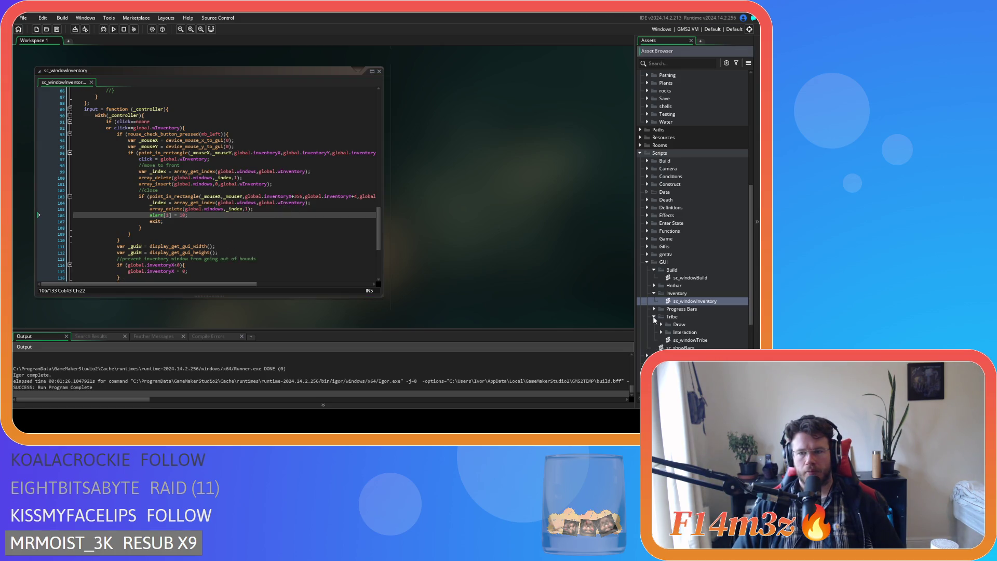
left_click(696, 342)
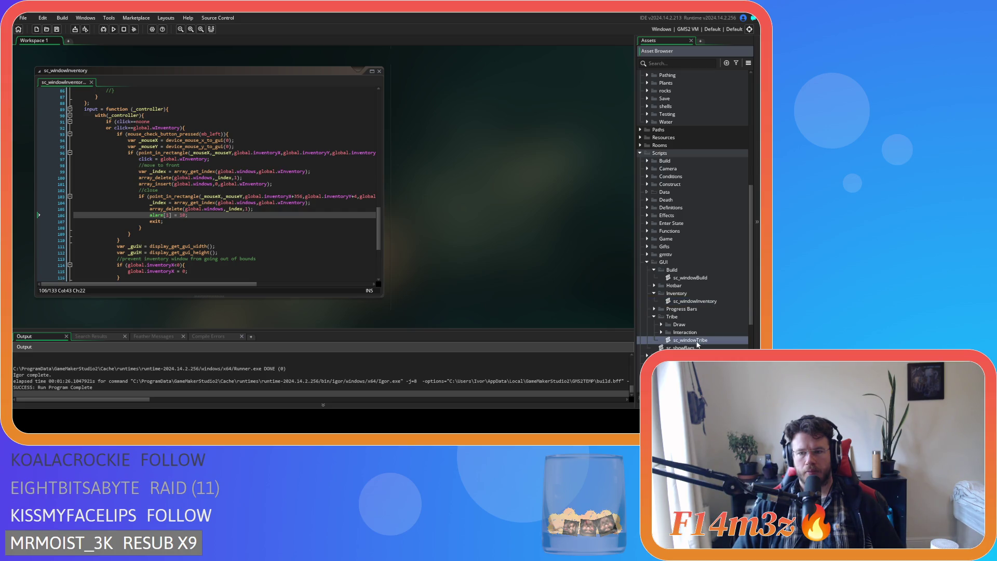
In sc_windowTribe, add alarm[1] = 10; after view_visible[1] = false; in the close block
double_click(697, 341)
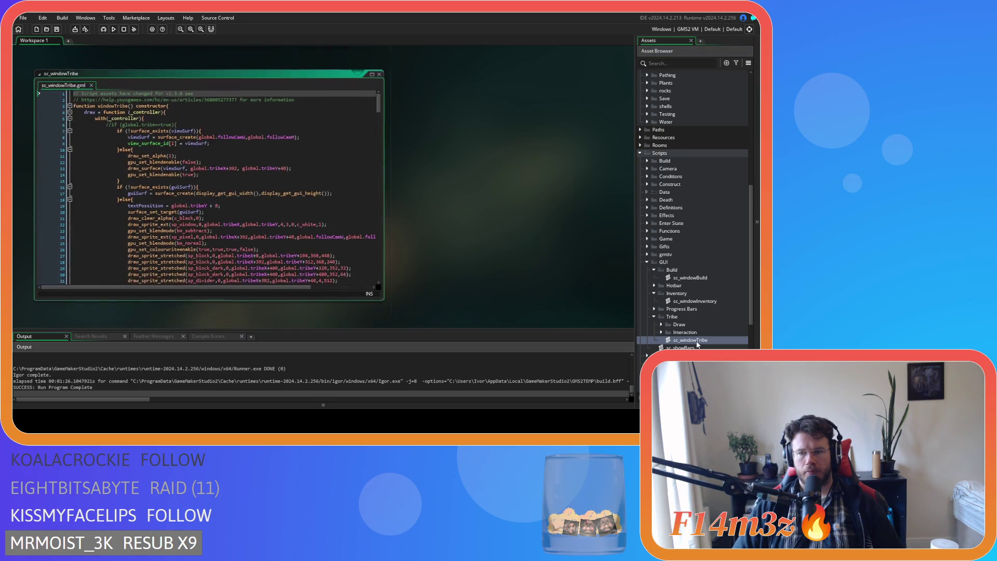
scroll(340, 205, "down", 20)
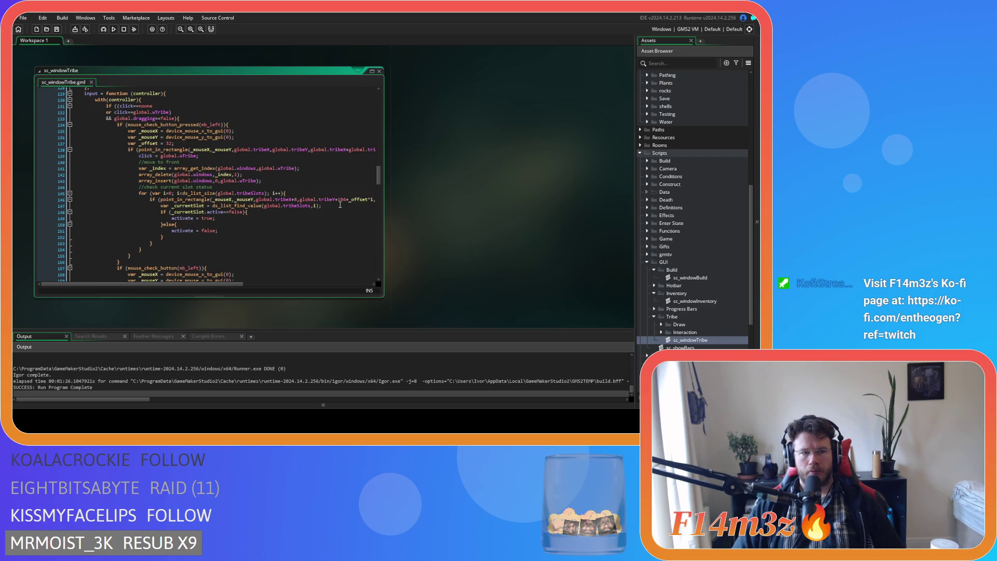
scroll(340, 205, "down", 10)
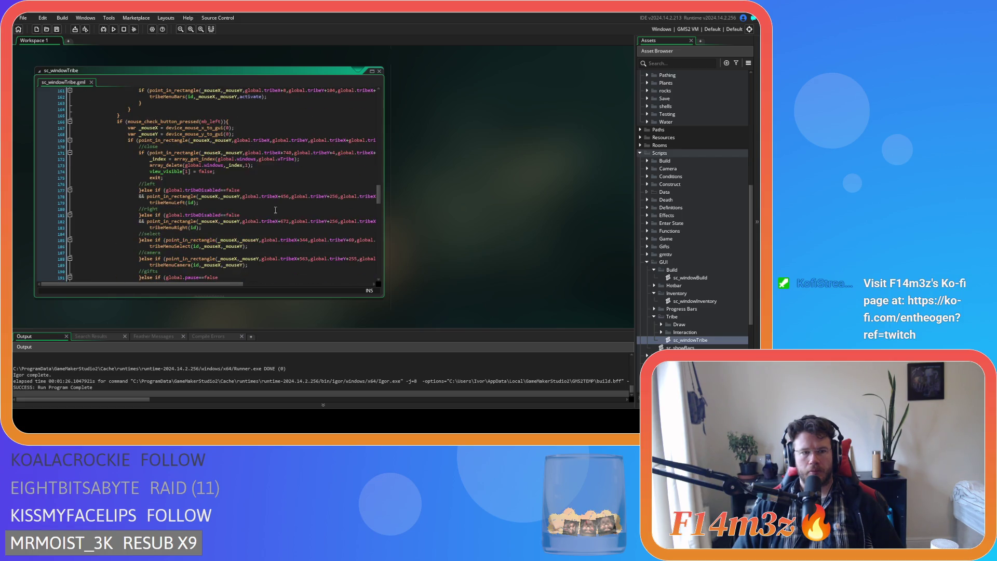
left_click(245, 171)
key("Return")
type("alarm[1] = 10;")
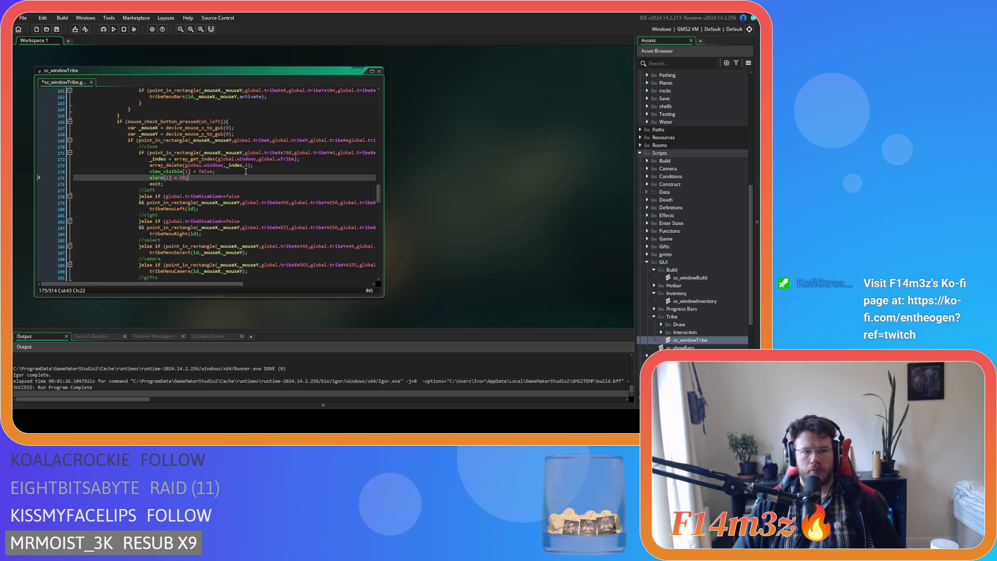
Close every open editor window in the workspace
right_click(415, 145)
mouse_move(427, 155)
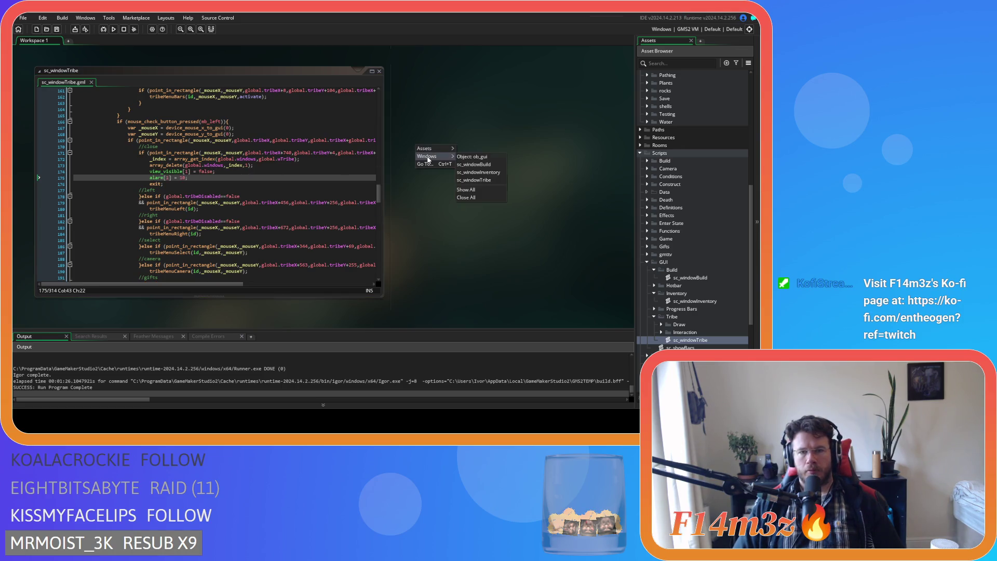
left_click(476, 197)
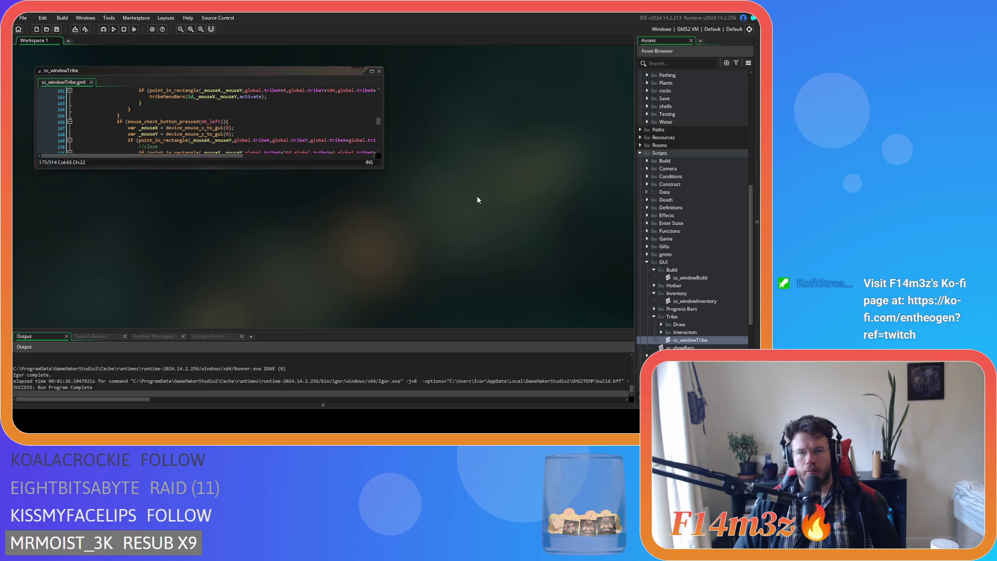
Collapse the Tribe, Inventory and Build script folders and open the ob_gui object
left_click(654, 315)
left_click(654, 293)
left_click(654, 270)
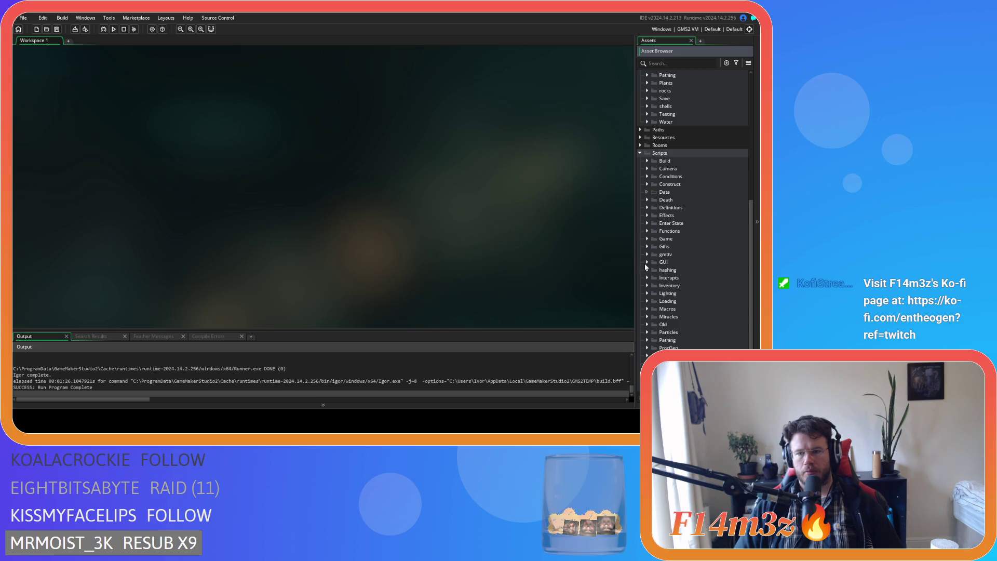
scroll(690, 257, "up", 5)
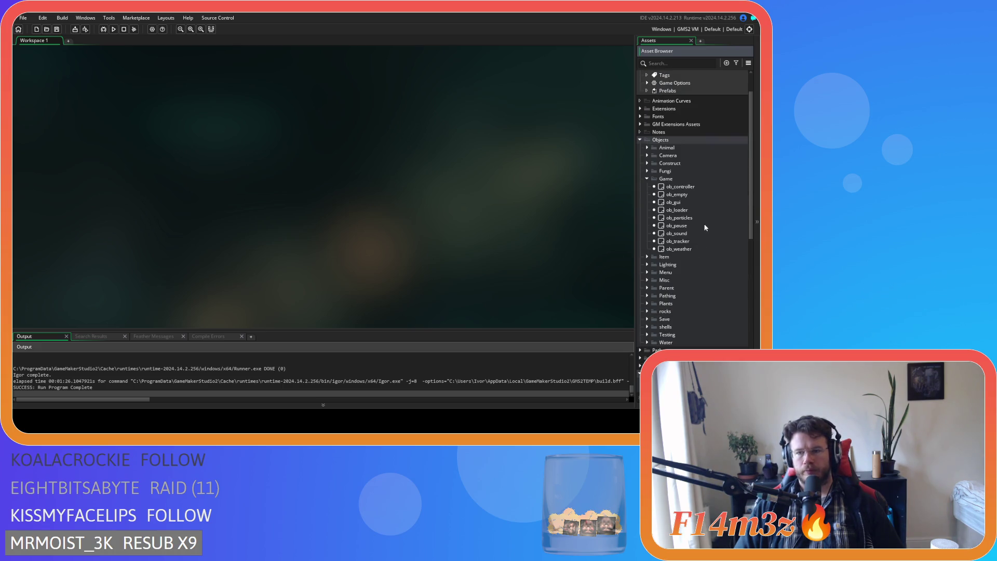
double_click(675, 202)
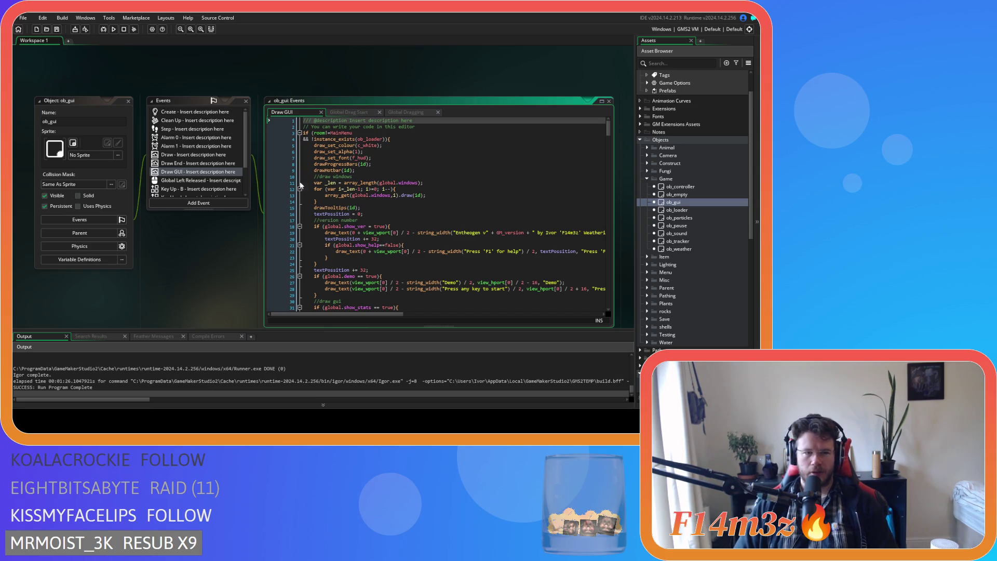
Delete ob_gui's Alarm 1 event and open ob_controller from the Game objects folder
left_click(186, 148)
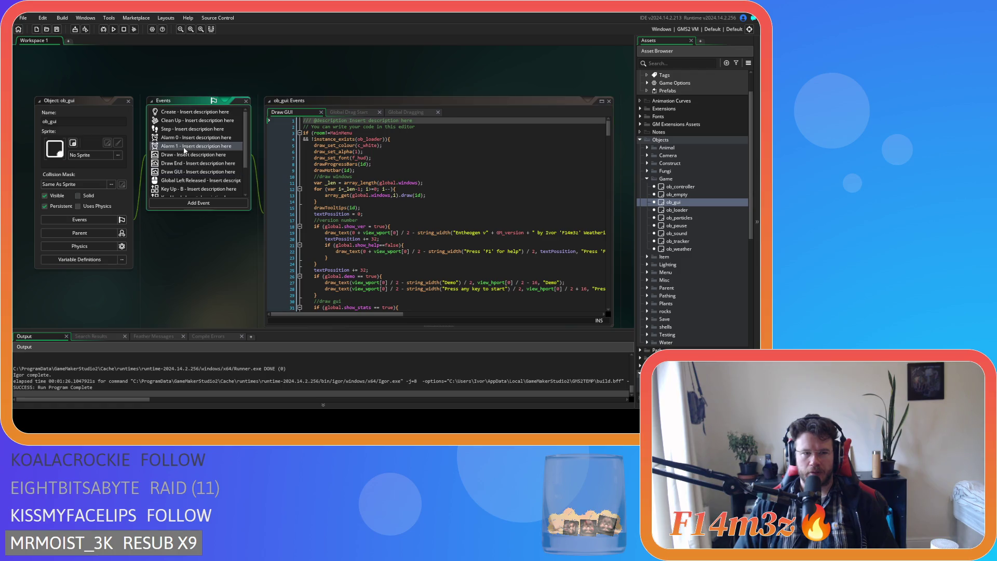
key("Delete")
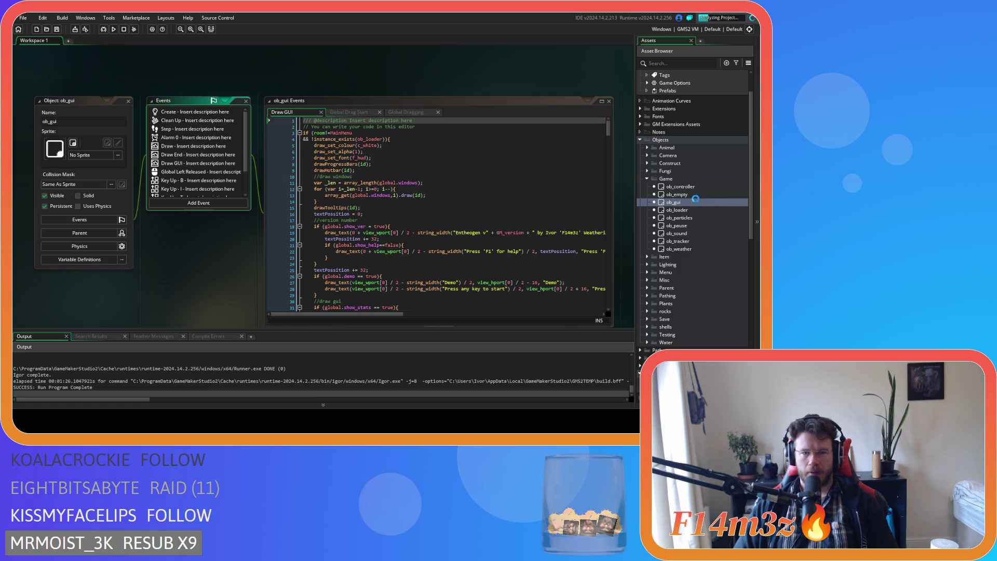
left_click(646, 179)
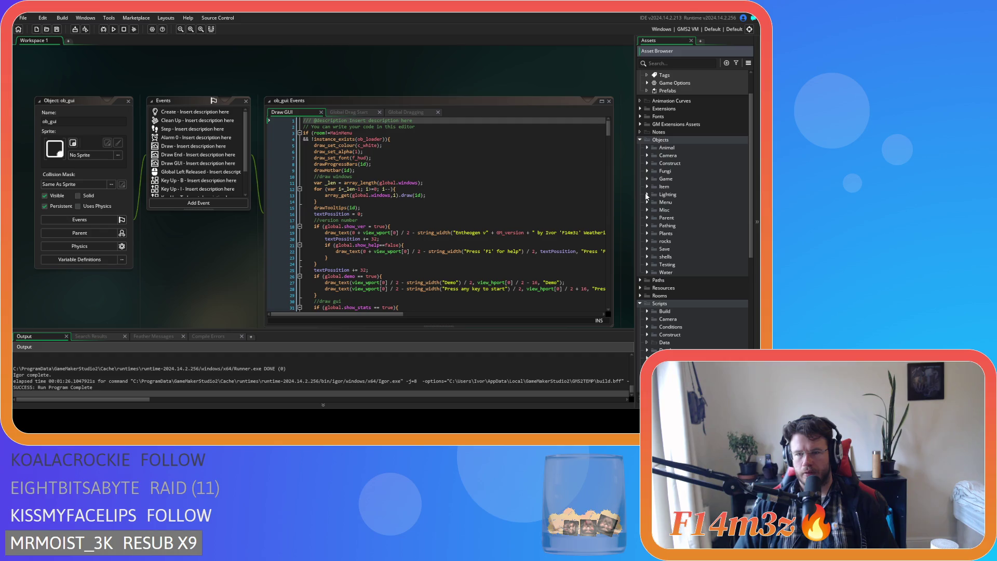
left_click(647, 179)
double_click(679, 186)
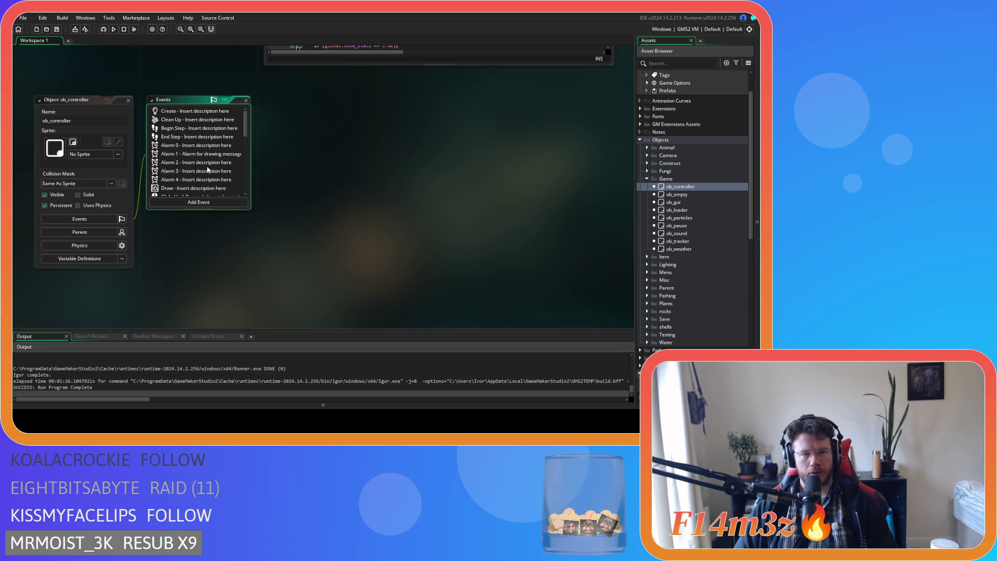
double_click(208, 179)
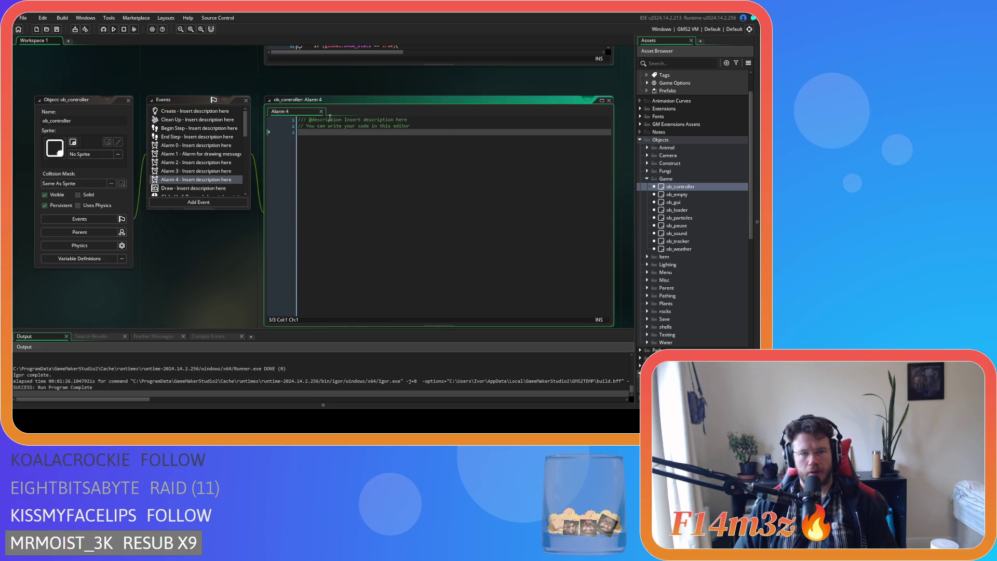
left_click(321, 111)
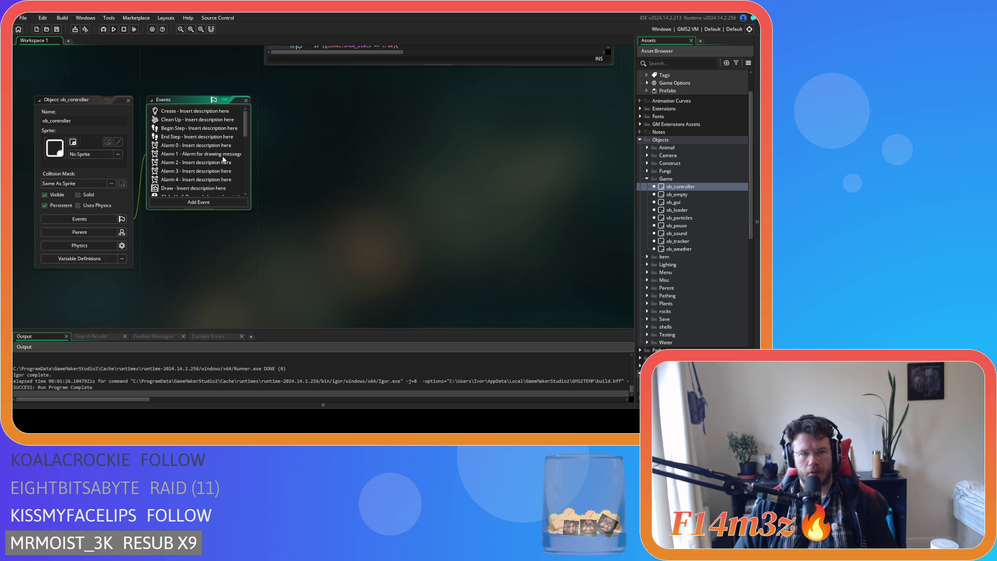
scroll(223, 159, "down", 1)
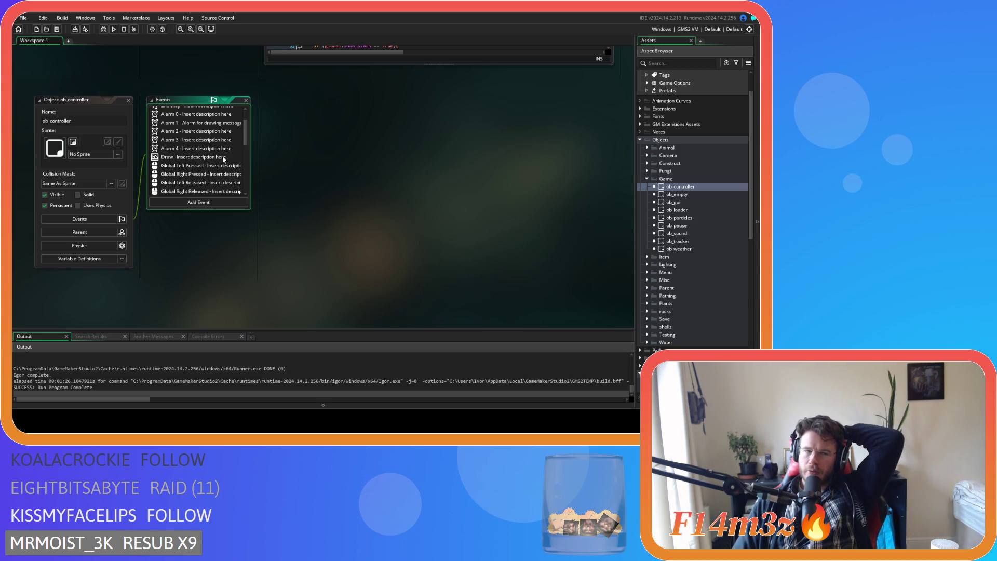
scroll(223, 166, "down", 5)
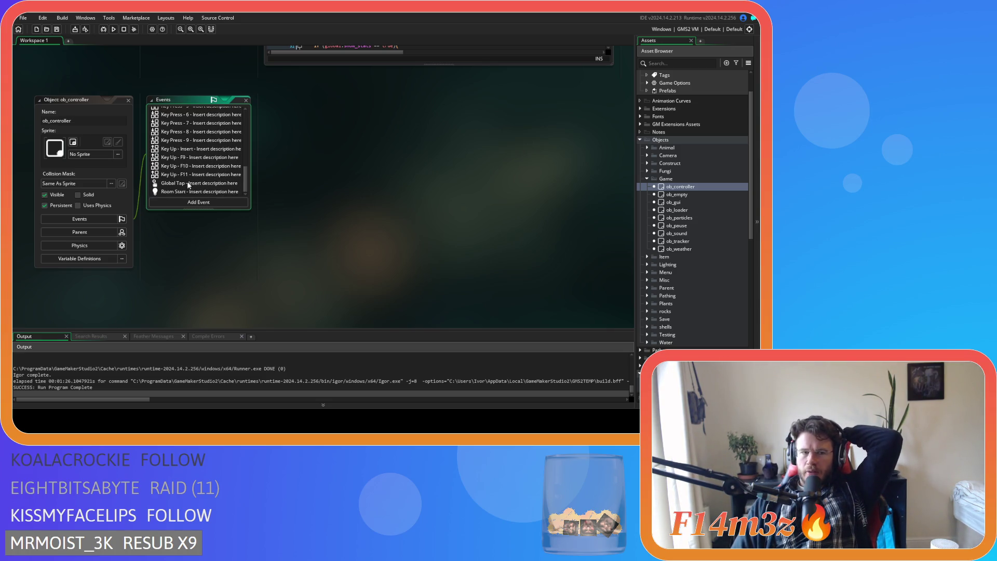
double_click(223, 183)
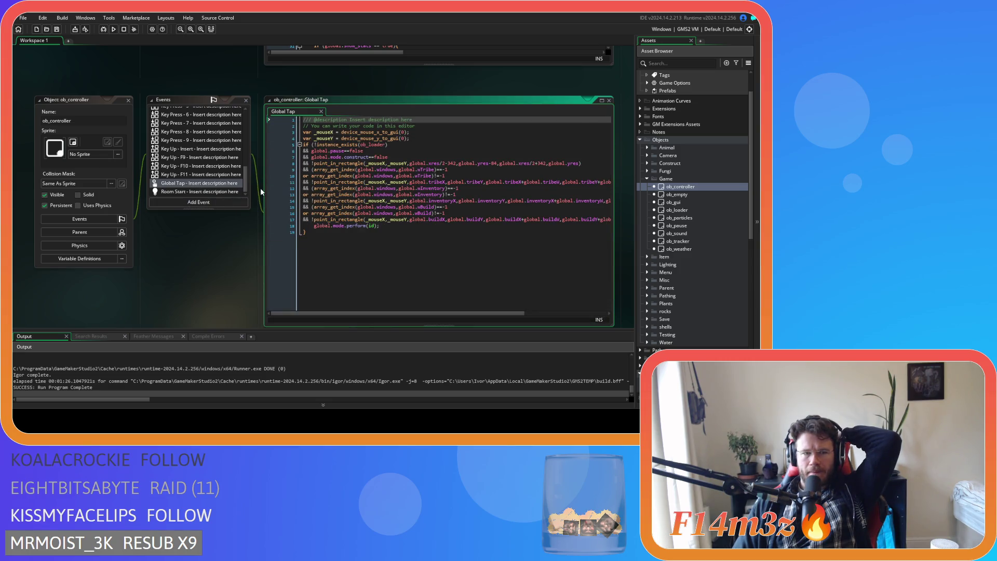
left_click(320, 112)
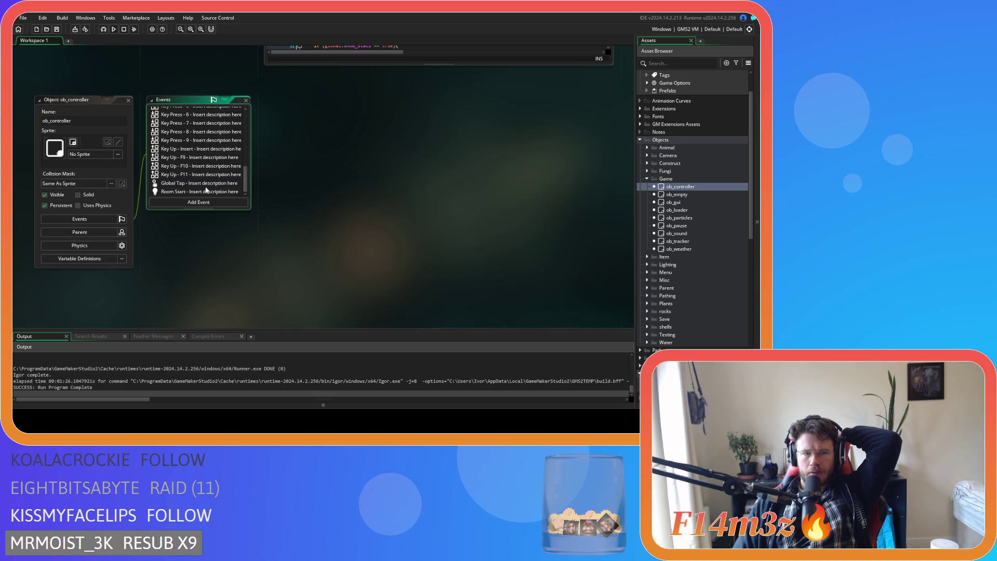
scroll(709, 264, "down", 5)
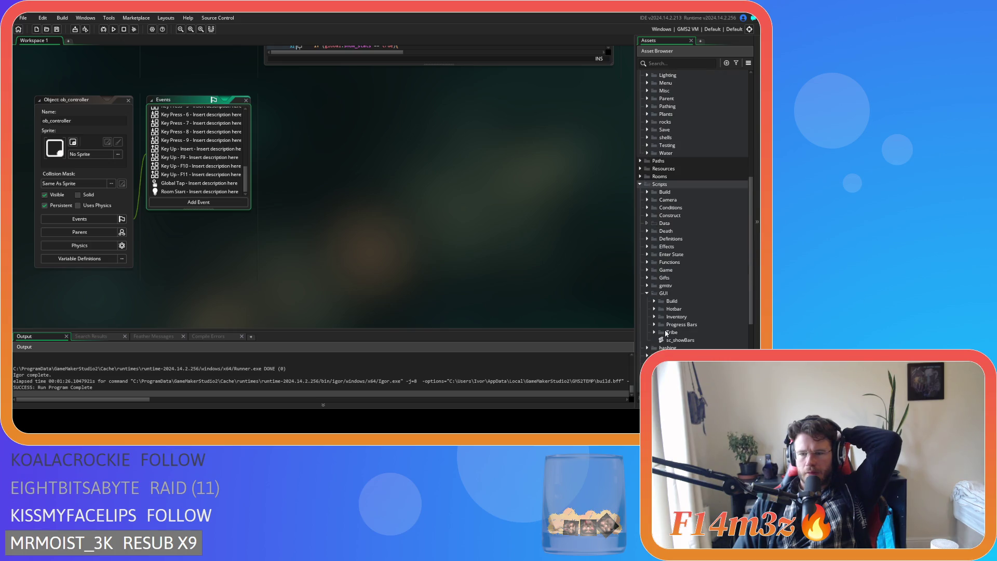
Open sc_windowBuild and select its ob_controller.alarm[4] = 10; statement
left_click(662, 302)
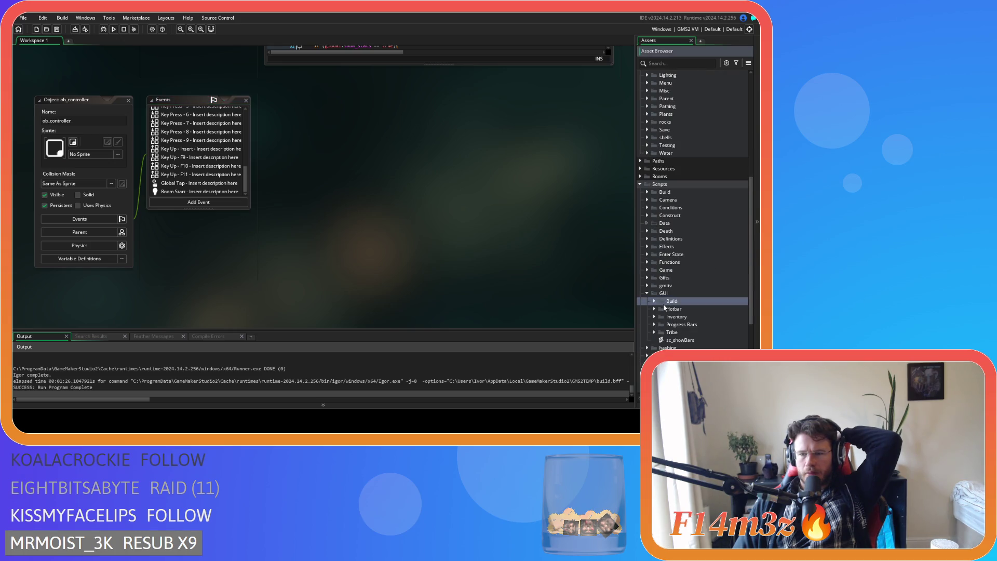
left_click(653, 302)
double_click(673, 310)
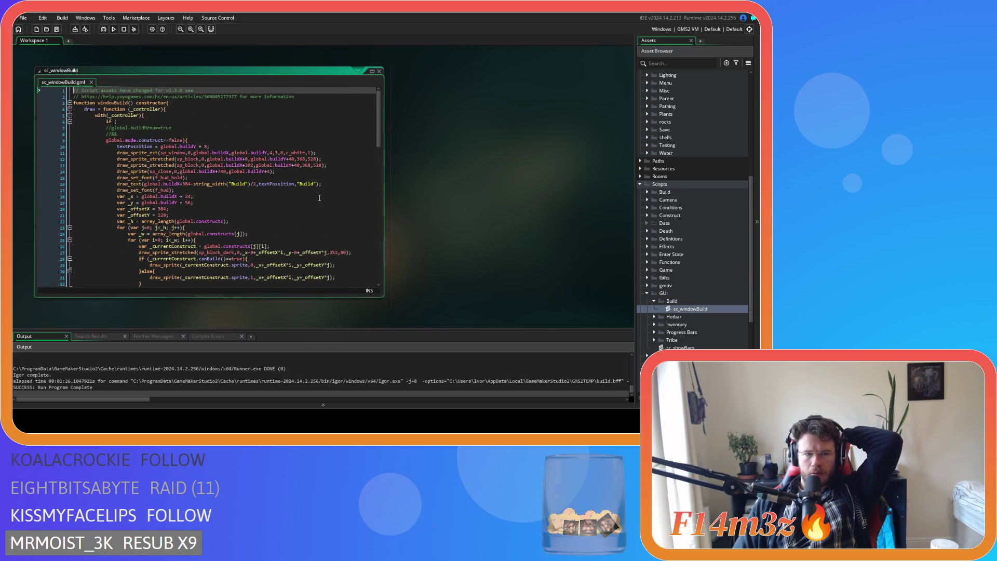
mouse_move(378, 129)
left_mouse_down()
mouse_move(381, 269)
mouse_move(381, 222)
left_mouse_up()
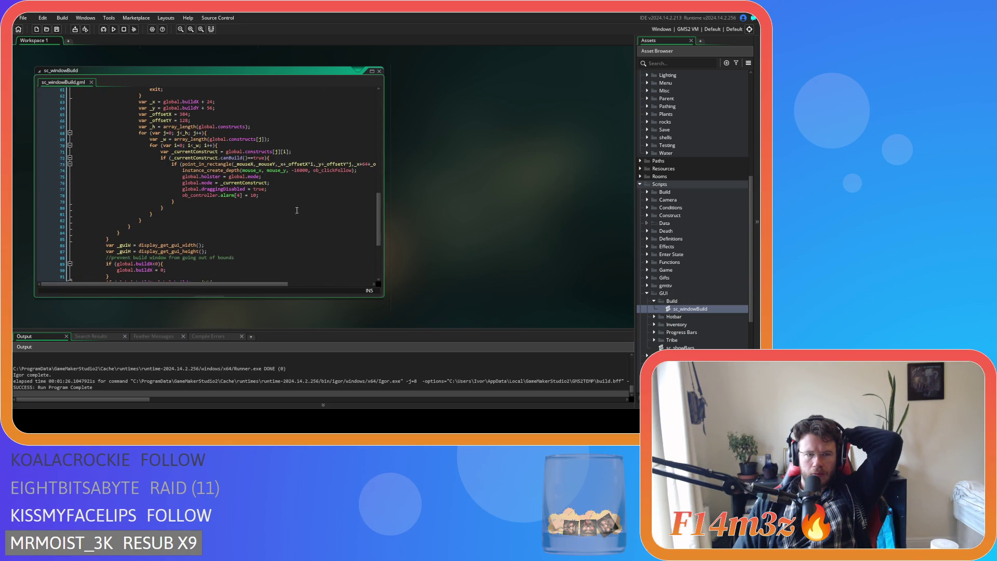
left_click(281, 197)
scroll(282, 197, "up", 2)
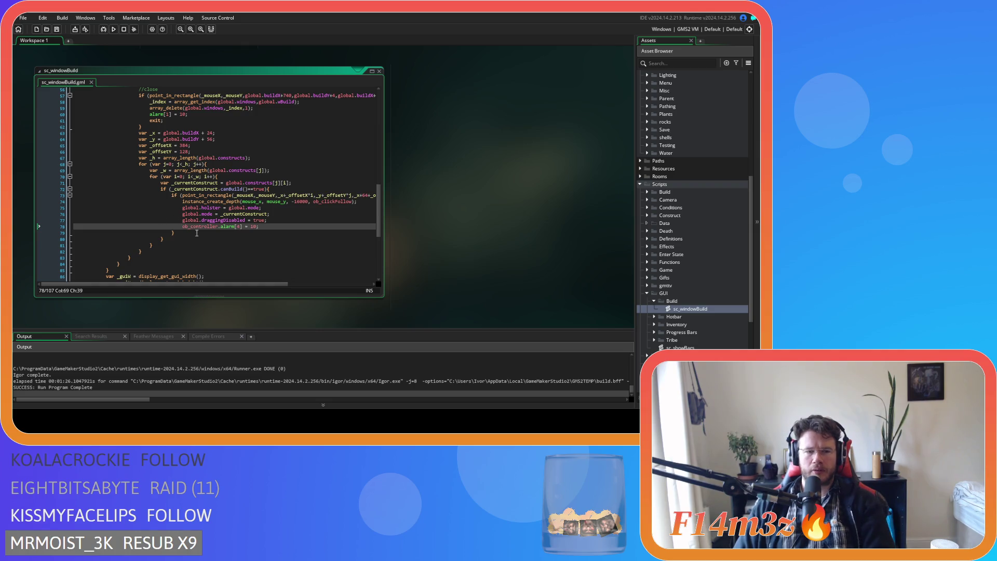
left_click_drag(182, 227, 300, 227)
scroll(680, 223, "up", 8)
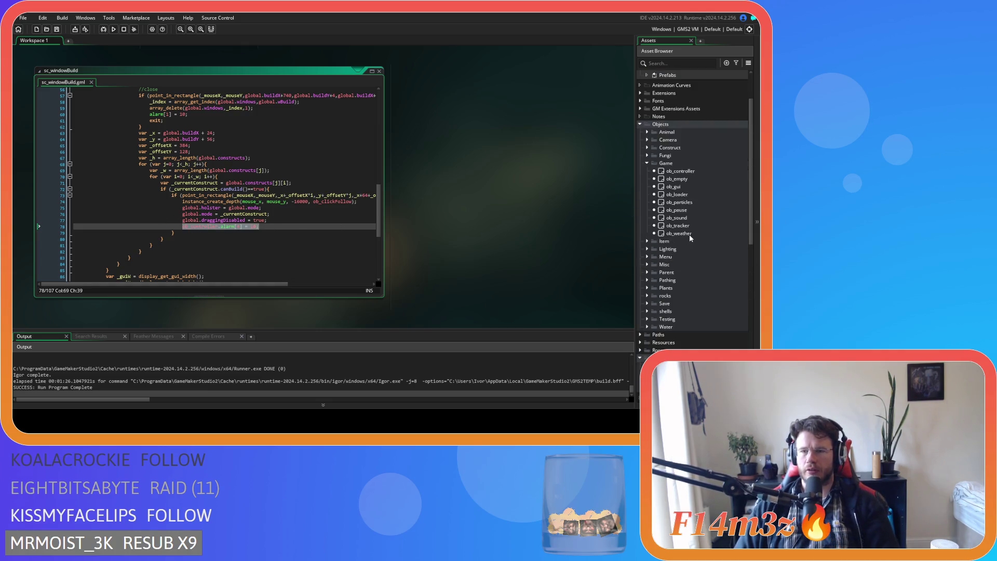
Open the ob_camera object from the Camera objects folder
left_click(647, 155)
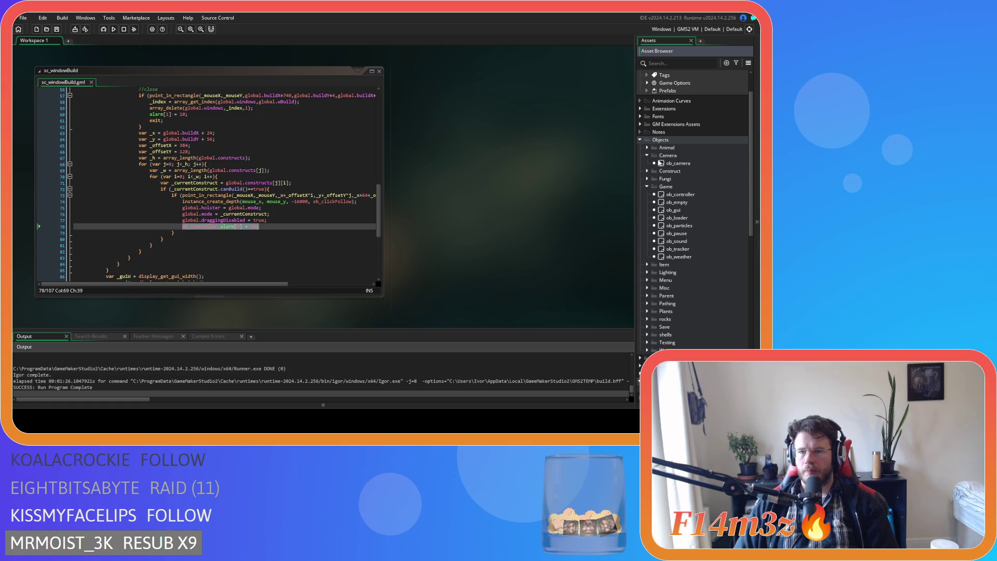
double_click(667, 164)
scroll(213, 150, "down", 5)
scroll(197, 176, "up", 5)
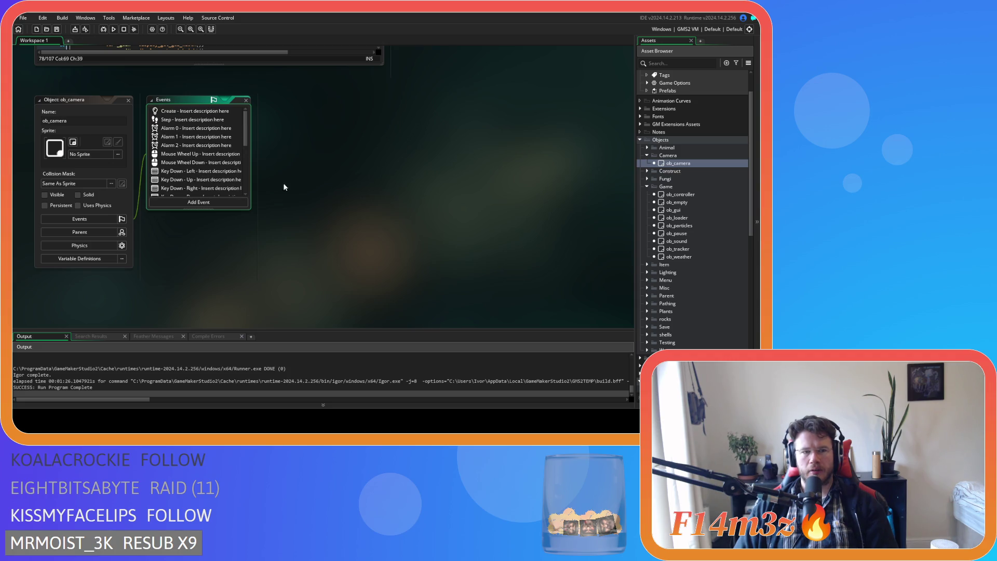
Close the ob_camera editor and open ob_controller from the Asset Browser
left_click(128, 100)
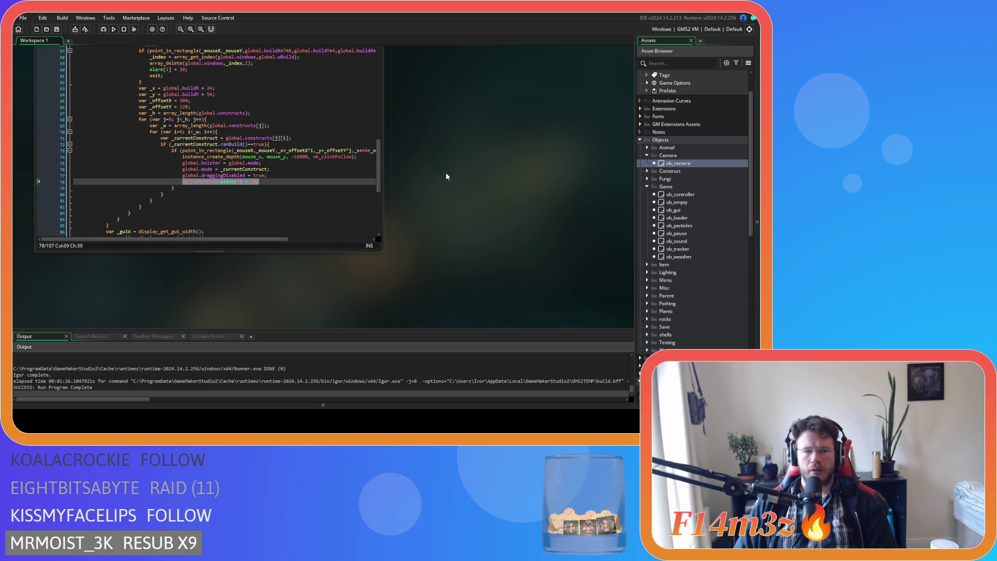
double_click(680, 194)
scroll(195, 150, "up", 10)
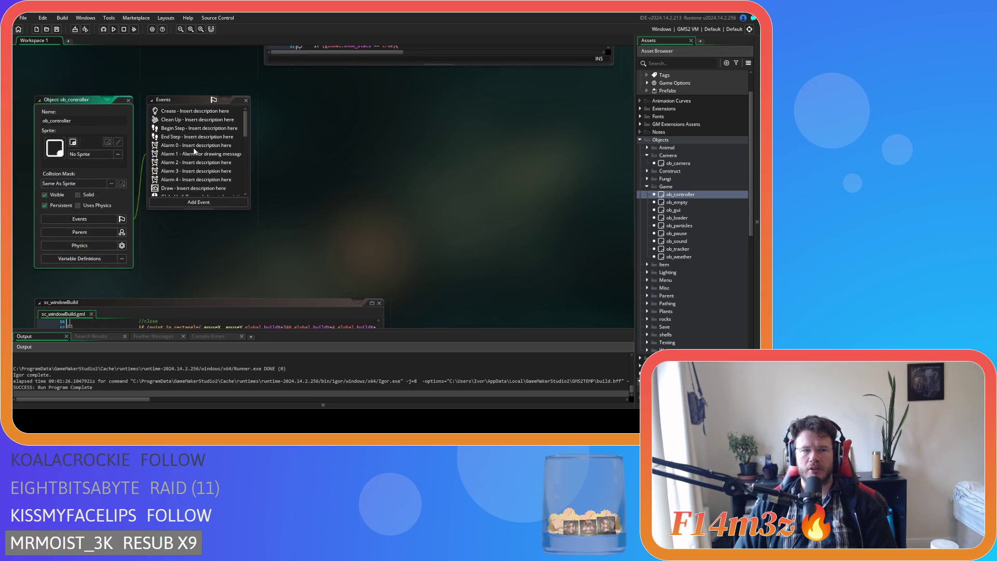
Check ob_controller's Global Left Released code, selecting alarm[4]<=0 on line 9, then open ob_camera
scroll(195, 150, "down", 3)
left_click(196, 150)
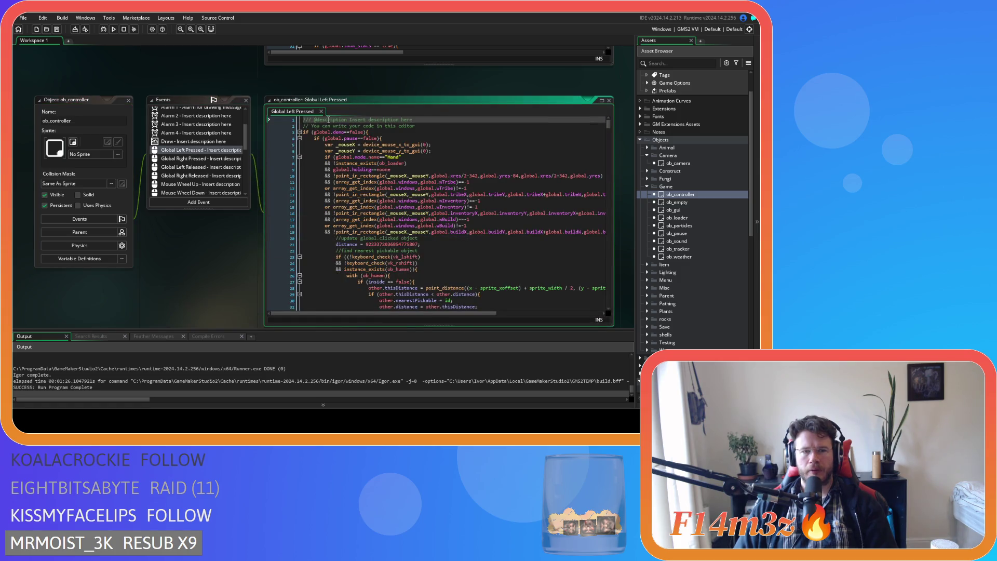
left_click(321, 112)
left_click(198, 169)
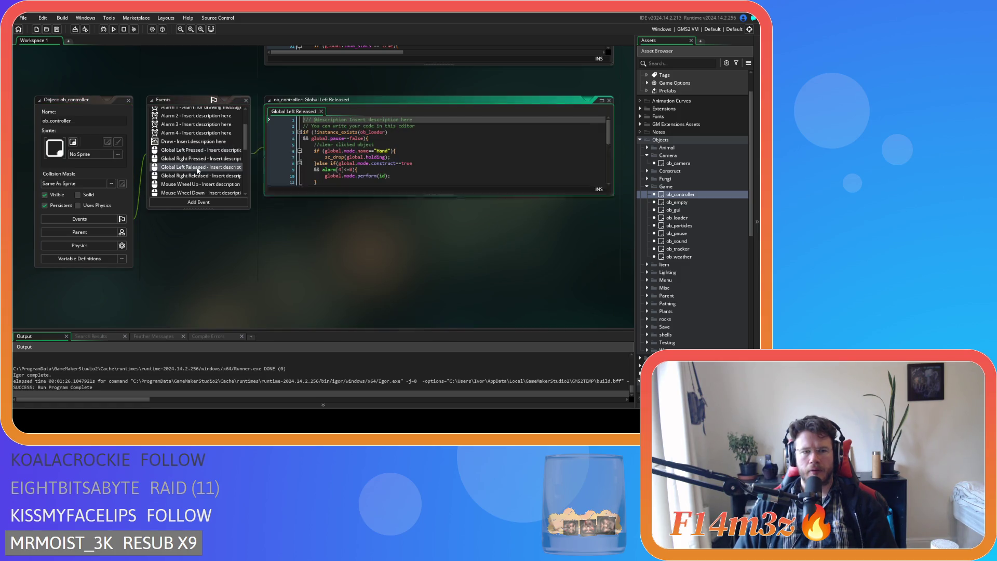
left_click(365, 201)
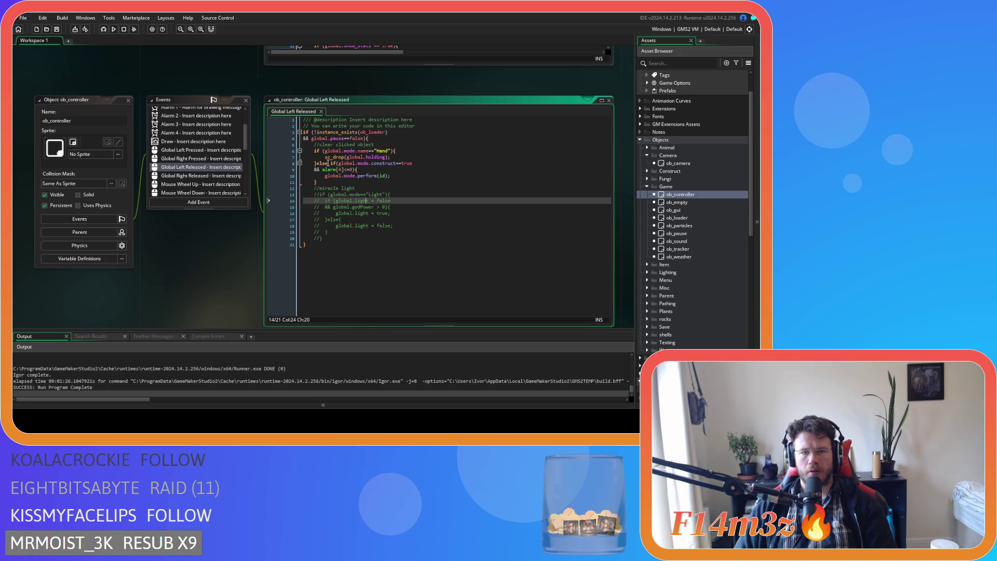
left_click_drag(322, 170, 358, 170)
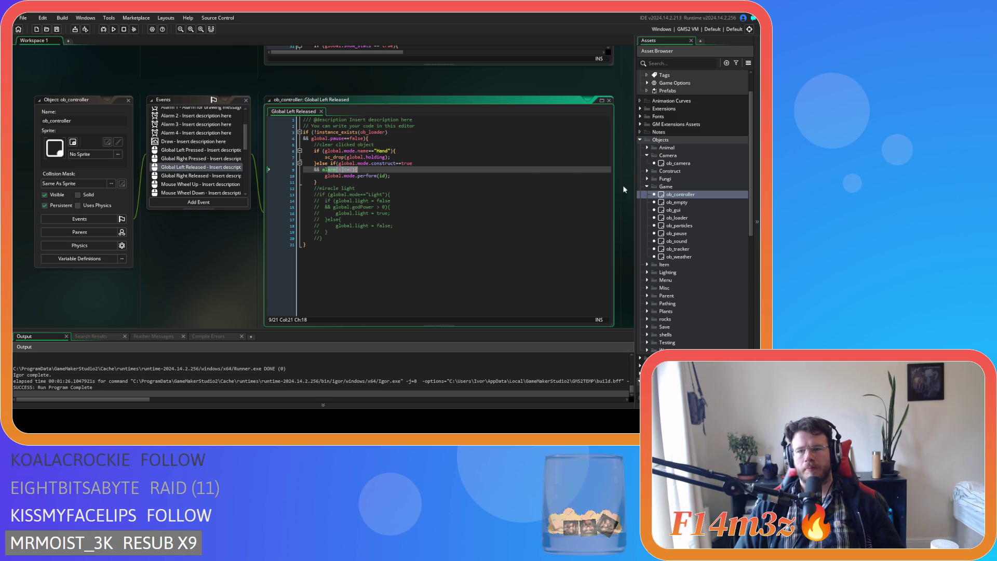
double_click(677, 163)
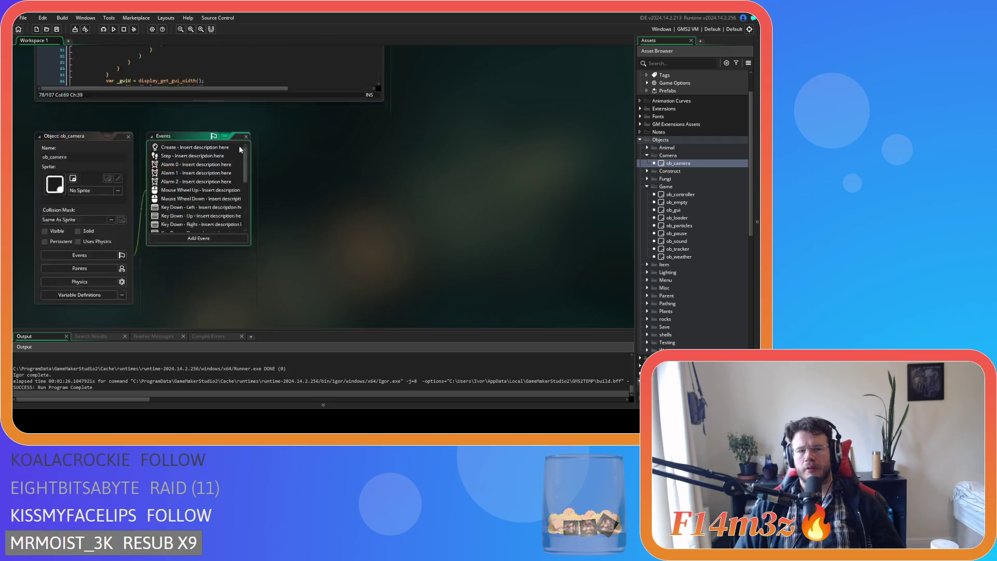
Open ob_camera's Step event code and scroll through it
scroll(213, 148, "down", 5)
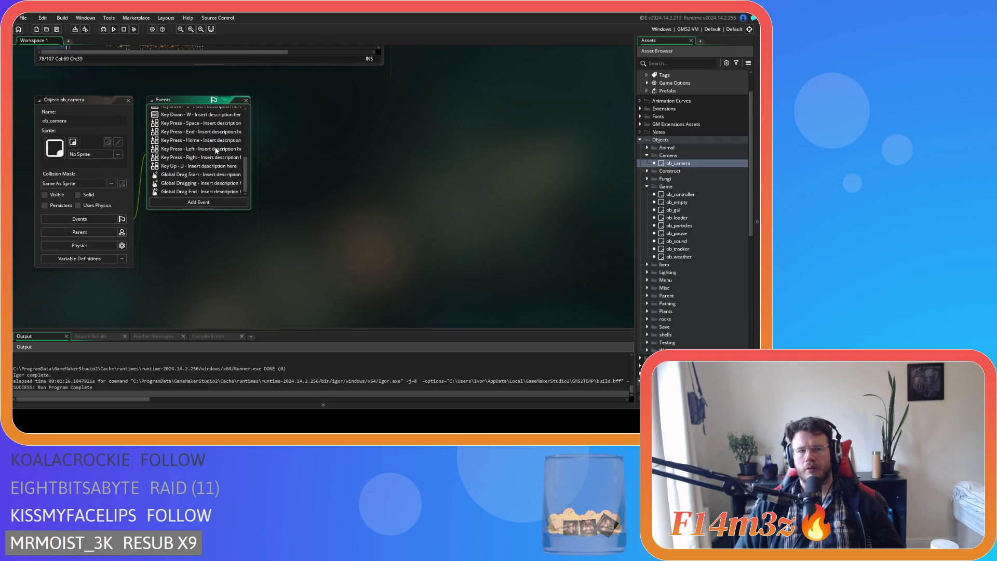
scroll(208, 188, "up", 5)
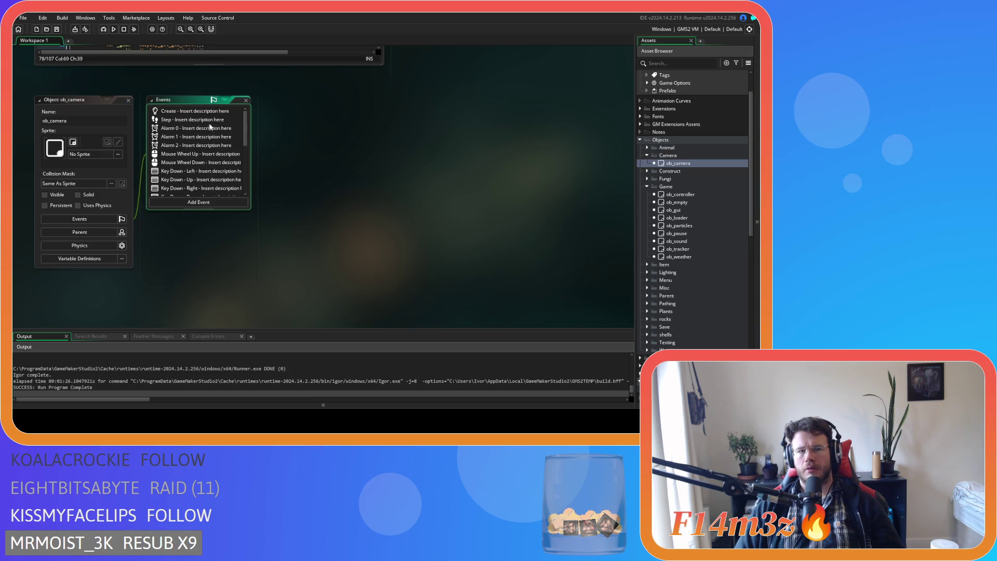
left_click(194, 119)
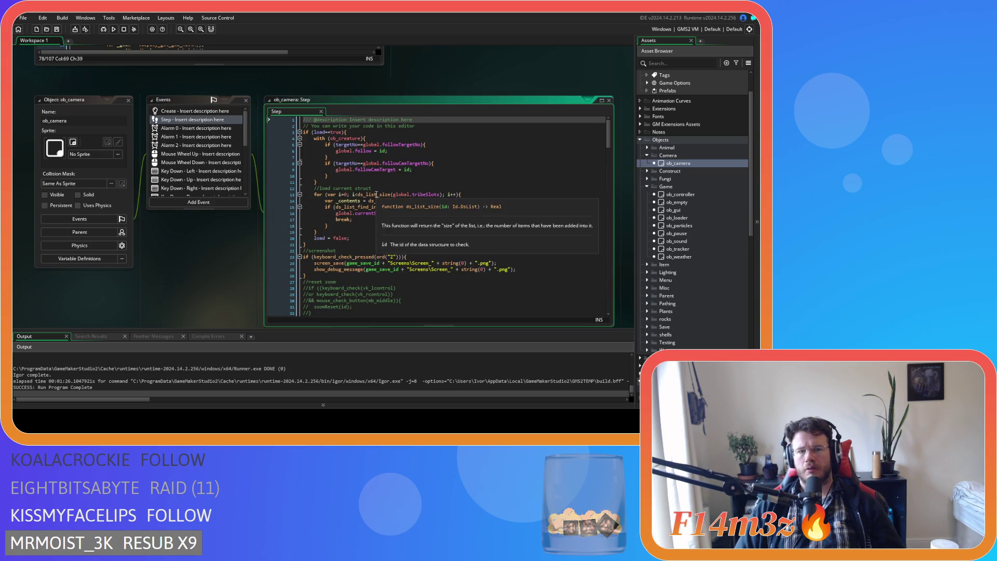
scroll(480, 243, "down", 15)
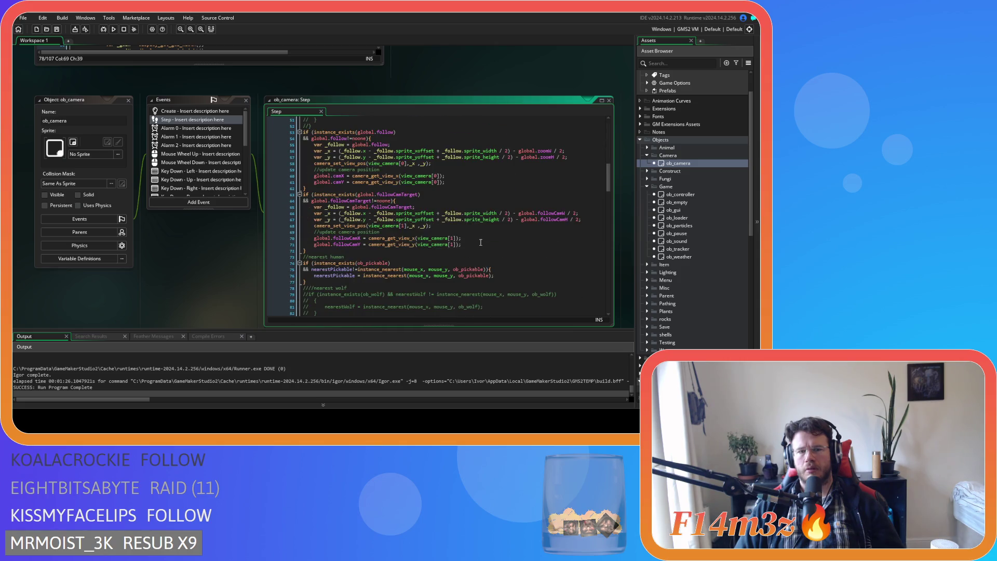
scroll(590, 206, "down", 8)
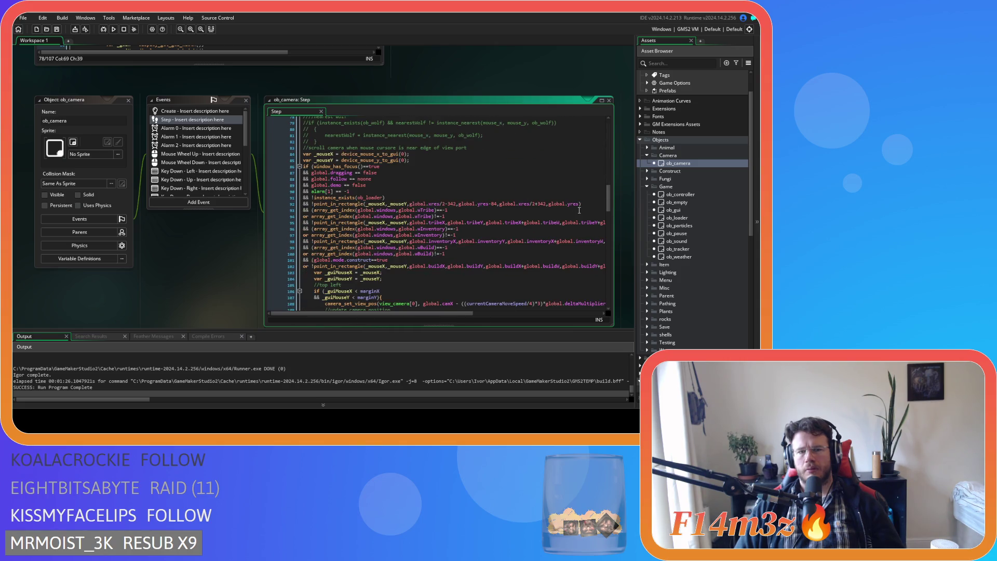
scroll(579, 210, "down", 20)
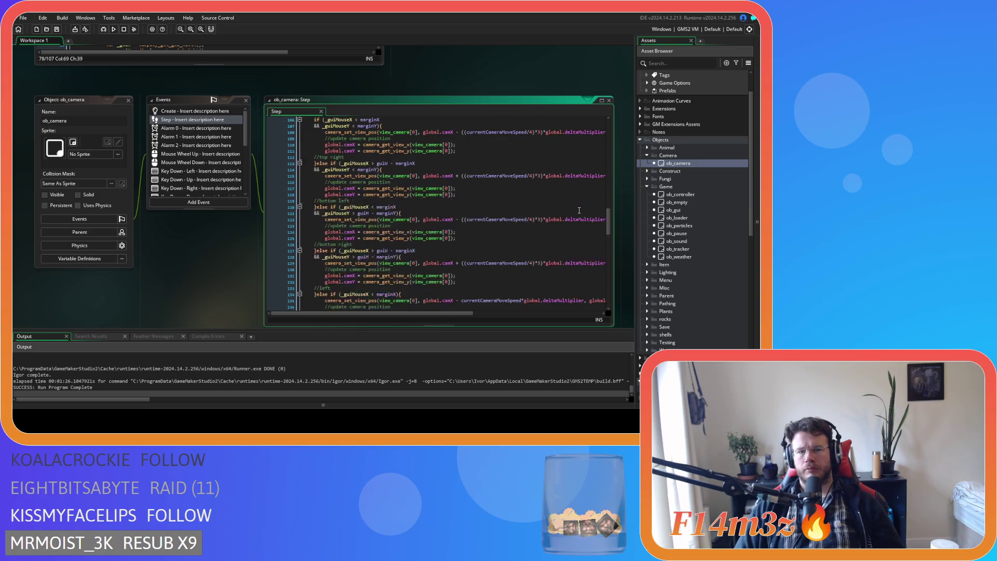
scroll(488, 195, "down", 4)
scroll(197, 150, "down", 3)
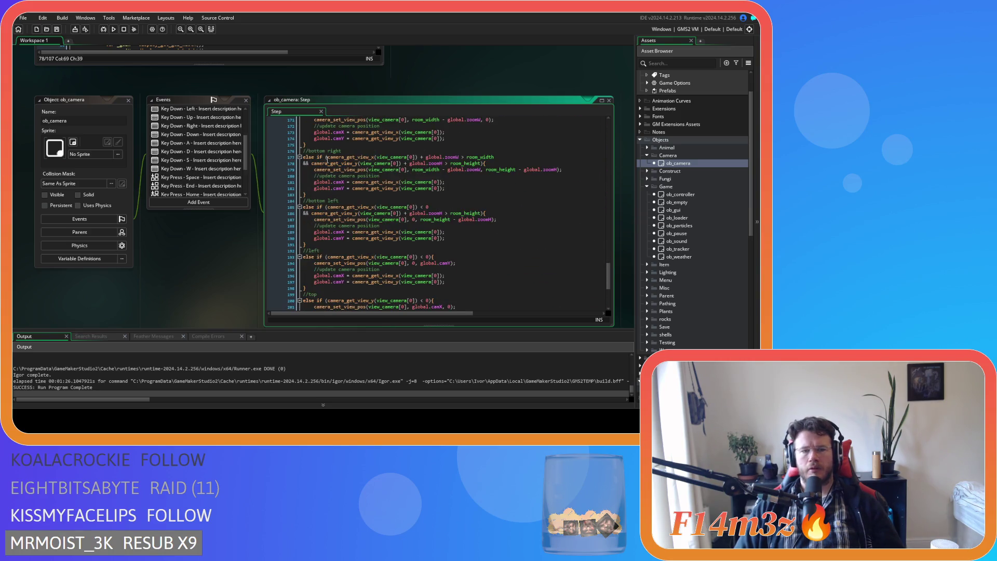
Close ob_camera and open ob_gui with its Draw GUI code
left_click(129, 106)
left_click(128, 100)
double_click(673, 210)
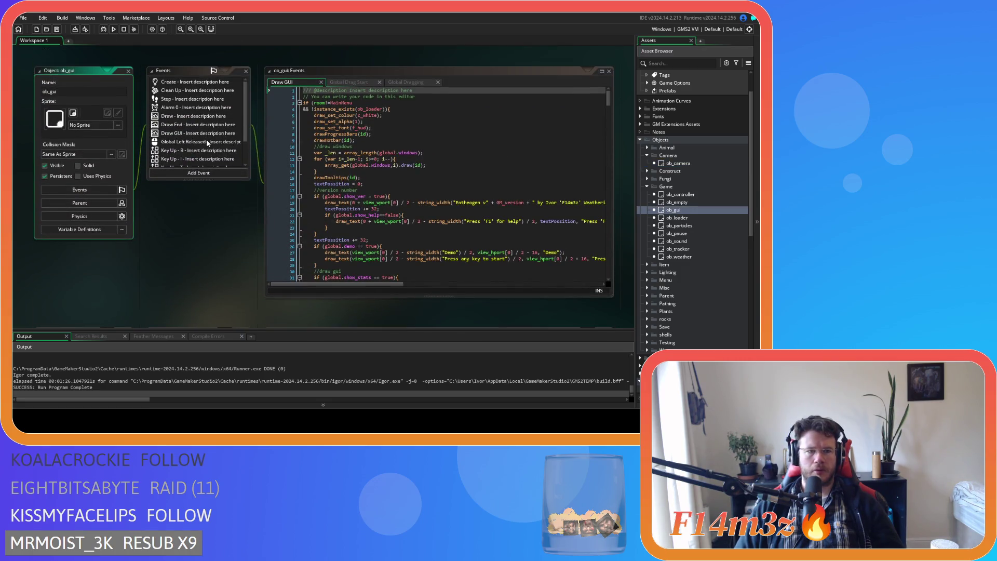
Open ob_gui's Global Left Released code and inspect the global.draggingDisabled = false statement
double_click(206, 141)
left_click(430, 128)
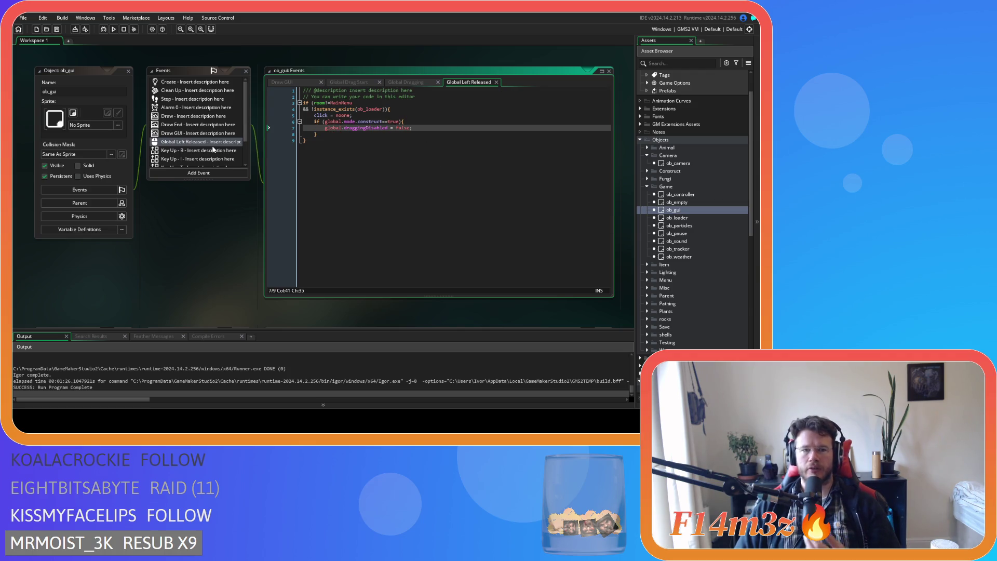
left_click_drag(325, 128, 443, 129)
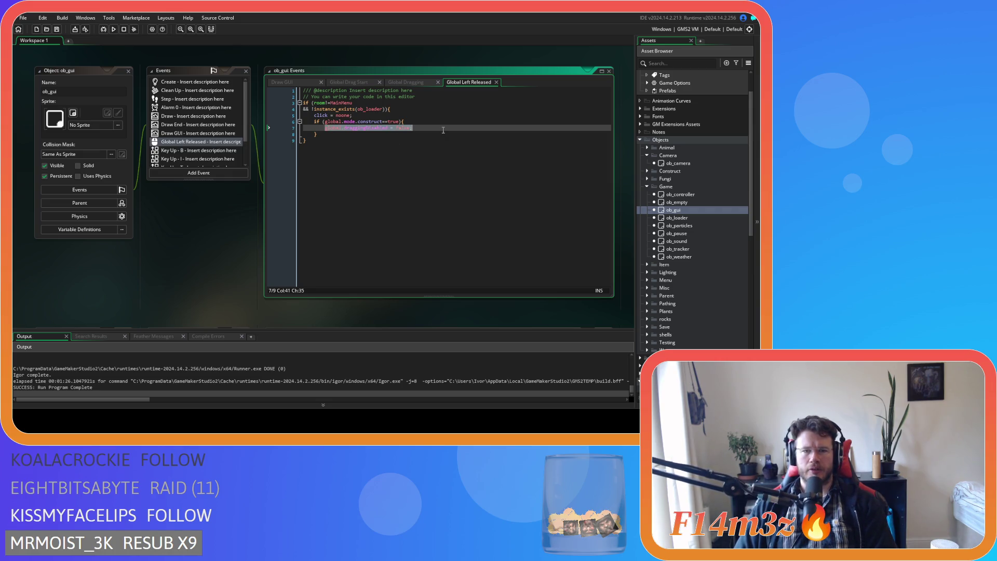
left_click_drag(325, 128, 384, 132)
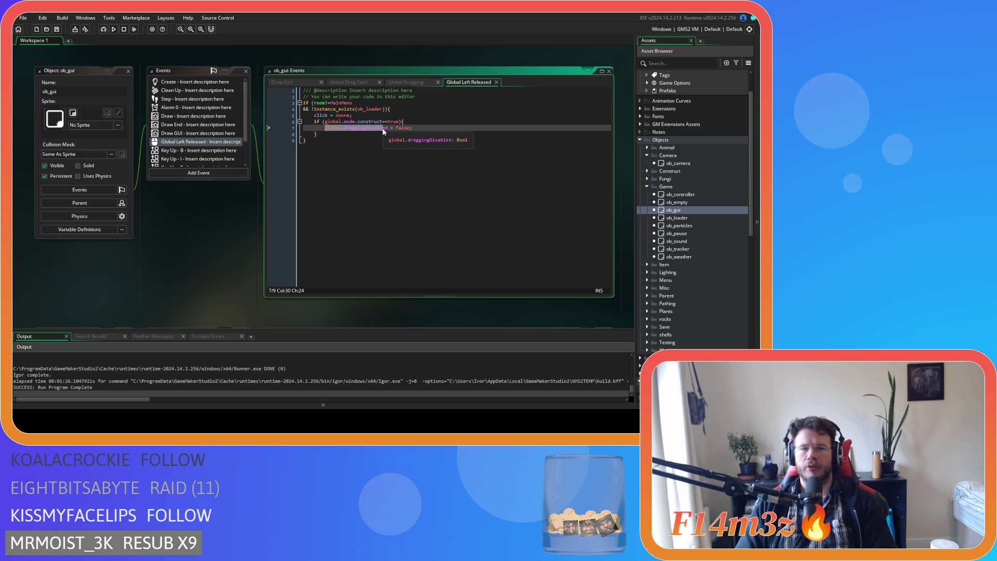
left_click(413, 144)
Review the click = noone line, draggingDisabled = false again, and the construct mode check
left_click_drag(314, 115, 352, 115)
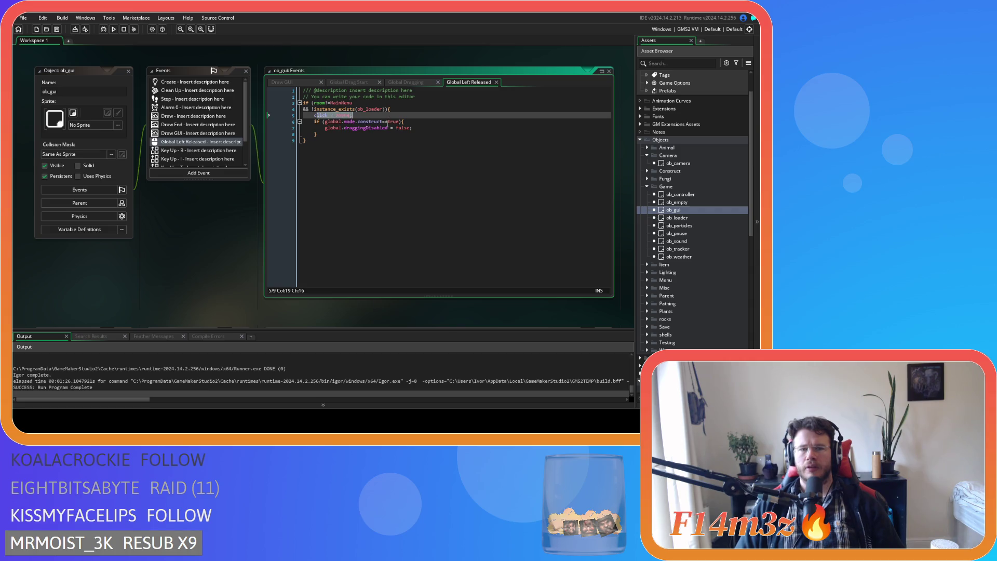
left_click(373, 118)
left_click(338, 150)
left_click_drag(325, 128, 415, 128)
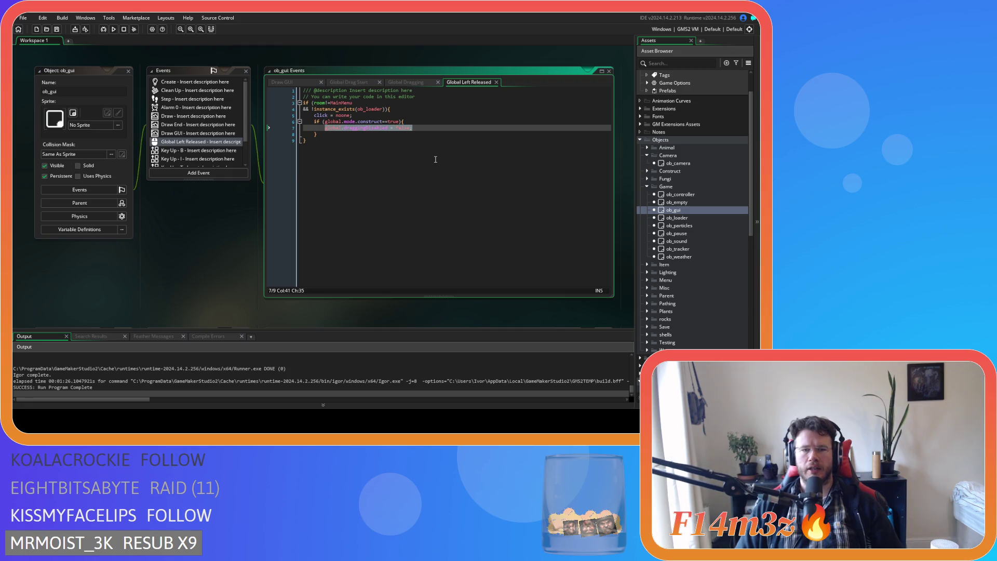
left_click(394, 149)
left_click(412, 121)
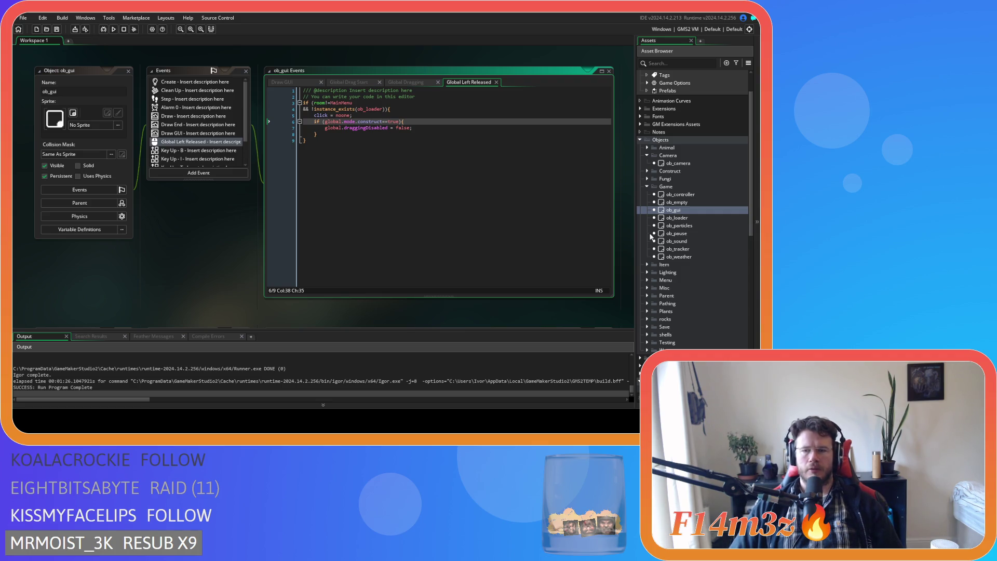
scroll(195, 238, "down", 5)
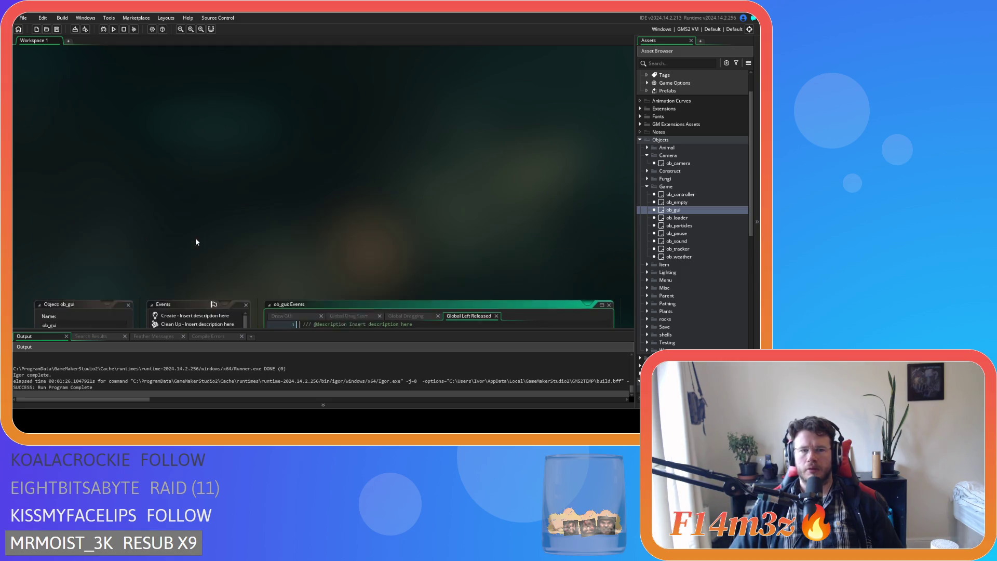
Look over ob_controller's Alarm 4 code, then open its Global Tap code
scroll(195, 238, "down", 2)
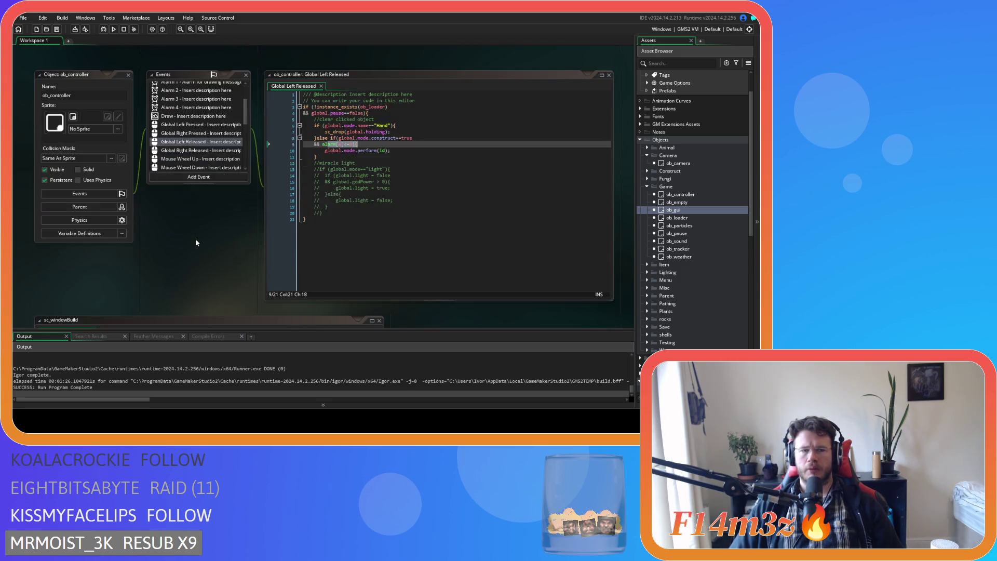
left_click(221, 107)
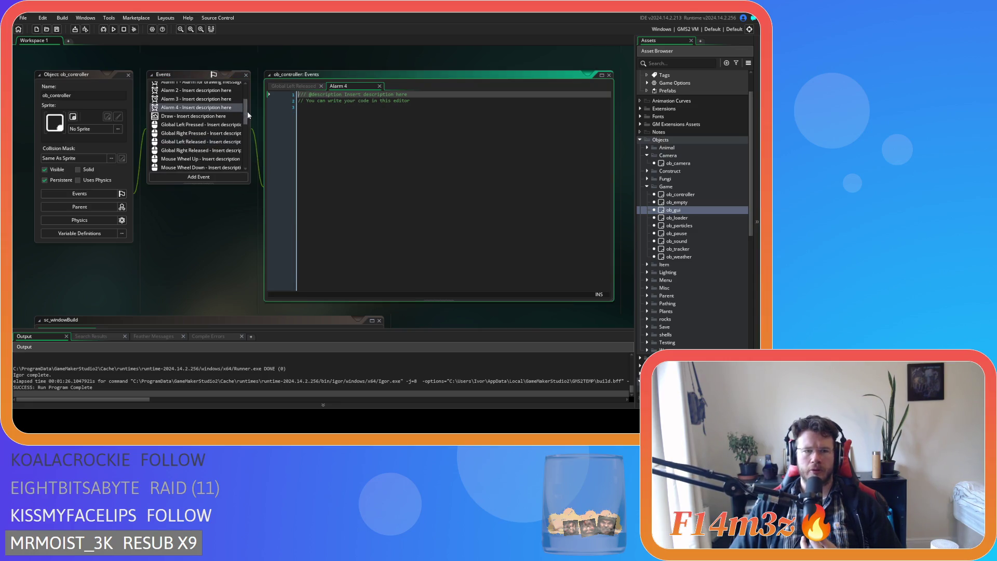
left_click_drag(247, 111, 248, 116)
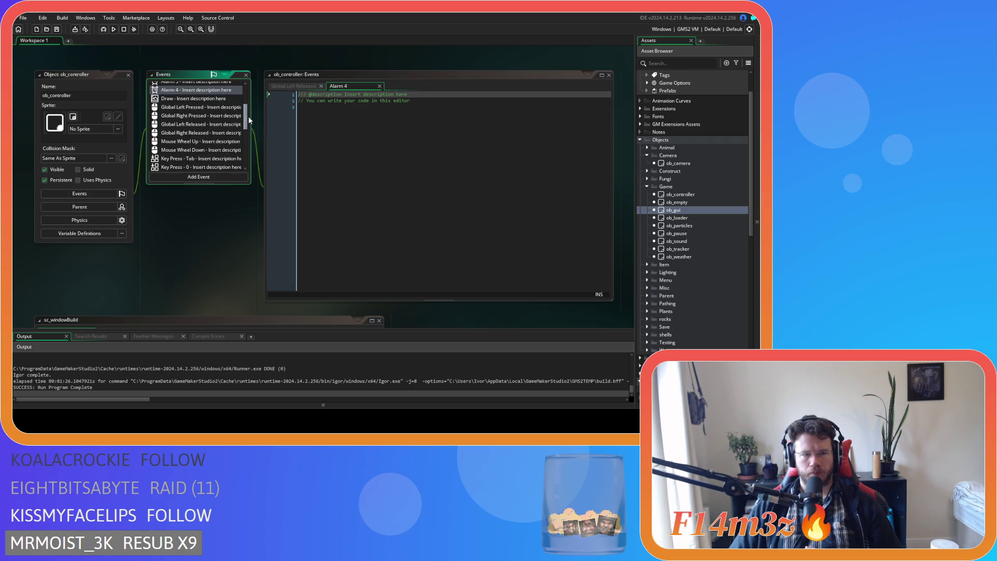
scroll(208, 167, "down", 6)
left_click(207, 157)
left_click(386, 132)
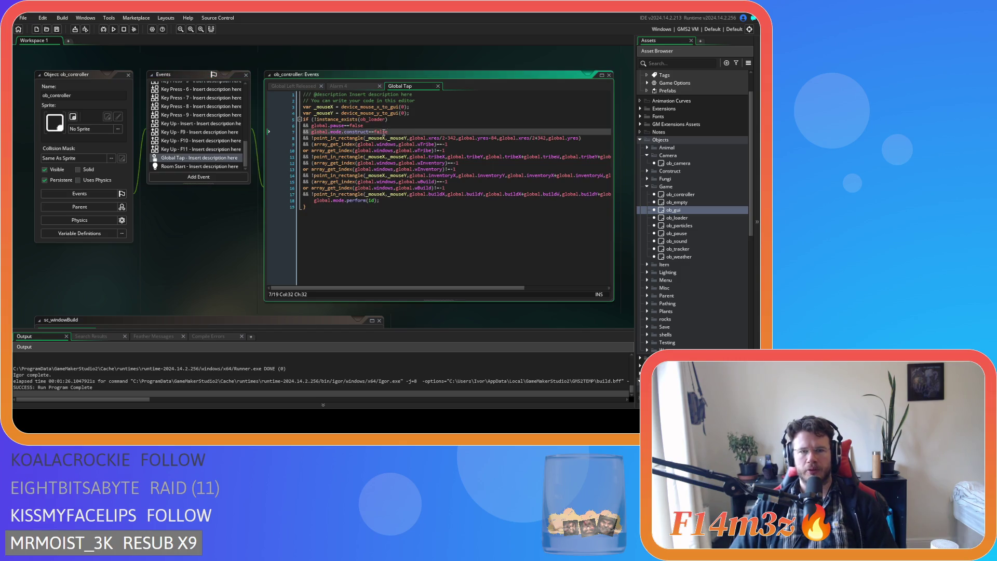
left_click(390, 125)
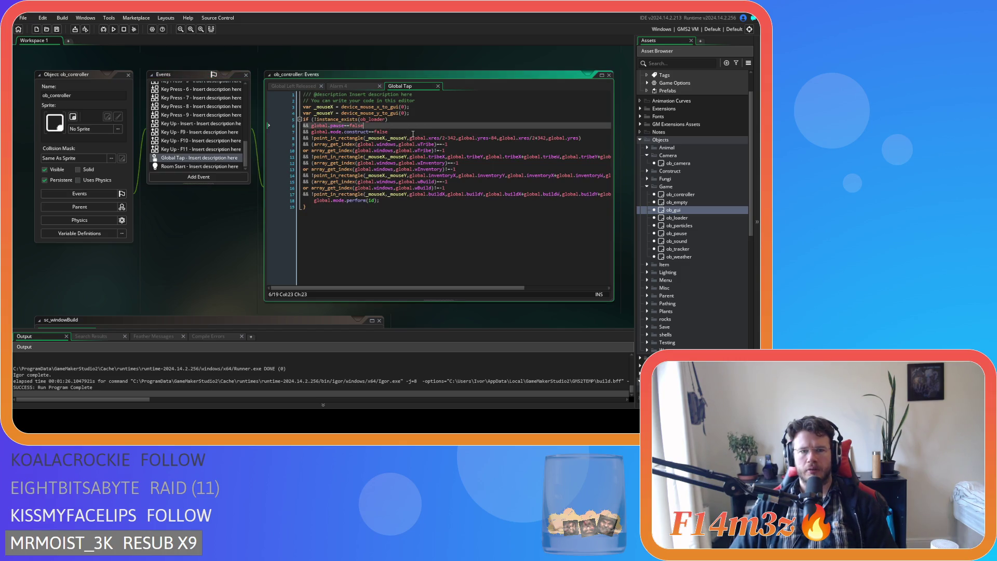
key("Return")
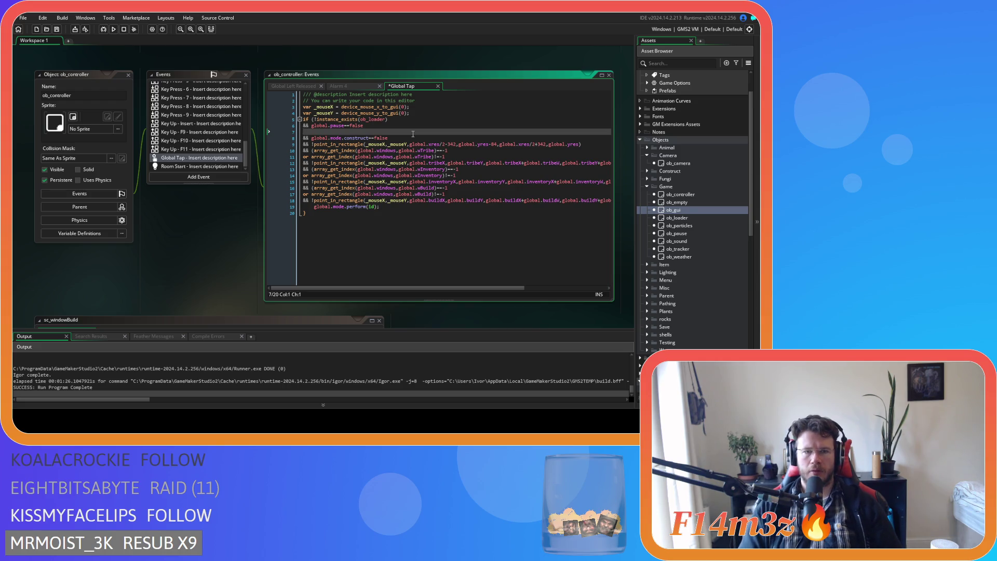
key("BackSpace")
Add && alarm[4]<=0 on a new line after the construct check and save
left_click(413, 134)
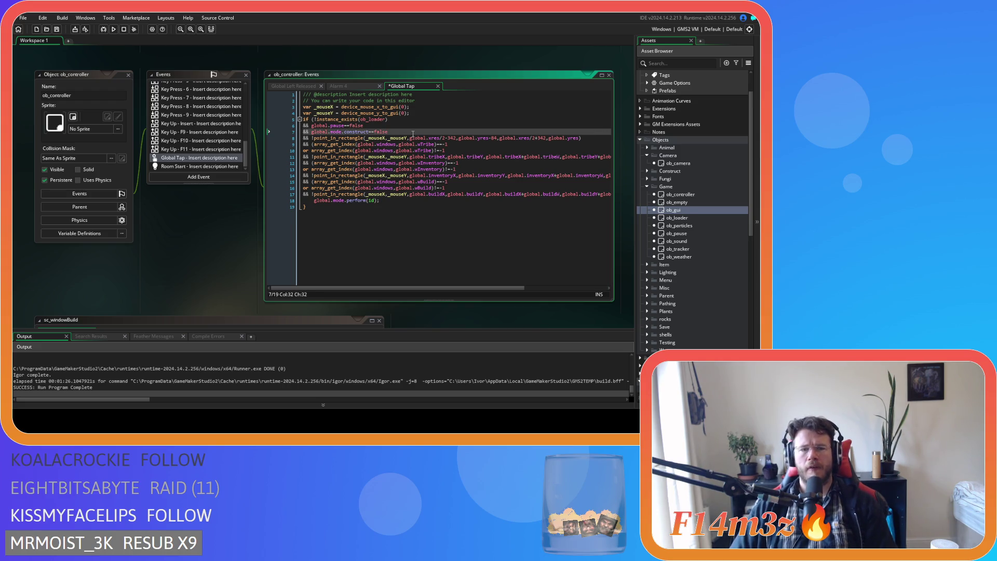
key("Return")
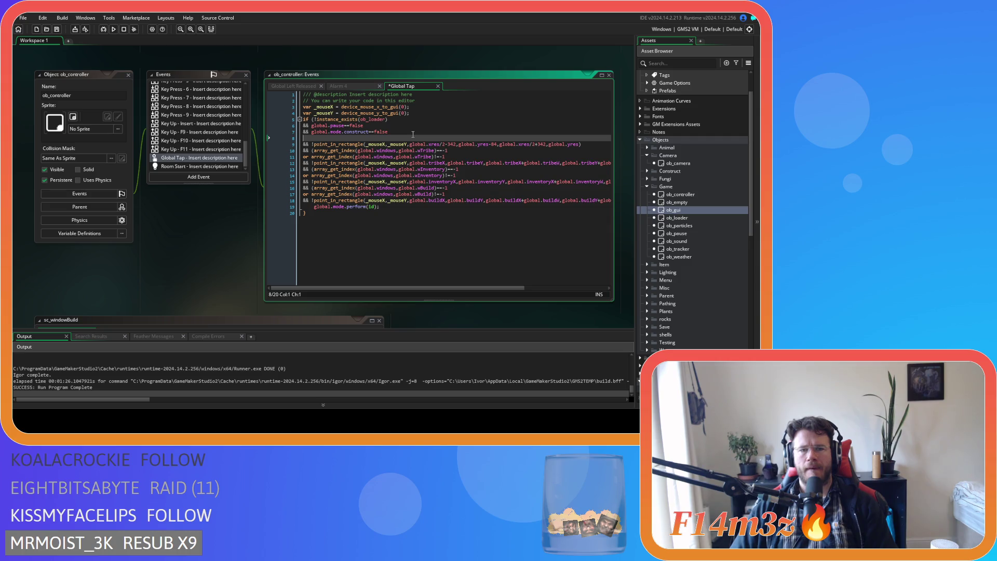
type("&& ")
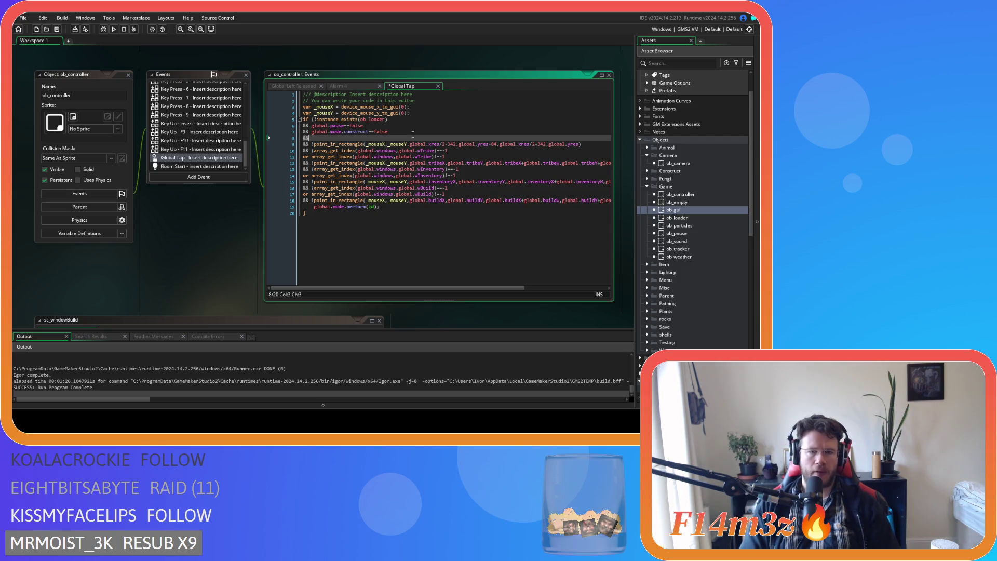
type("global.")
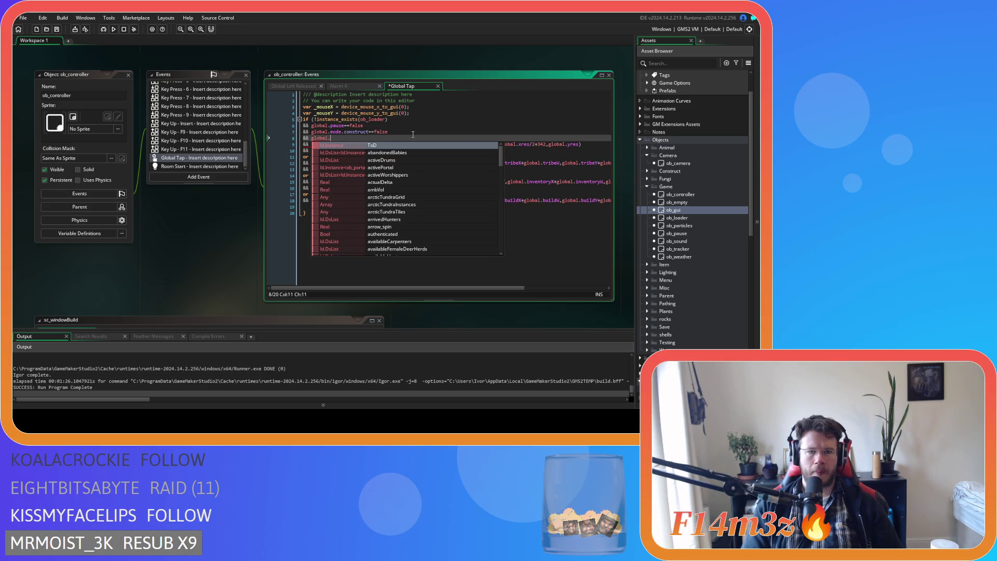
key("BackSpace")
key("BackSpace")
key("BackSpace")
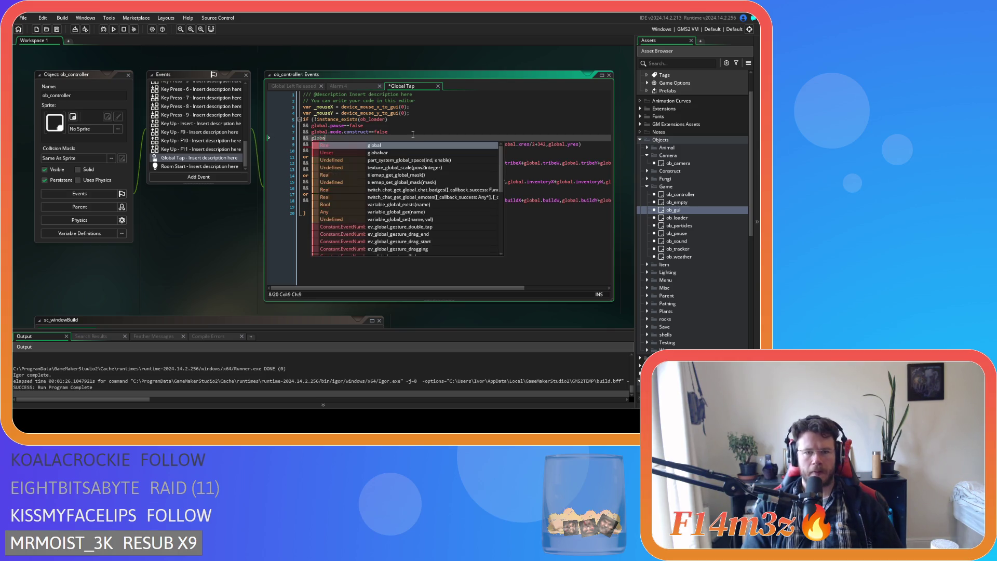
type("alarm")
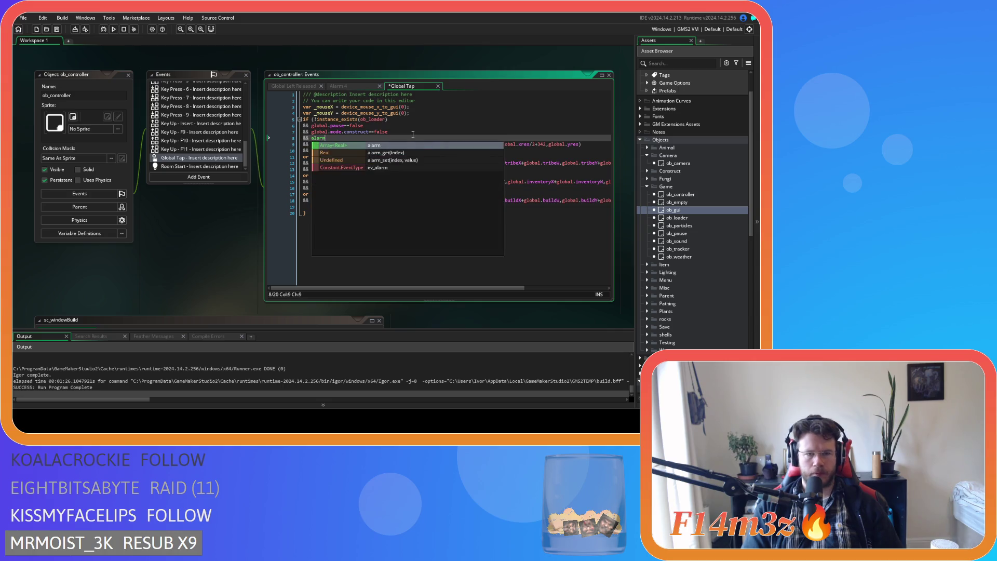
type("[4]<=")
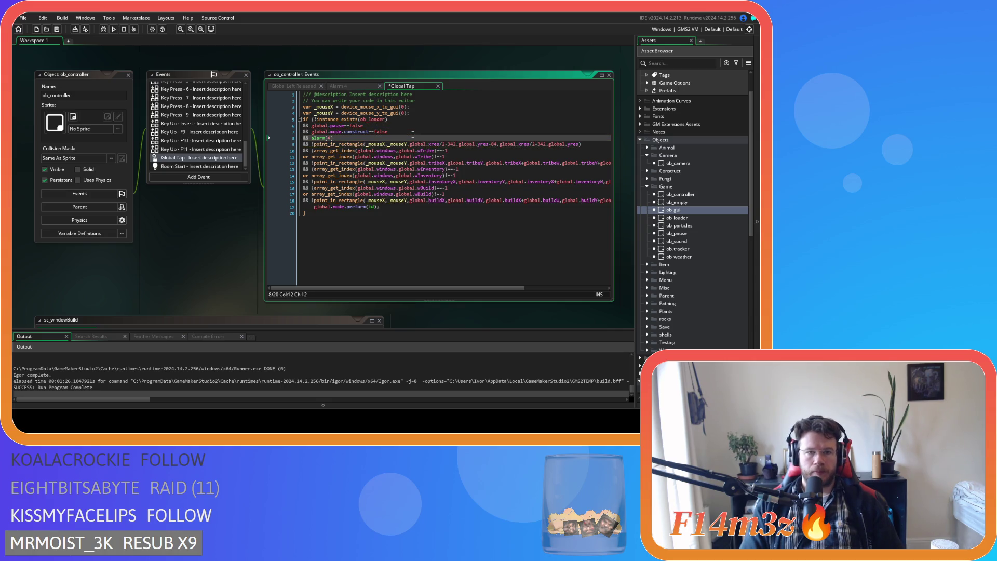
type("0")
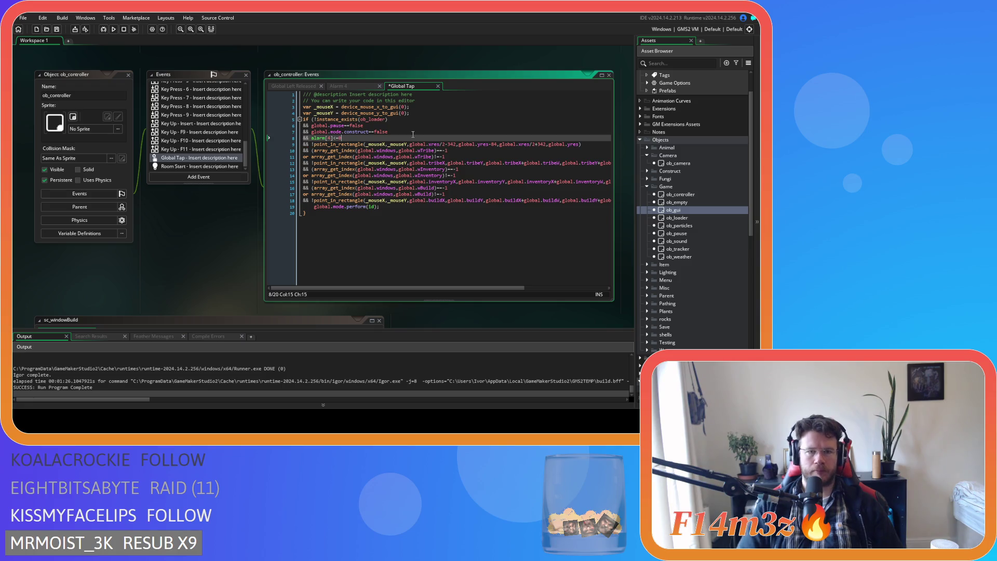
key("ctrl+s")
left_click(418, 228)
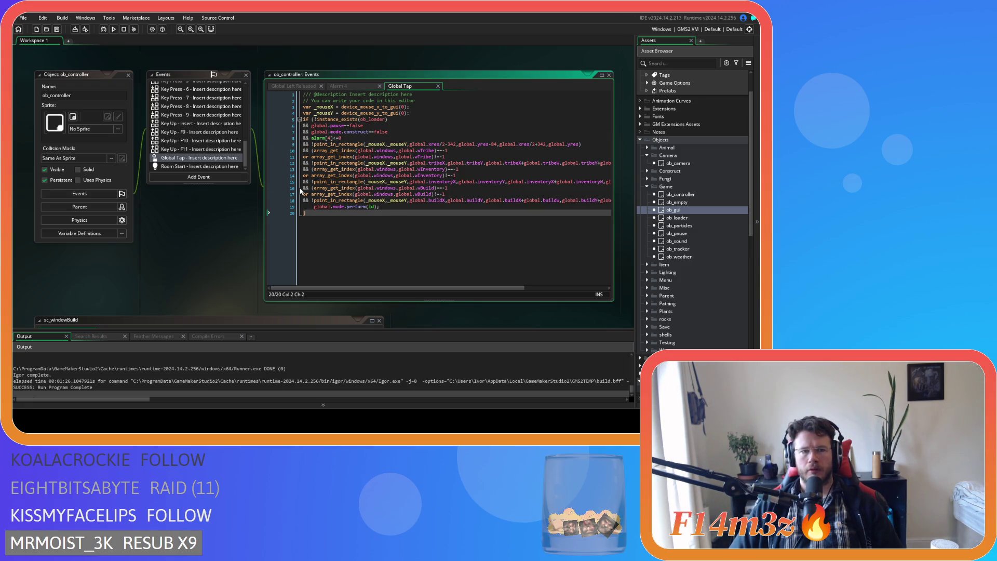
scroll(695, 243, "down", 8)
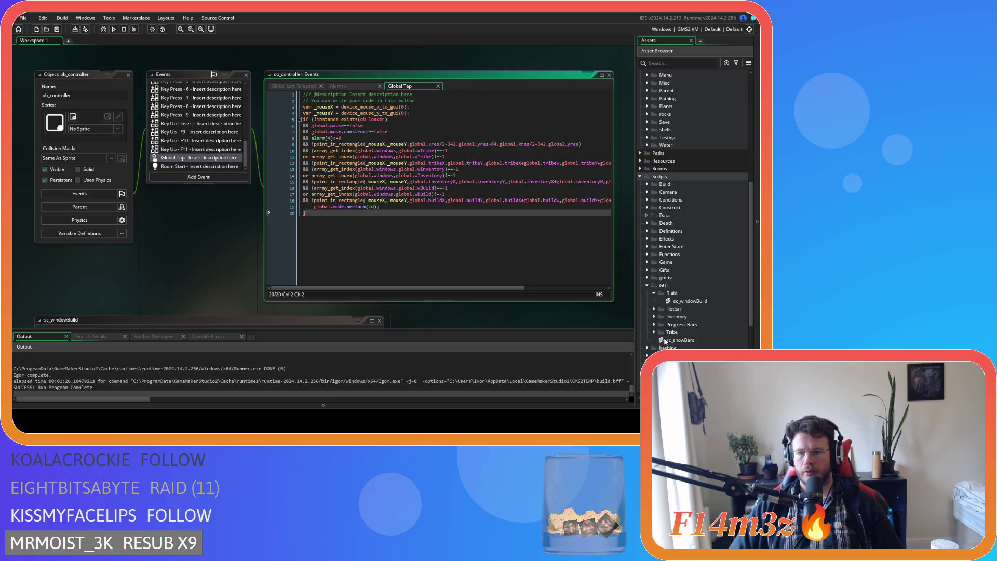
Expand the Inventory and Tribe script folders and open sc_windowBuild
left_click(655, 316)
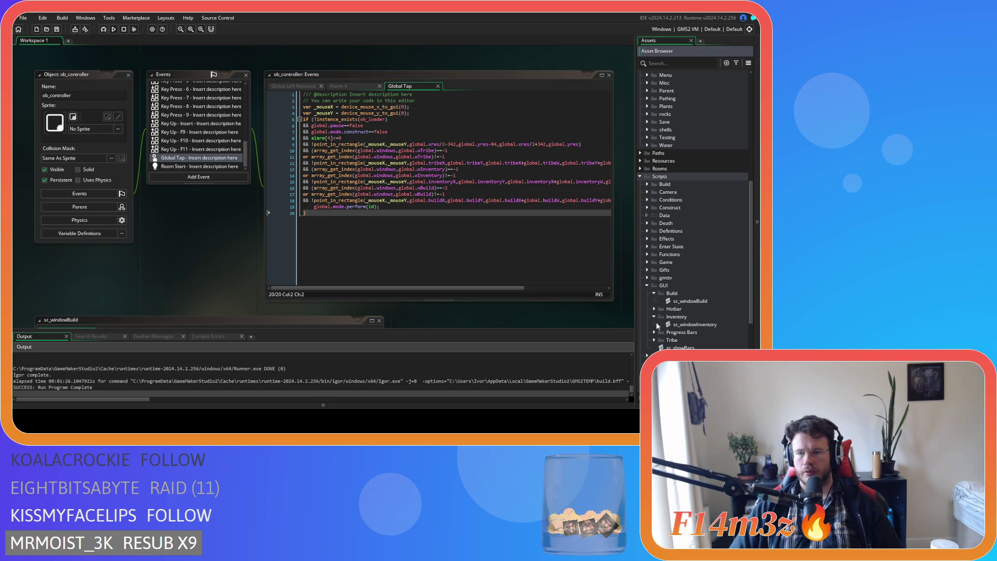
left_click(655, 340)
left_click(696, 307)
double_click(690, 301)
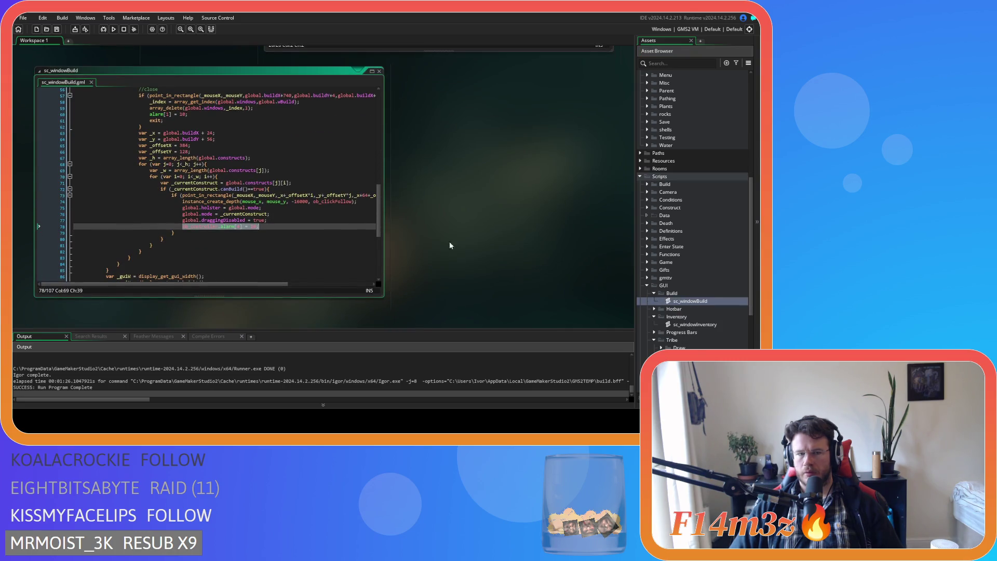
Replace alarm[1] = 10 on line 60 with the ob_controller.alarm[4] = 10 statement
double_click(216, 227)
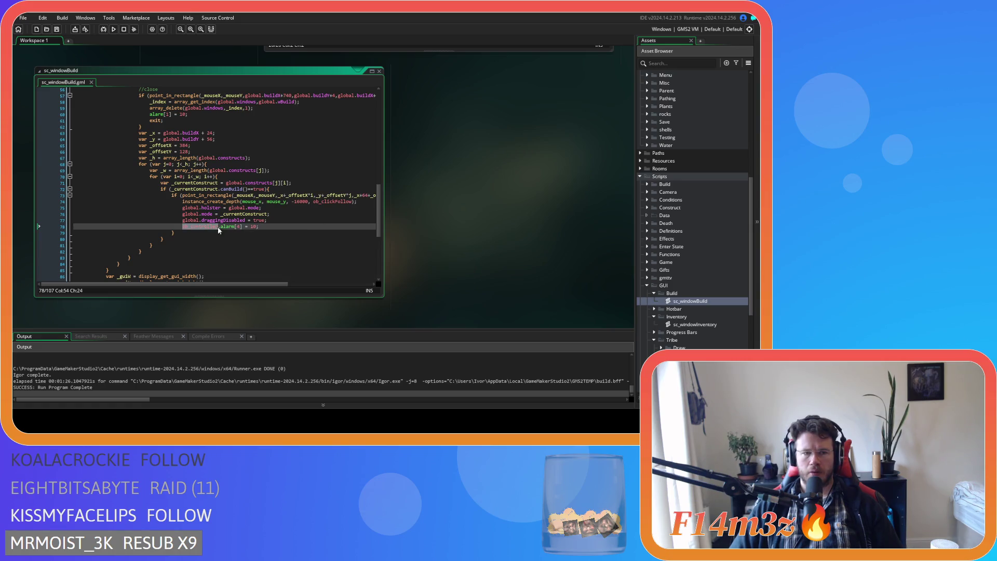
left_click_drag(260, 227, 181, 227)
scroll(267, 231, "up", 5)
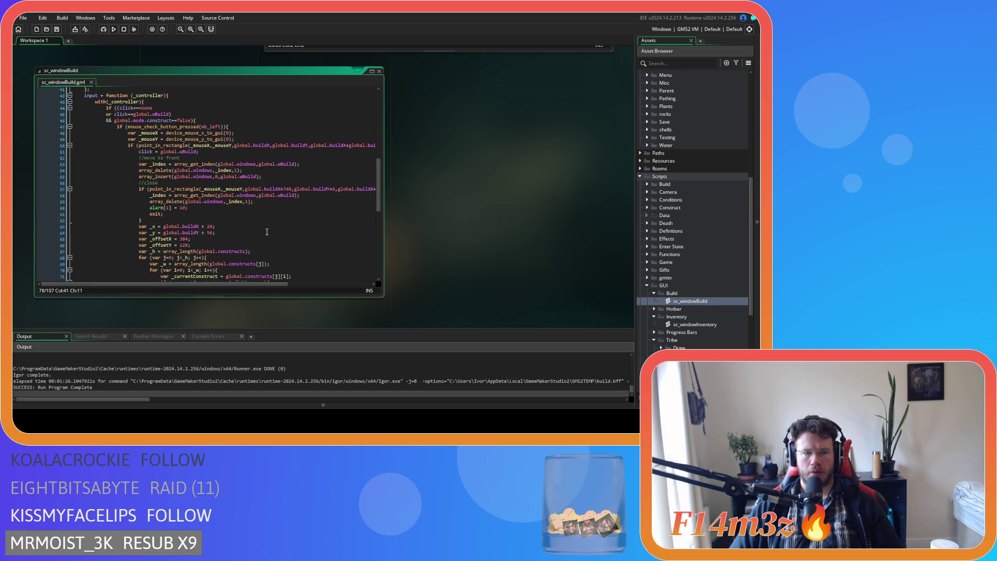
left_click_drag(175, 208, 150, 208)
type("ob_controller.alarm[4] = 10;")
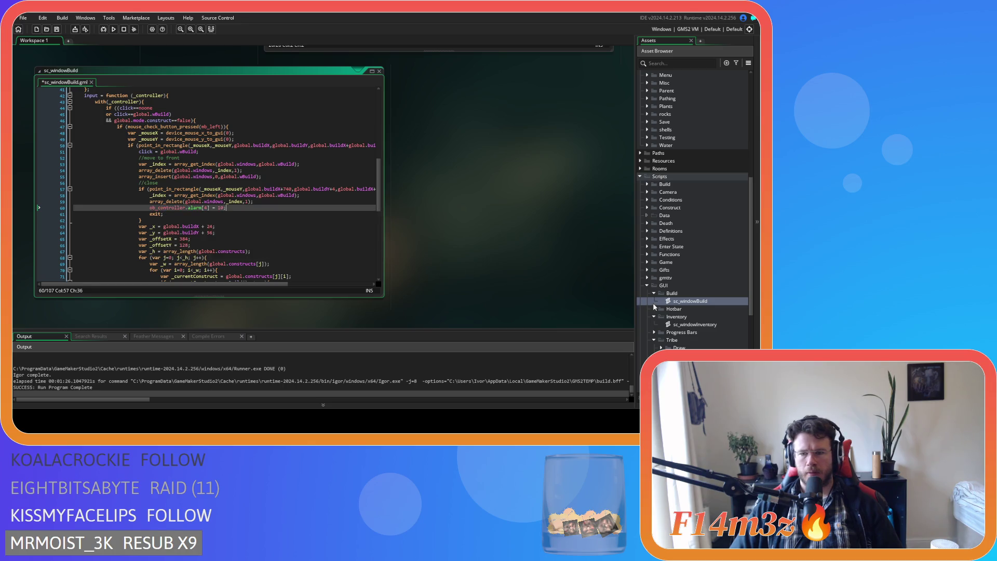
In sc_windowInventory, replace the close alarm line with ob_controller.alarm[4] = 10;
double_click(695, 324)
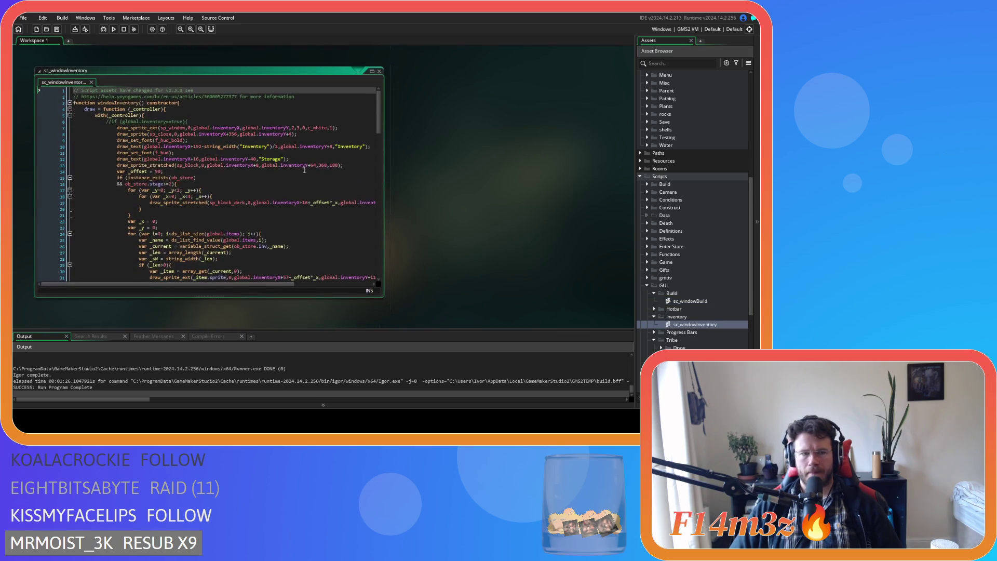
scroll(232, 178, "up", 8)
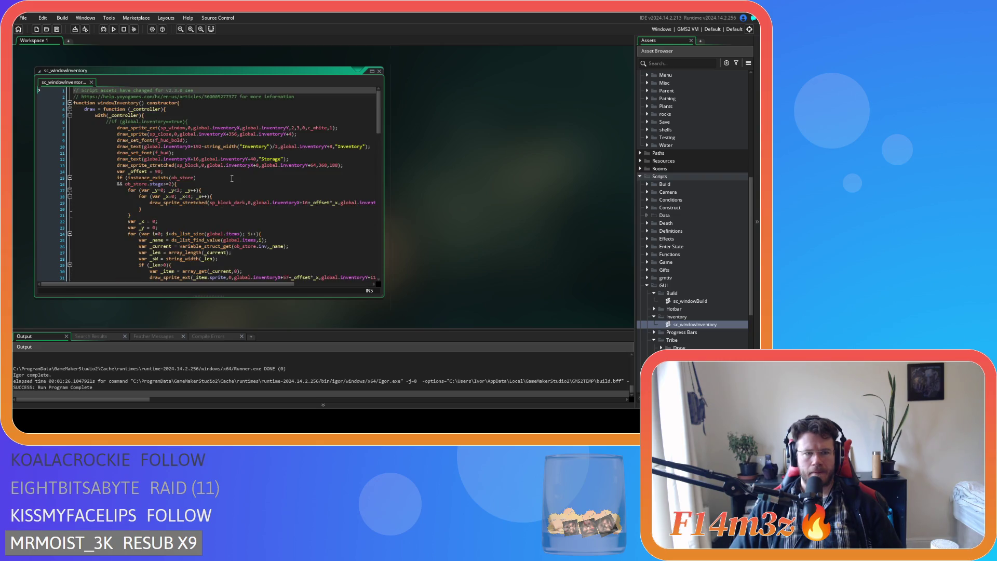
scroll(232, 178, "down", 15)
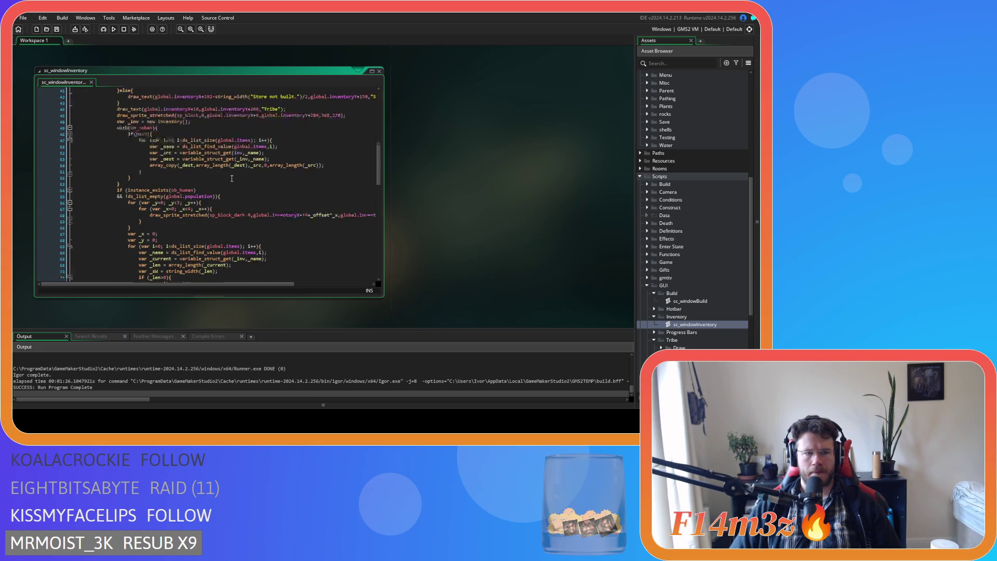
scroll(232, 178, "down", 3)
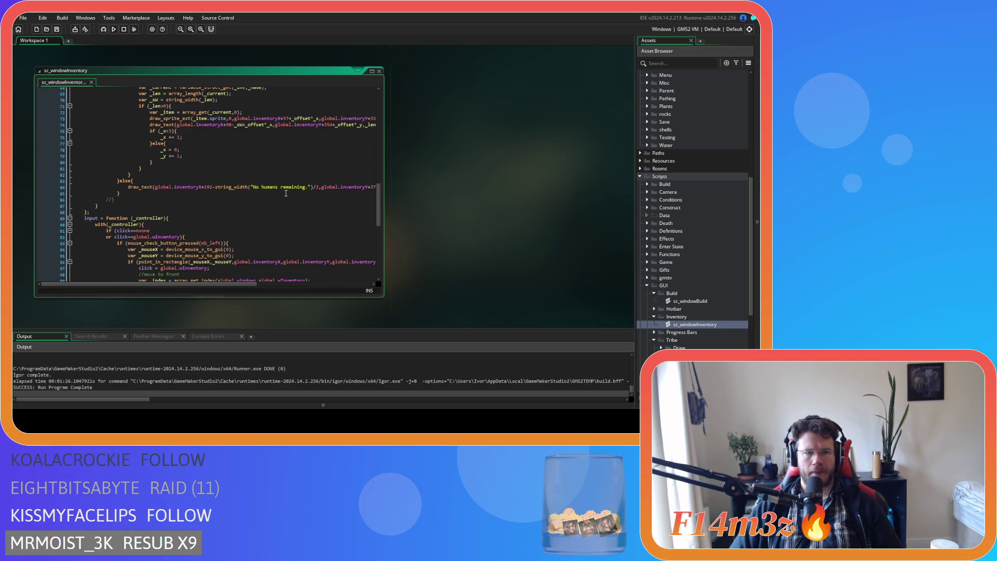
scroll(302, 197, "down", 5)
left_click_drag(150, 215, 188, 215)
type("ob_controller.alarm[4] = 10;")
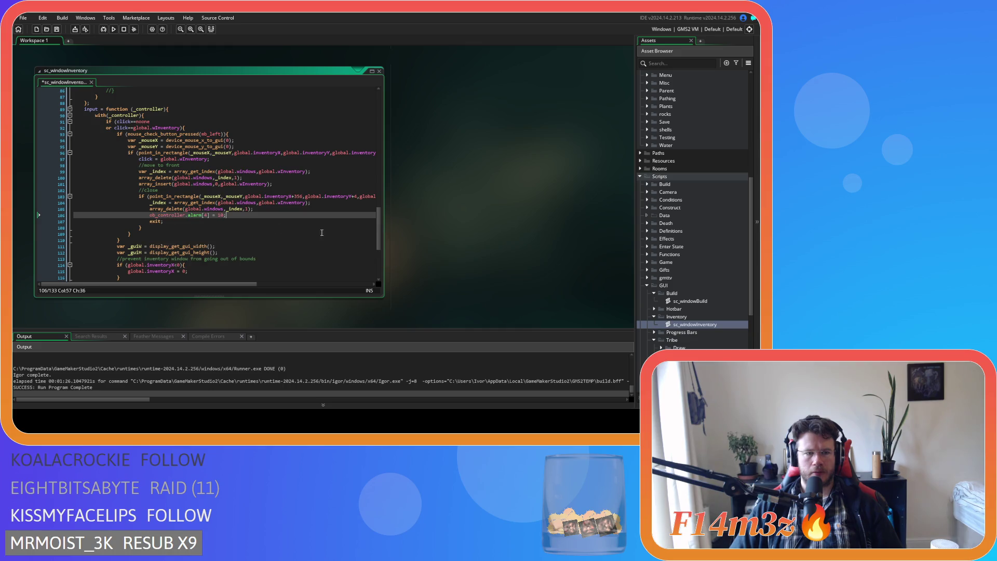
Make sc_windowTribe's close code use ob_controller.alarm[4] = 10, save, and run the game
key("ctrl+w")
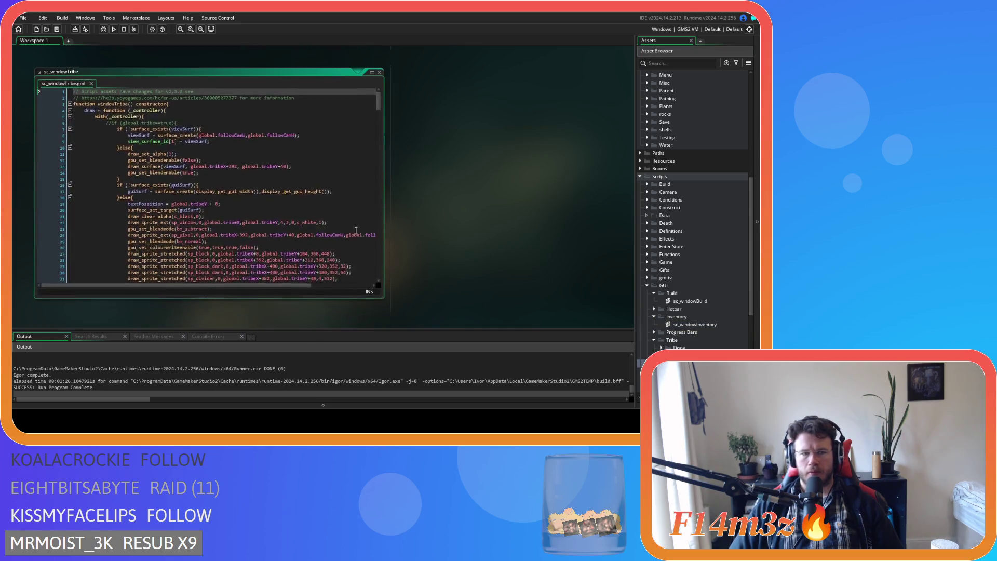
scroll(374, 235, "down", 20)
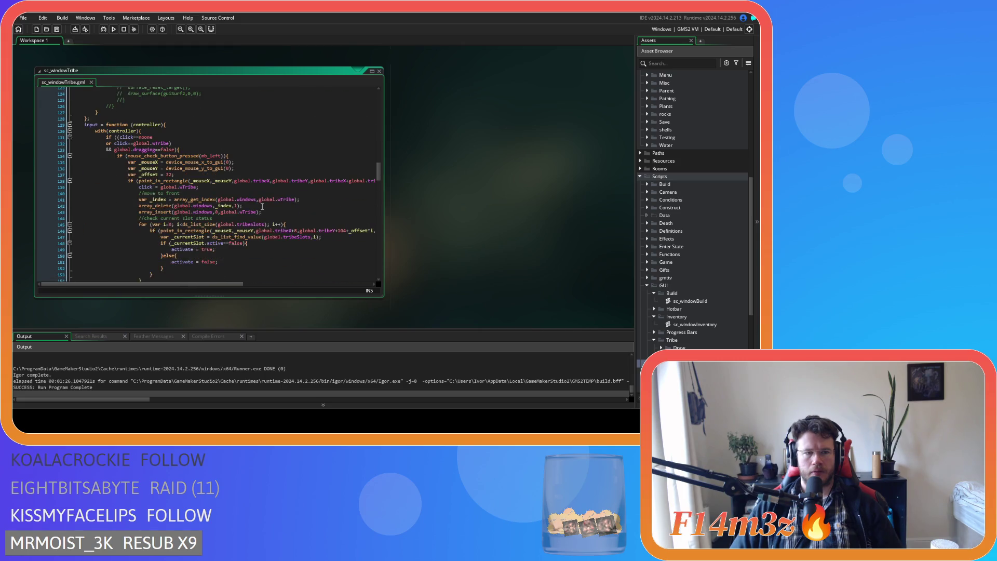
scroll(262, 207, "down", 6)
scroll(262, 206, "down", 7)
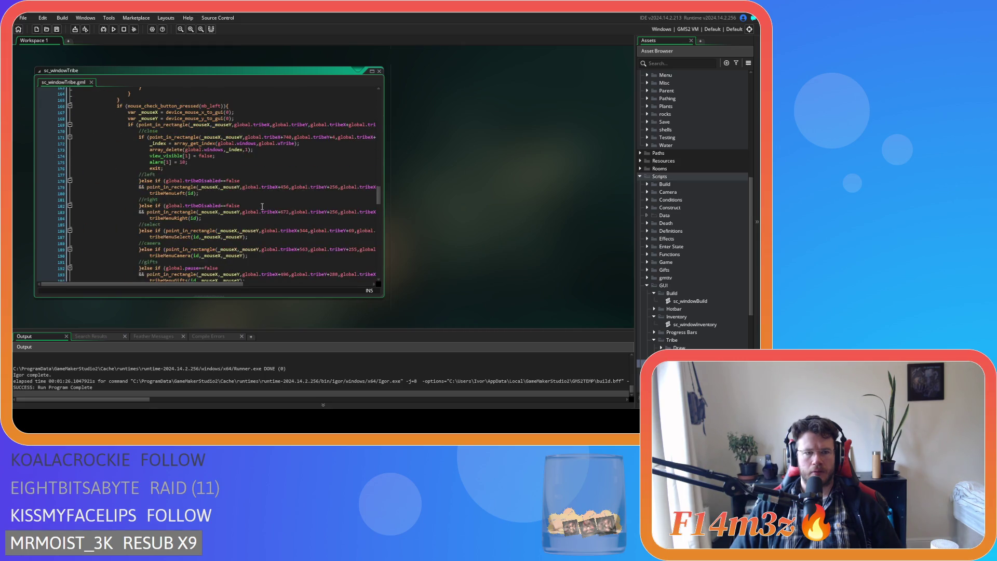
left_click(196, 178)
type("ob_controller.alarm[4] = 10;")
key("ctrl+s")
left_click(257, 182)
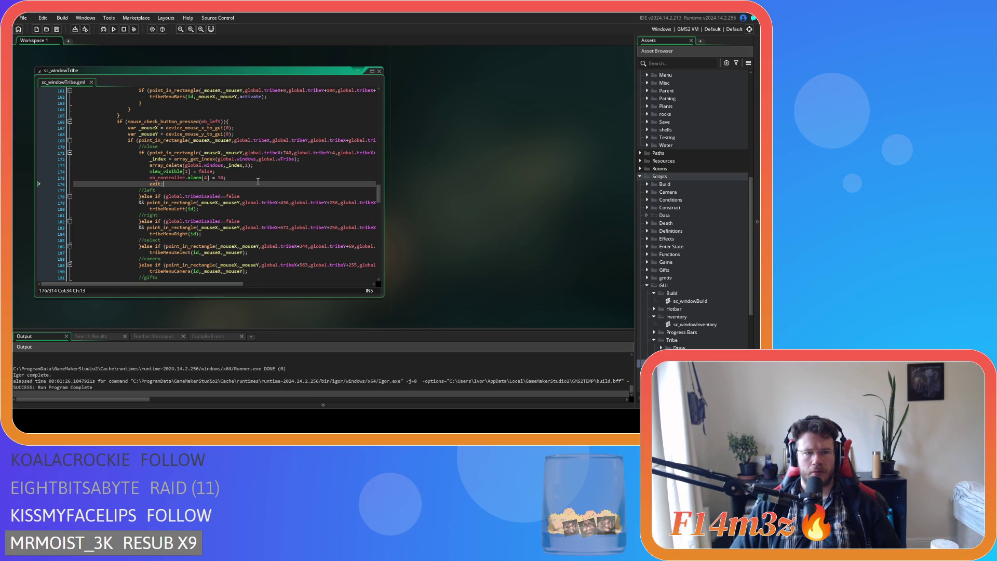
key("F5")
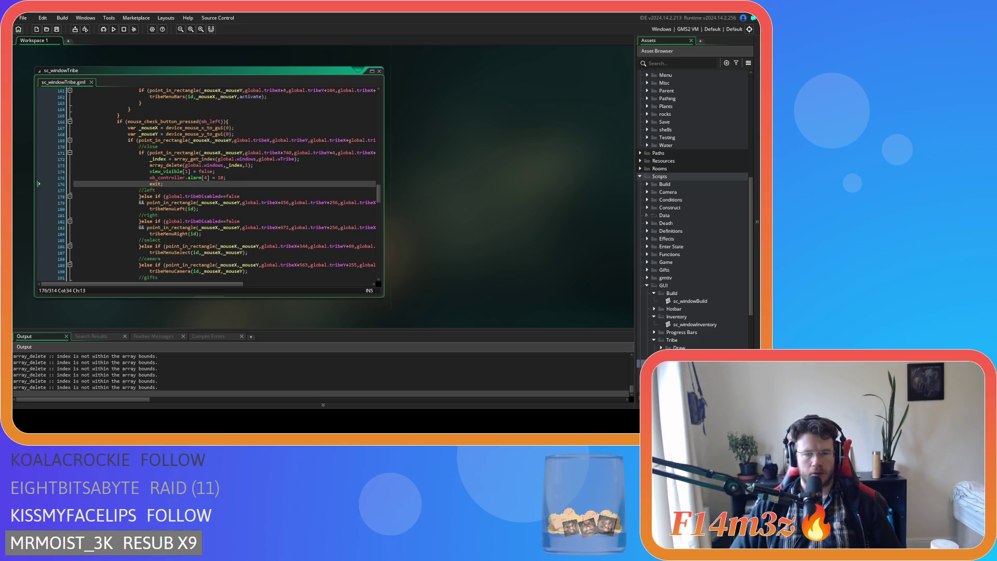
Open and close the Tribe window about a dozen times, then quit the game with Esc and Y
key("alt+Tab")
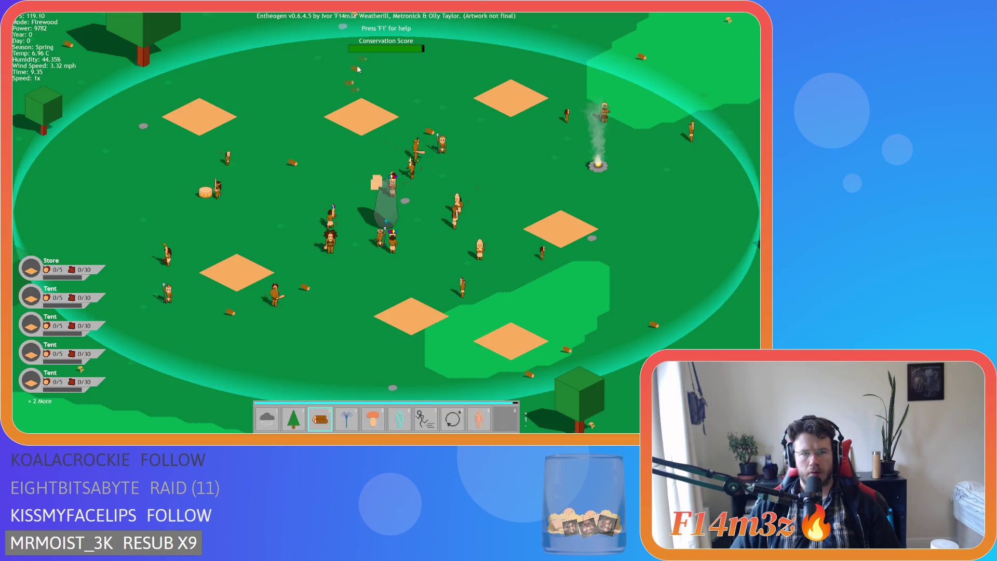
left_click(358, 68)
left_click(358, 68)
left_click(358, 68)
left_click(357, 68)
left_click(358, 68)
left_click(358, 68)
left_click(357, 68)
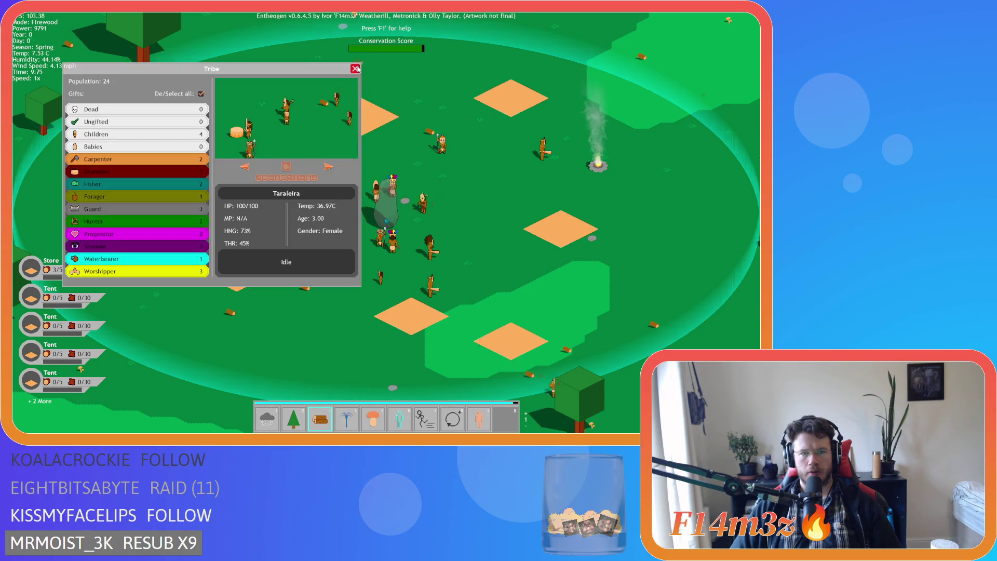
left_click(357, 68)
left_click(357, 68)
left_click(357, 68)
left_click(358, 68)
left_click(357, 68)
left_click(357, 68)
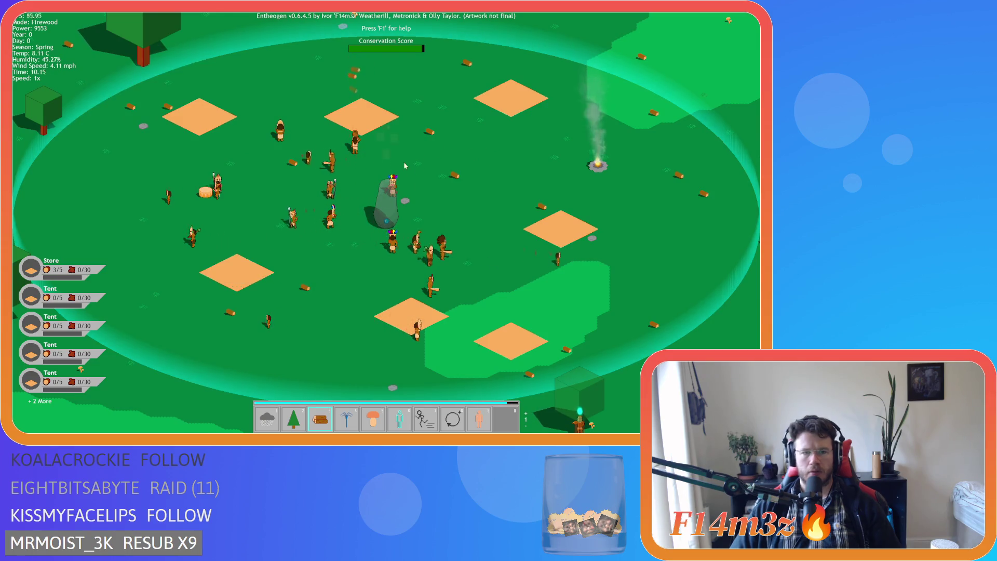
key("Escape")
key("y")
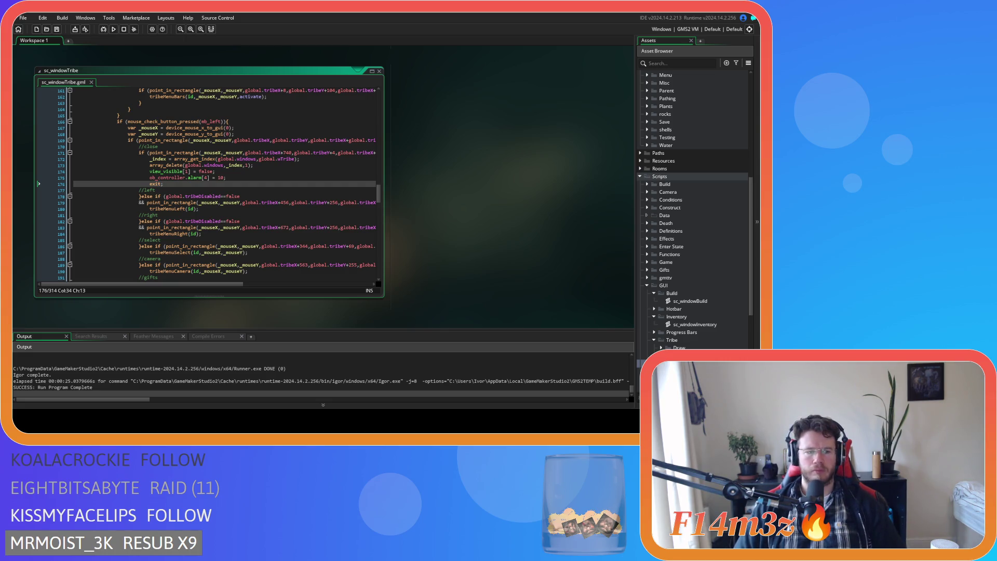
Close all open script windows via the workspace's Windows > Close All
left_click(426, 205)
right_click(435, 172)
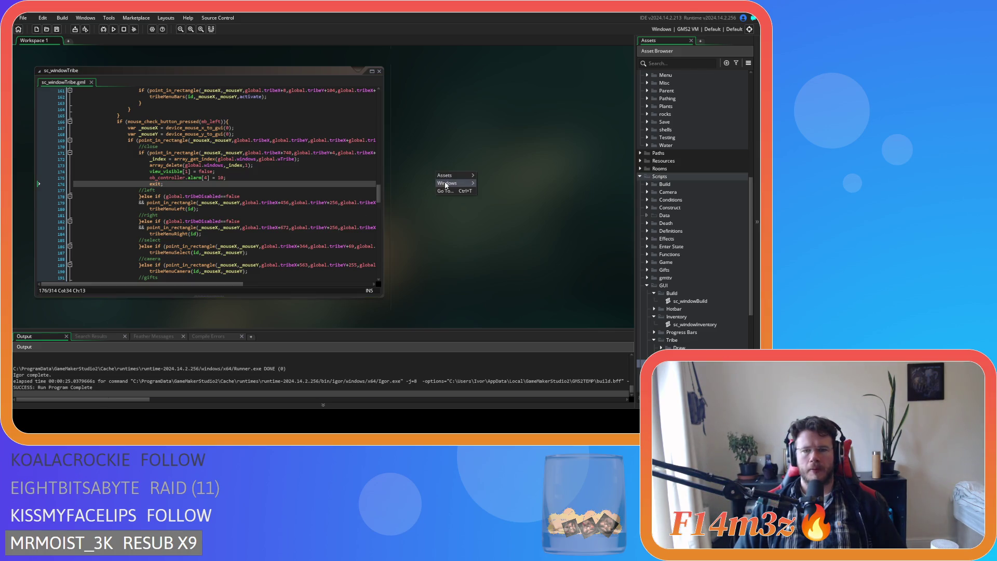
left_click(502, 231)
right_click(488, 199)
mouse_move(503, 208)
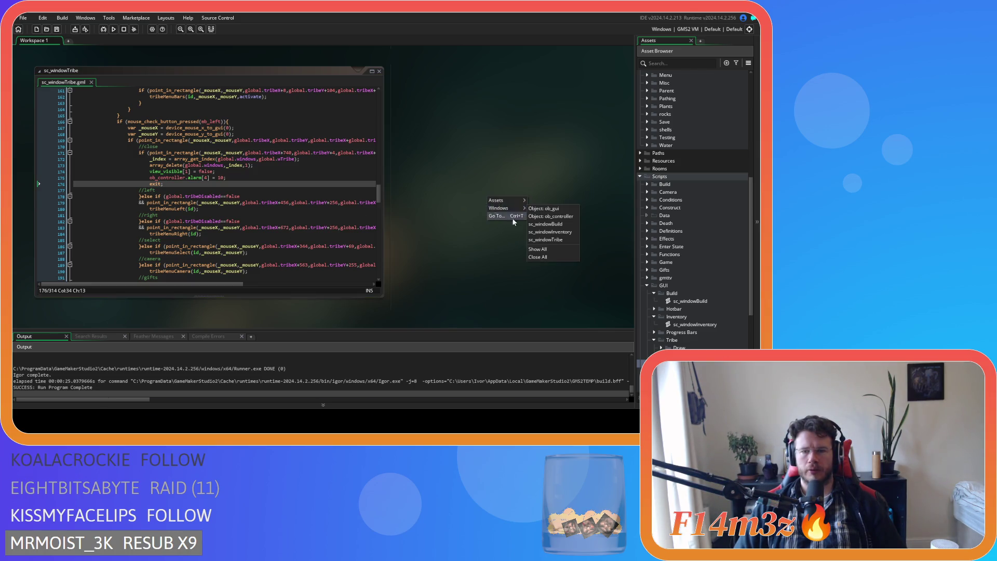
left_click(538, 257)
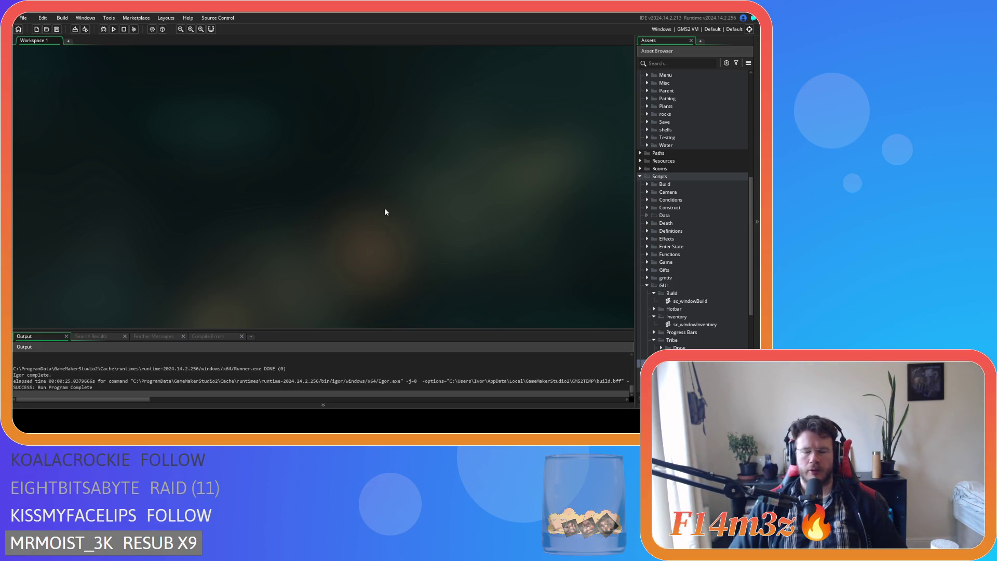
Collapse the Tribe, Inventory and Build folders, then open sc_hotbar from the Hotbar folder
left_click(654, 339)
left_click(653, 316)
left_click(653, 292)
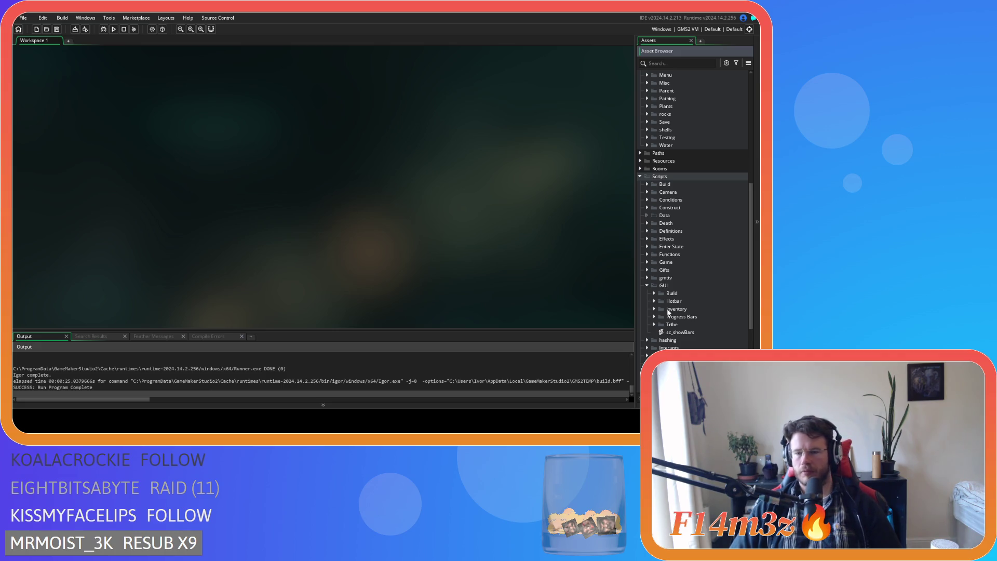
left_click(655, 301)
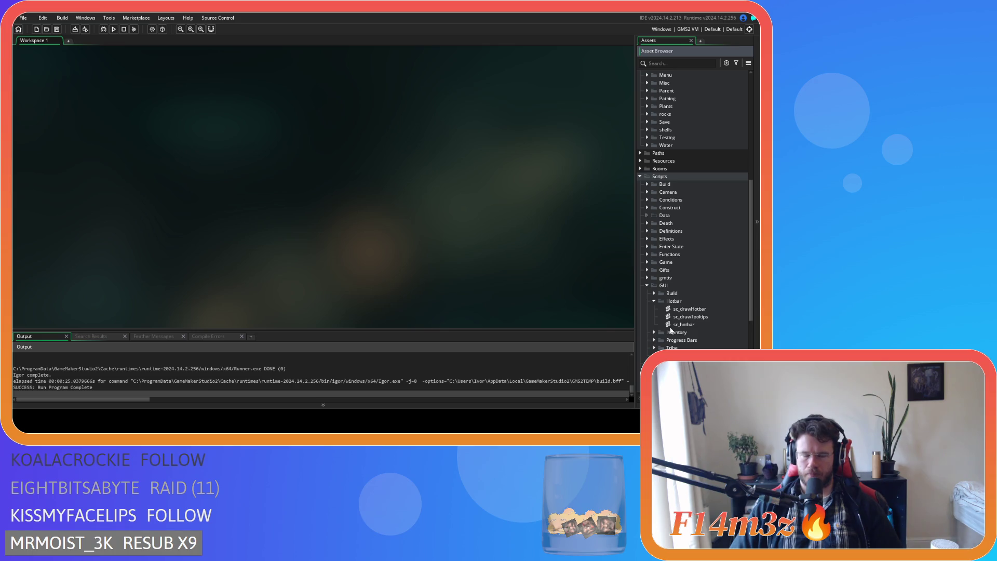
left_click(701, 325)
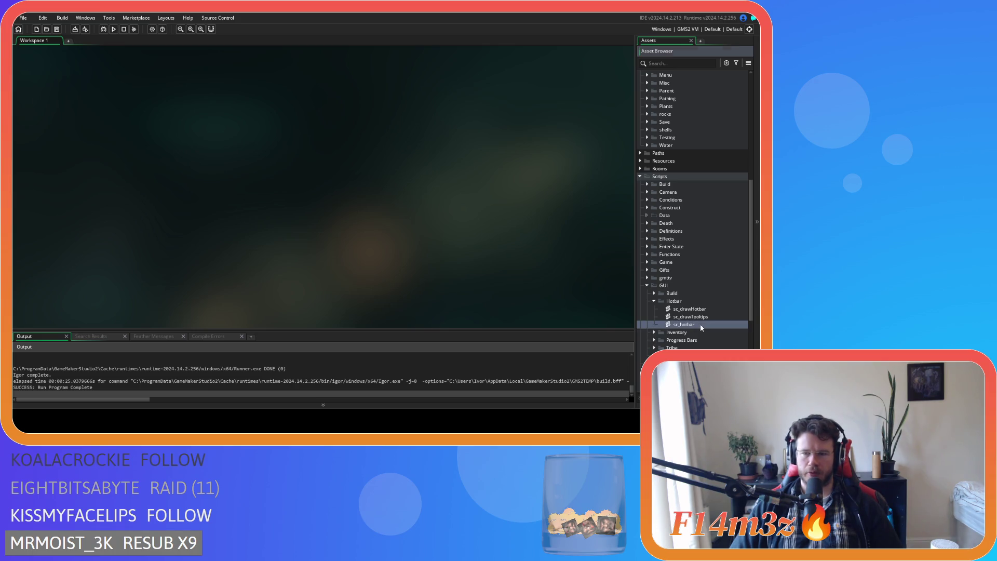
double_click(699, 322)
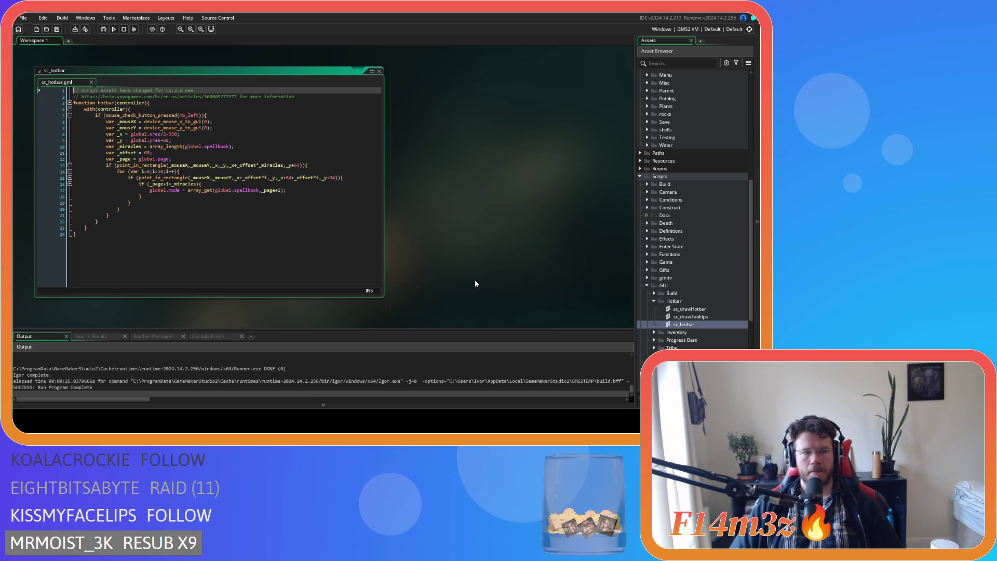
Add a //select miracle comment under the left-click check and start a // comment before the closing brace
left_click(225, 115)
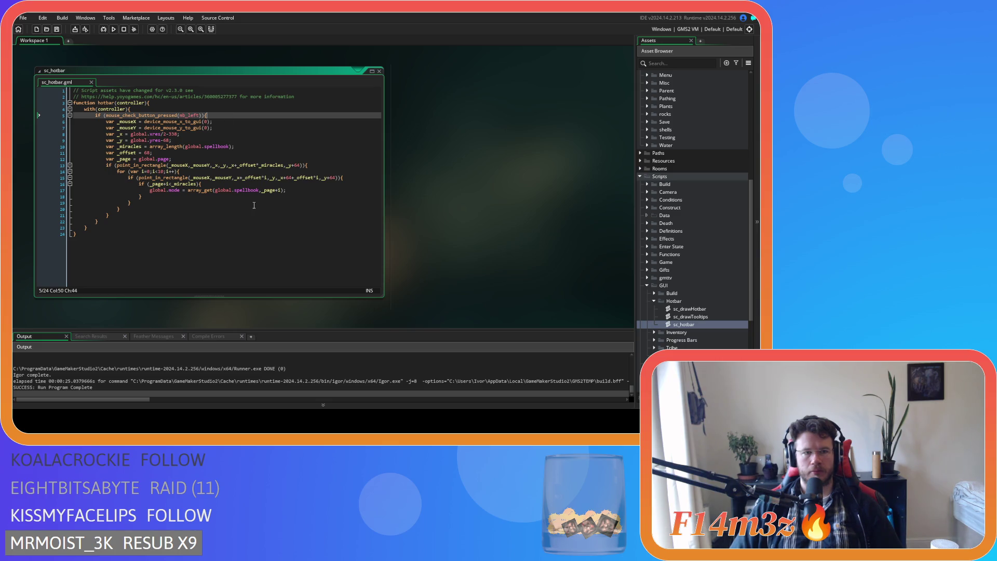
key("Return")
type("//")
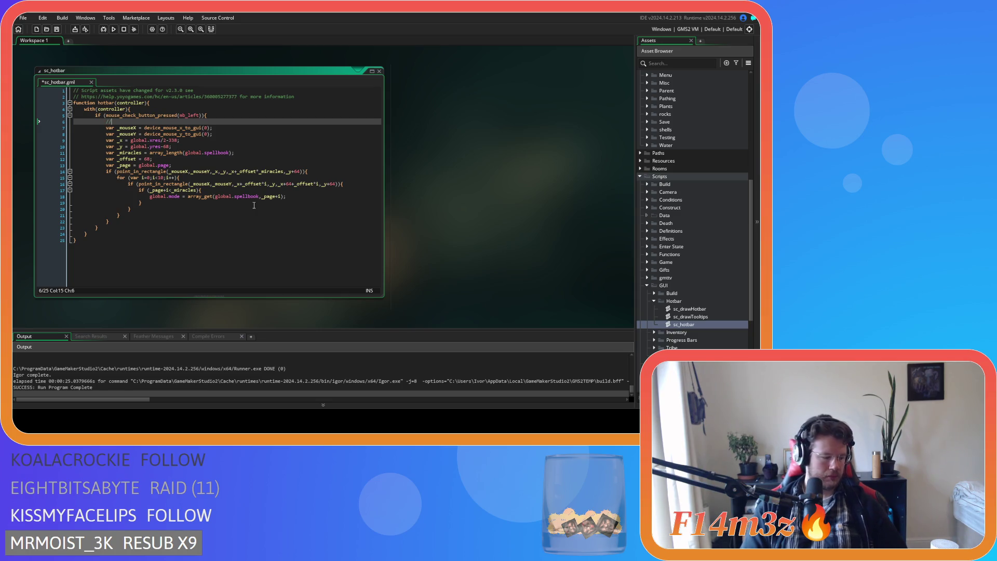
type("sele")
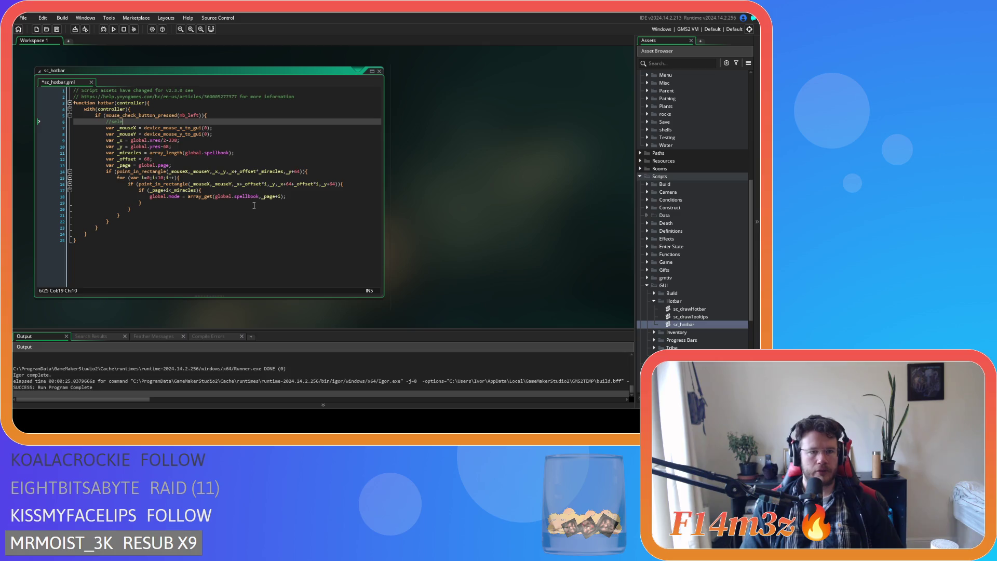
type("ct miracle")
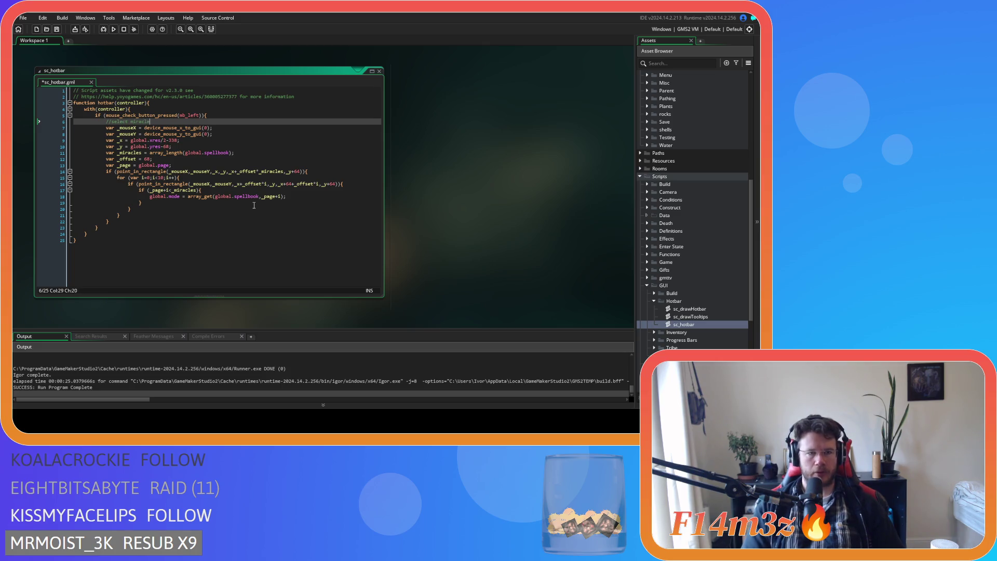
left_click(109, 227)
key("Left")
key("Return")
type("//")
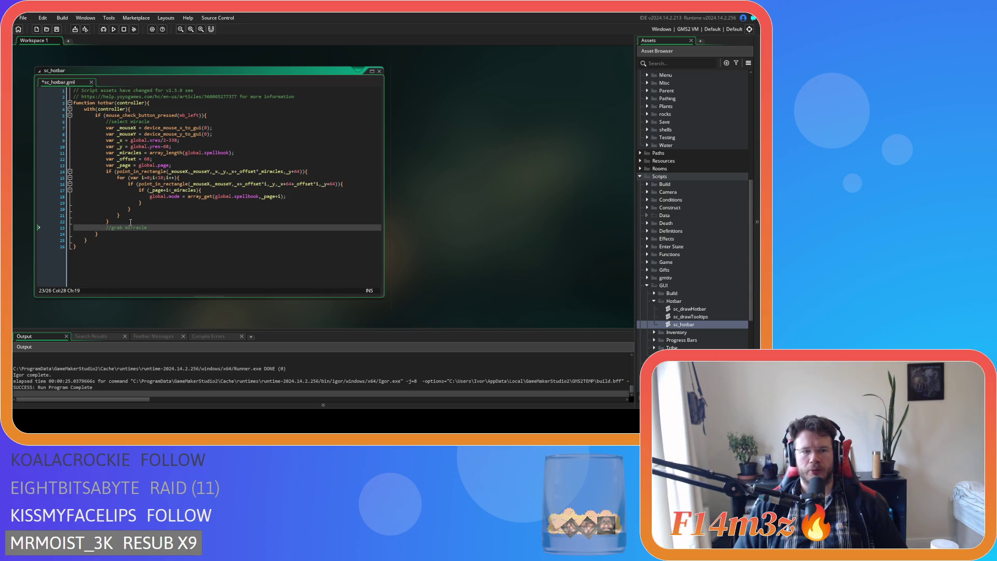
Move the //grab miracle comment onto a new line inside the with(controller) block
left_click_drag(155, 228, 63, 227)
key("BackSpace")
key("BackSpace")
key("BackSpace")
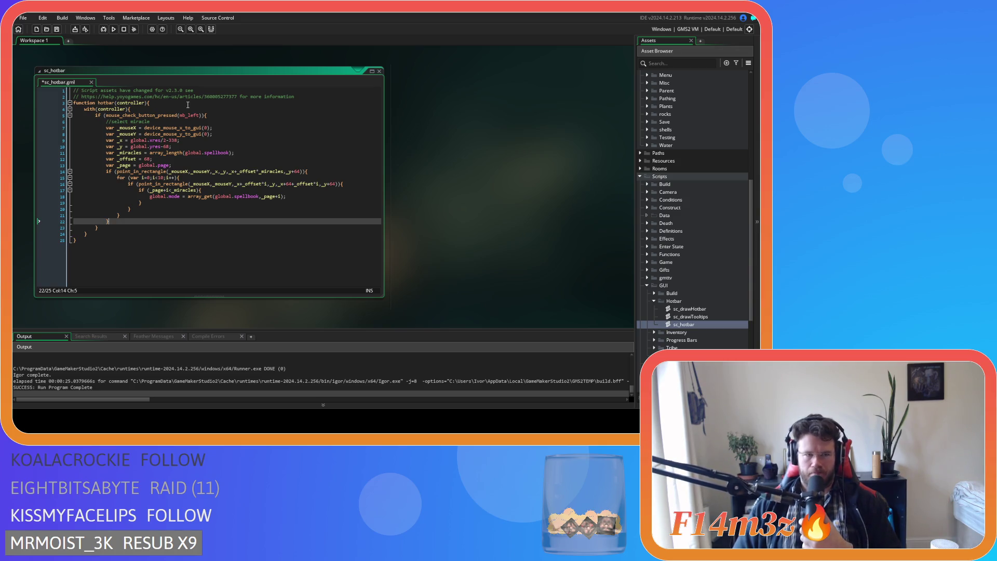
left_click(167, 110)
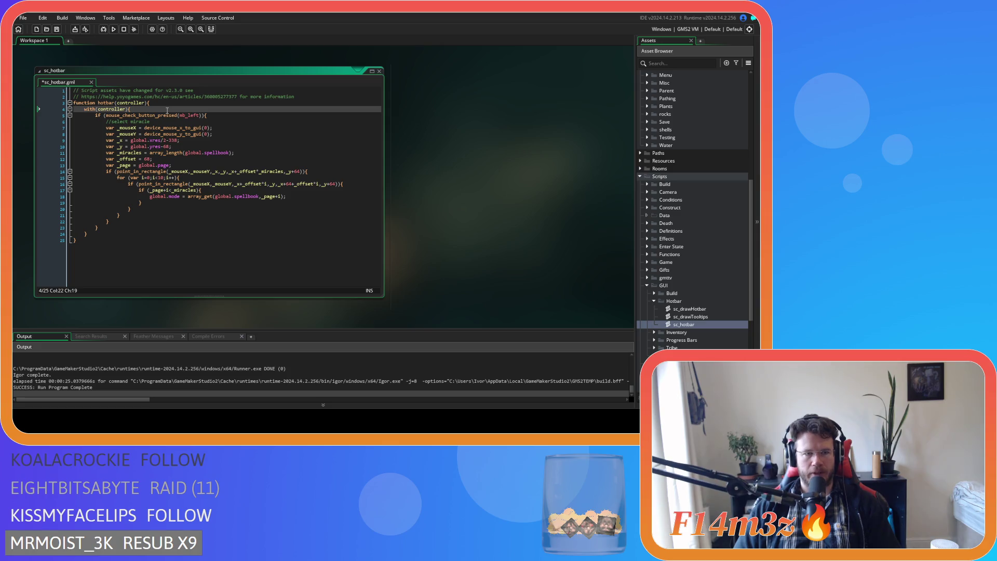
key("Return")
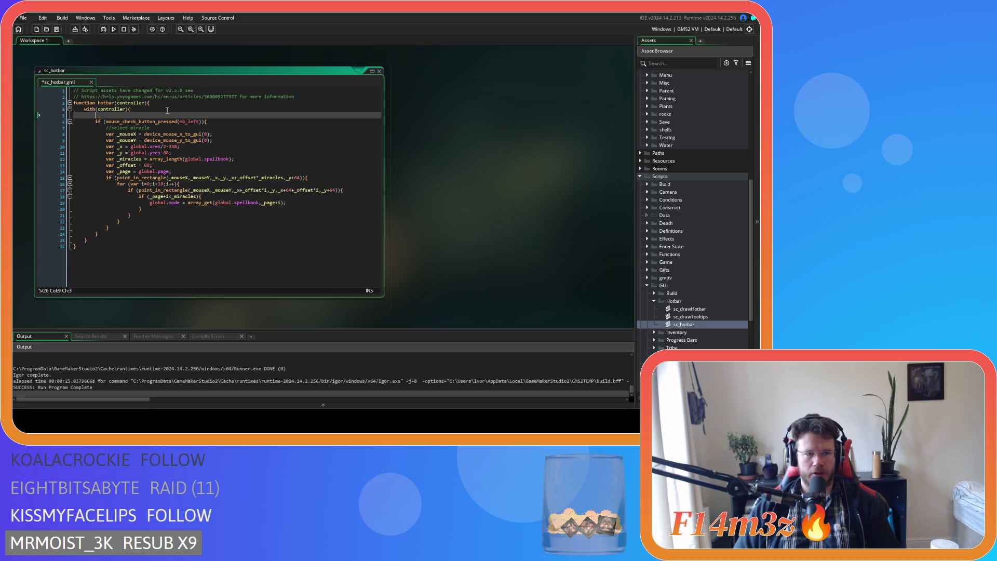
type("//grab miracle")
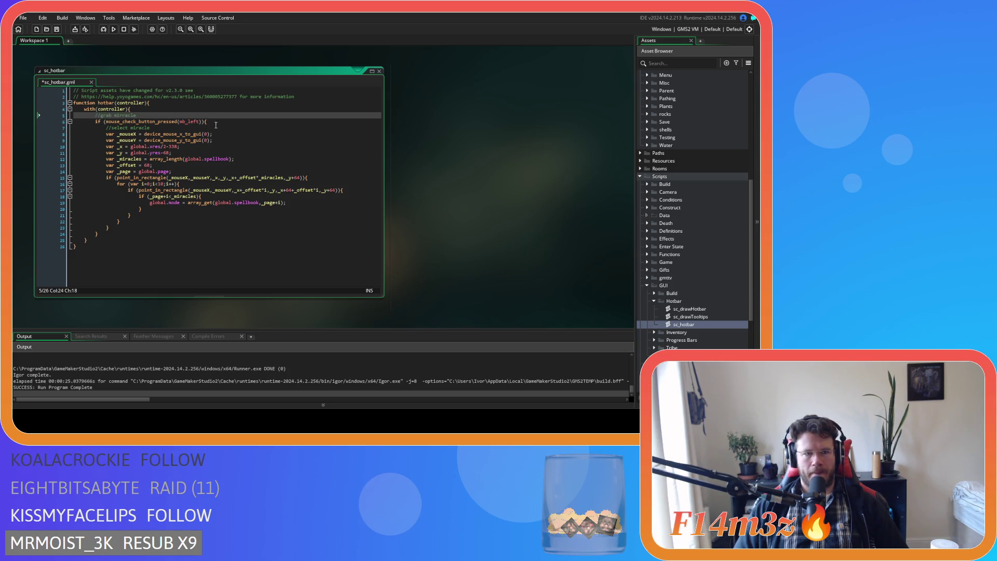
Change the left-click check to mouse_check_button_released and save sc_hotbar
double_click(173, 124)
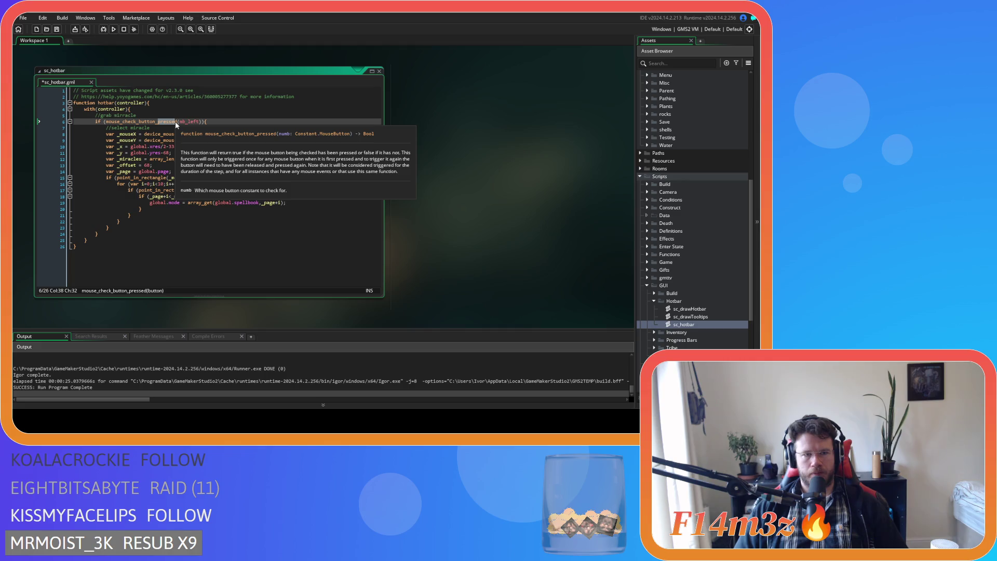
type("re")
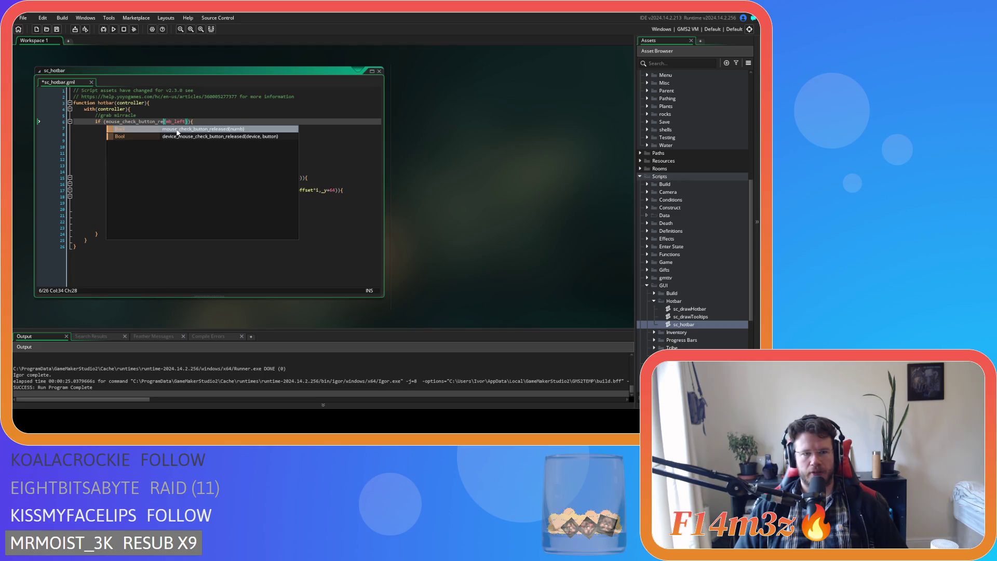
left_click(177, 130)
left_click(210, 126)
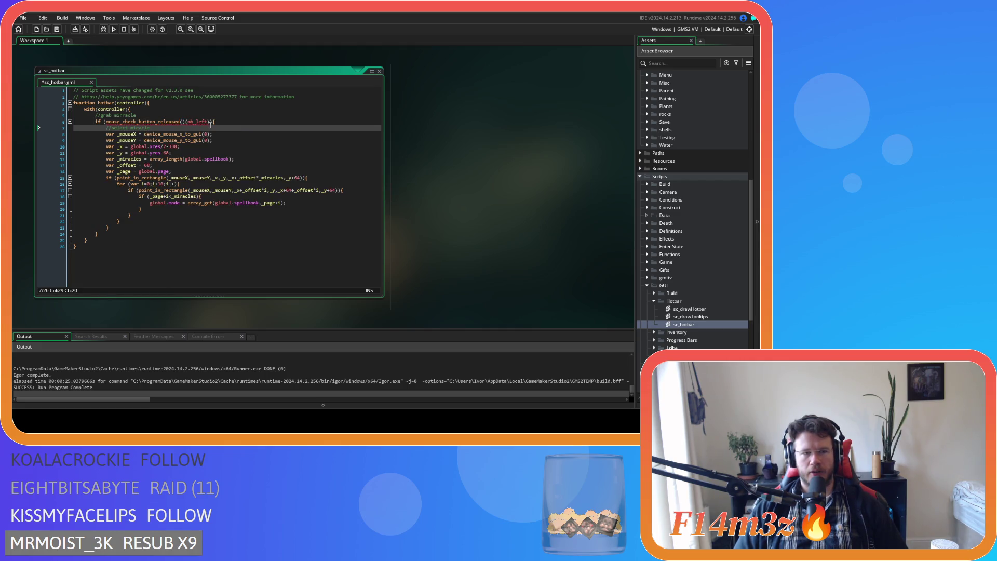
left_click(180, 122)
key("Delete")
key("Delete")
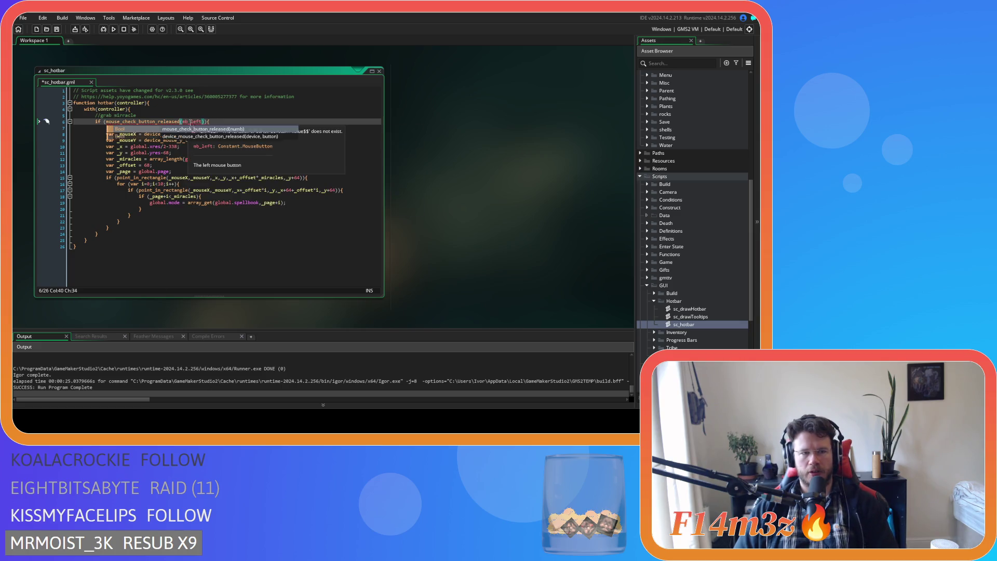
left_click(247, 122)
key("ctrl+s")
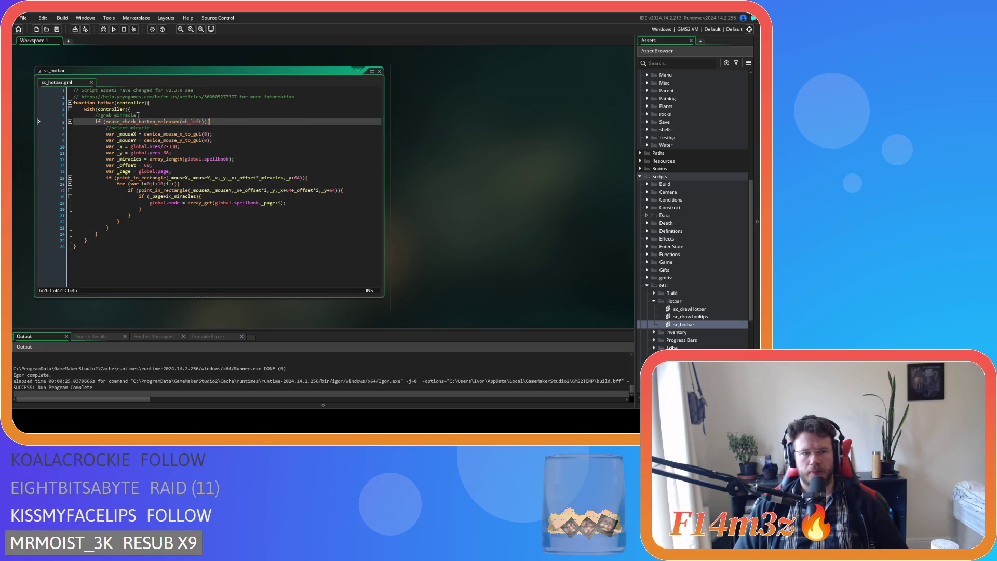
Duplicate the check line and turn the upper copy into a held mouse_check_button block
key("shift+Home")
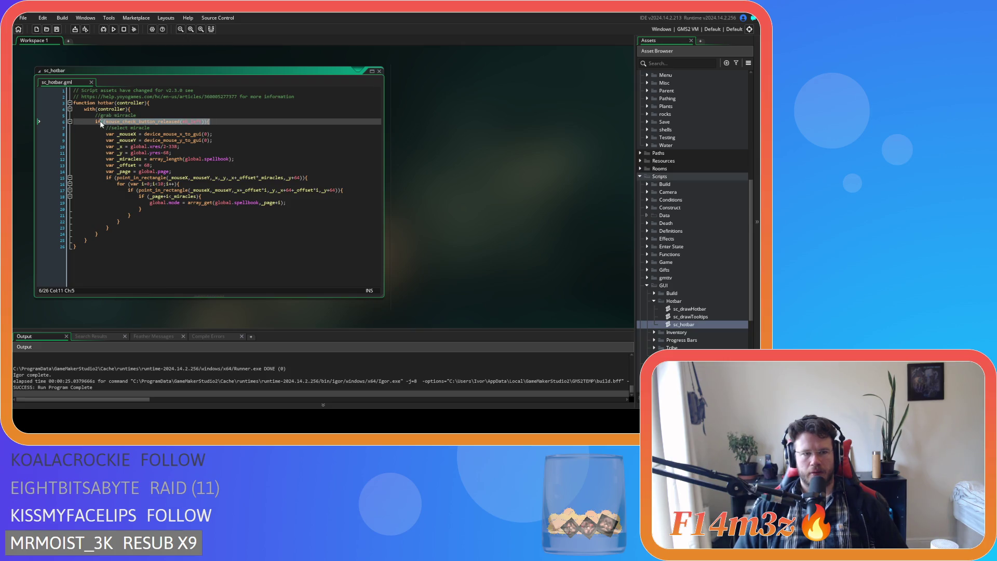
key("ctrl+d")
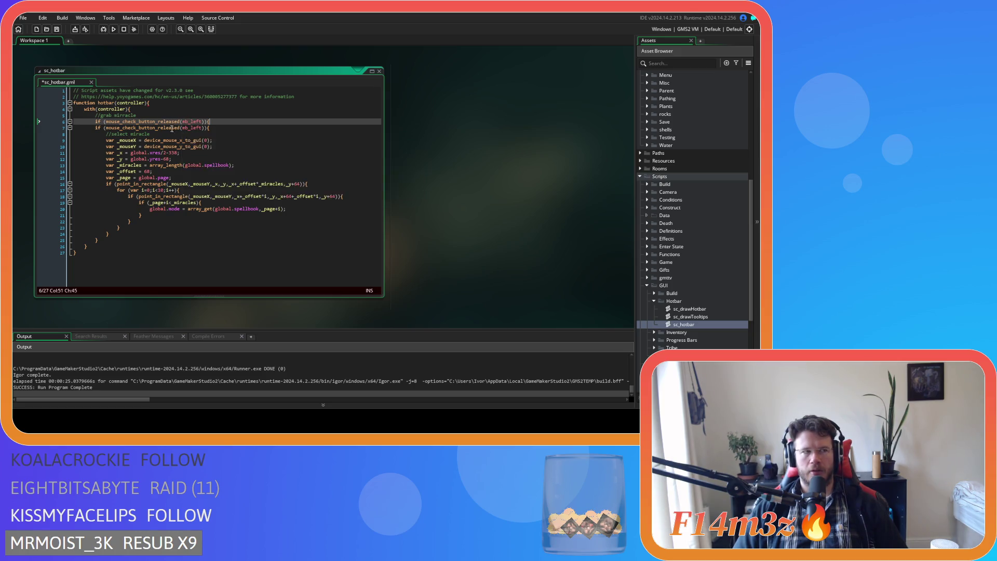
left_click(177, 123)
left_click_drag(177, 123, 155, 126)
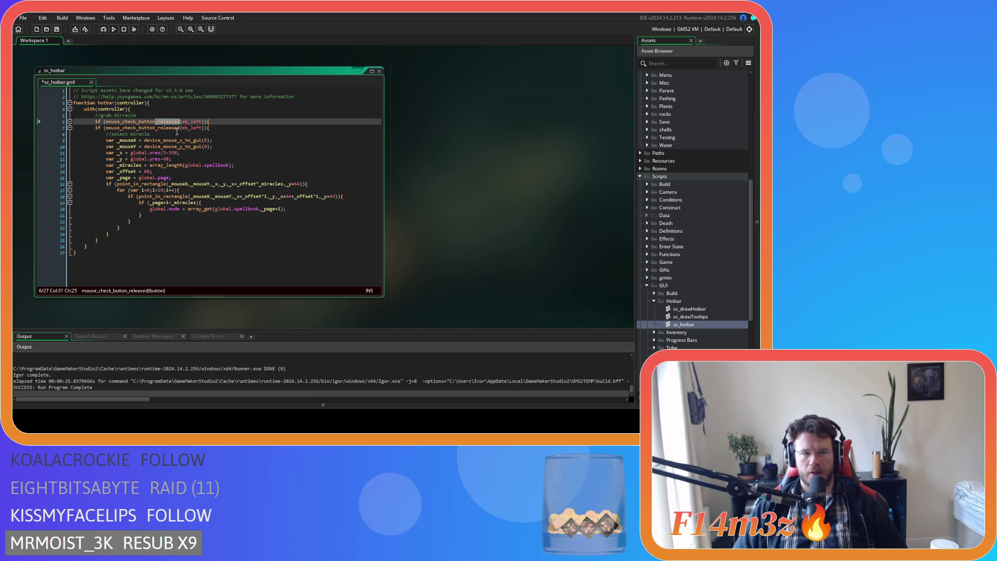
mouse_move(167, 128)
key("BackSpace")
left_click(192, 122)
key("Return")
key("Return")
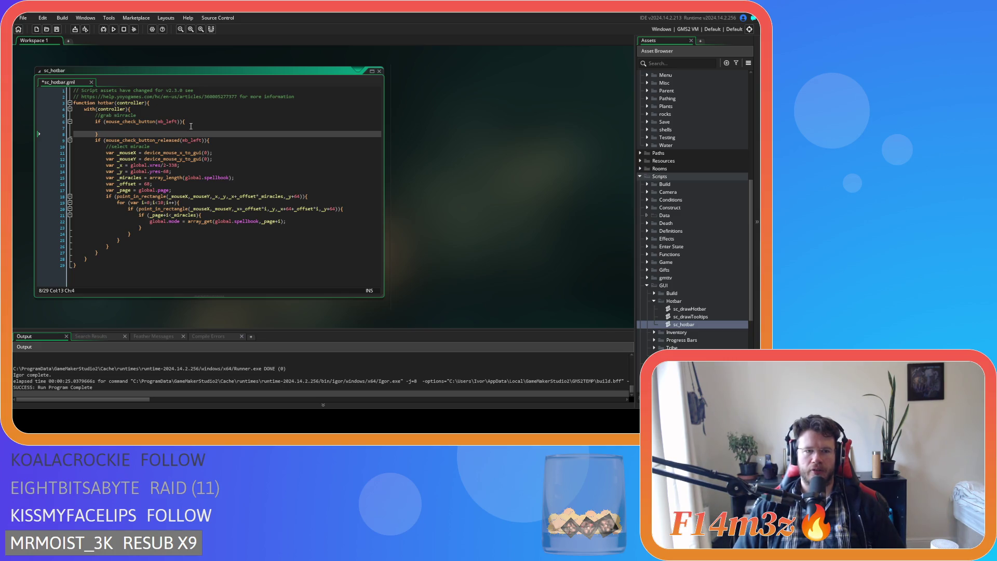
key("Up")
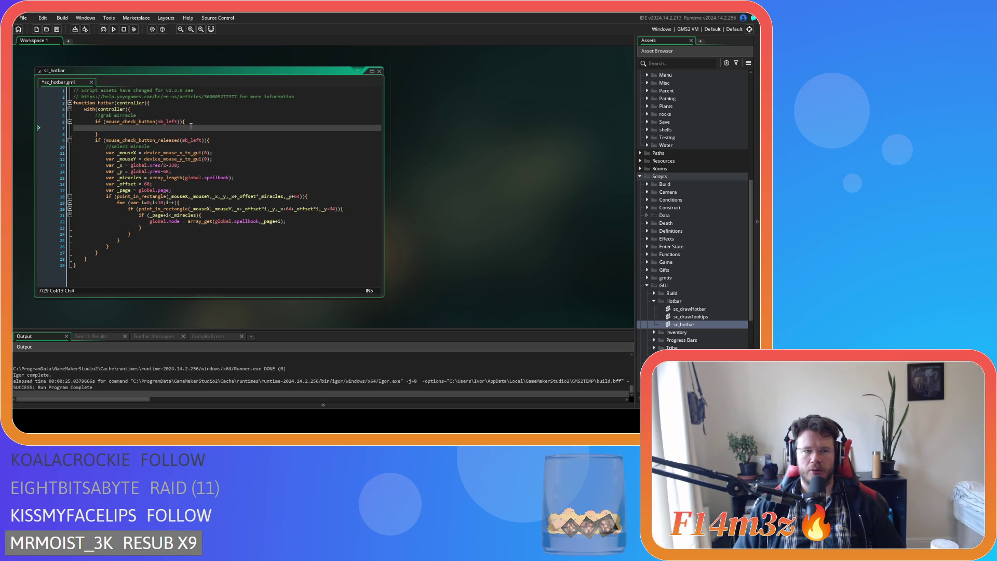
Open the ob_gui object from the Asset Browser
scroll(682, 274, "up", 1)
scroll(681, 272, "up", 10)
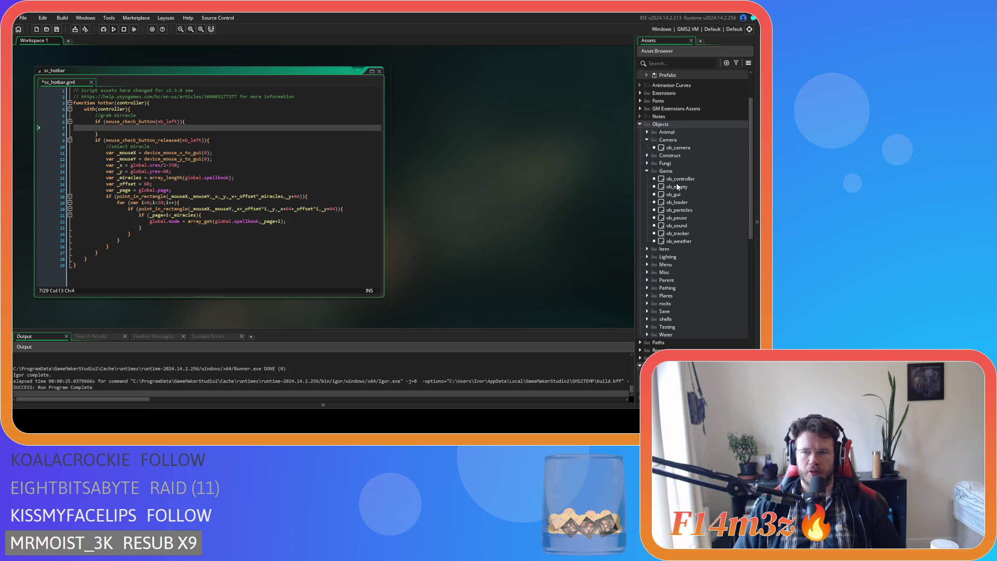
double_click(674, 194)
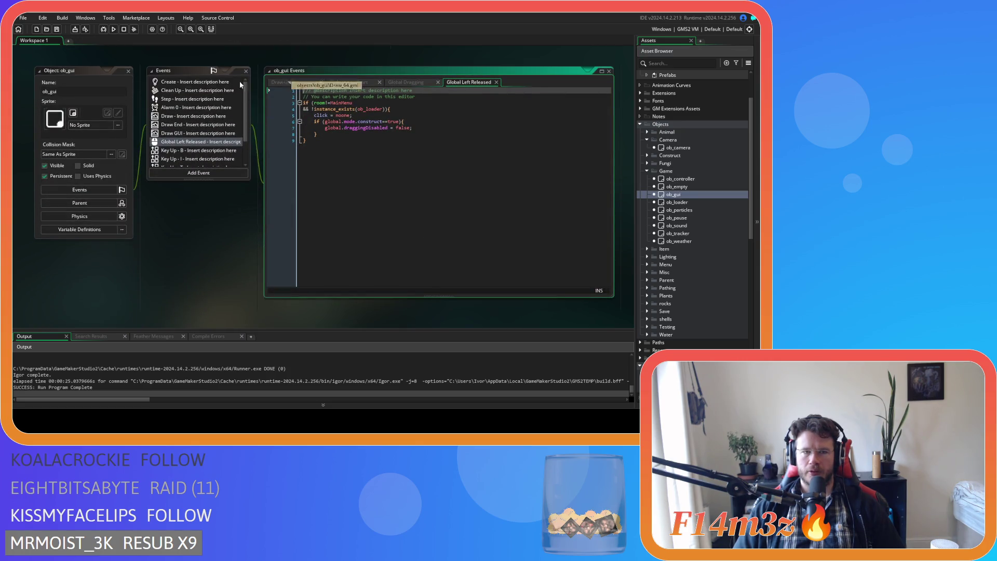
Add grabTimer = 0 after ttTimer in ob_gui's Create event and save it
left_click(247, 81)
left_click(208, 82)
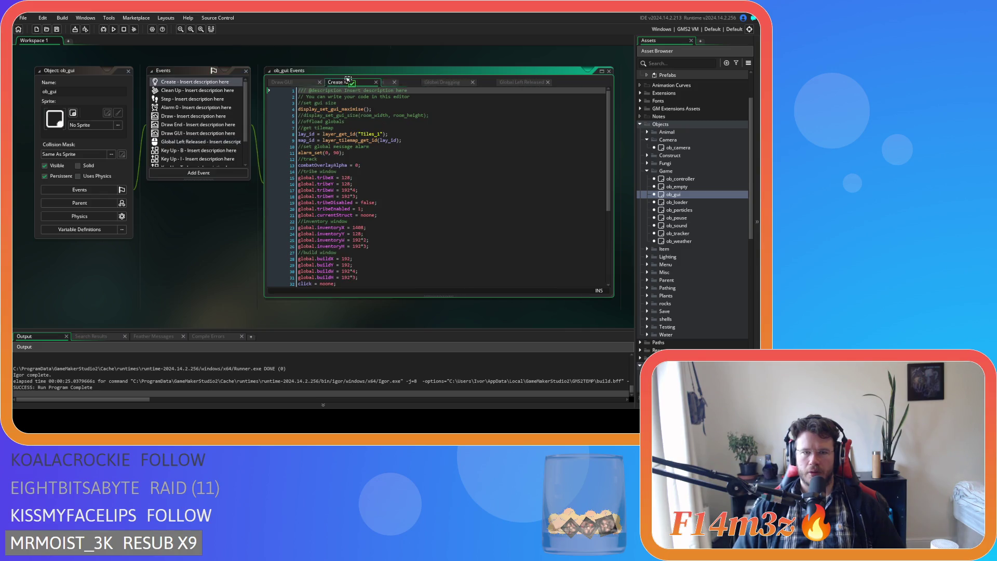
scroll(417, 178, "down", 3)
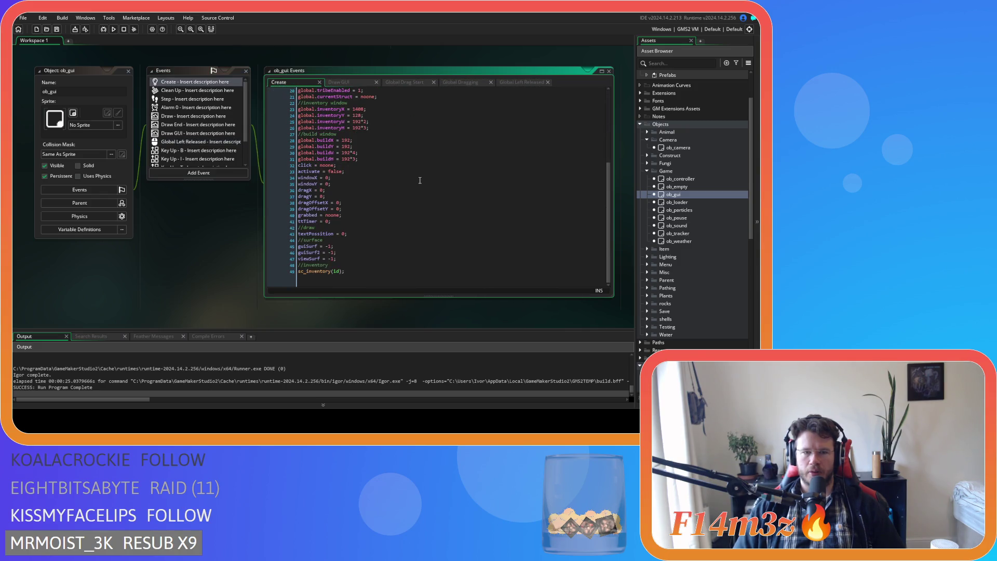
scroll(419, 180, "up", 1)
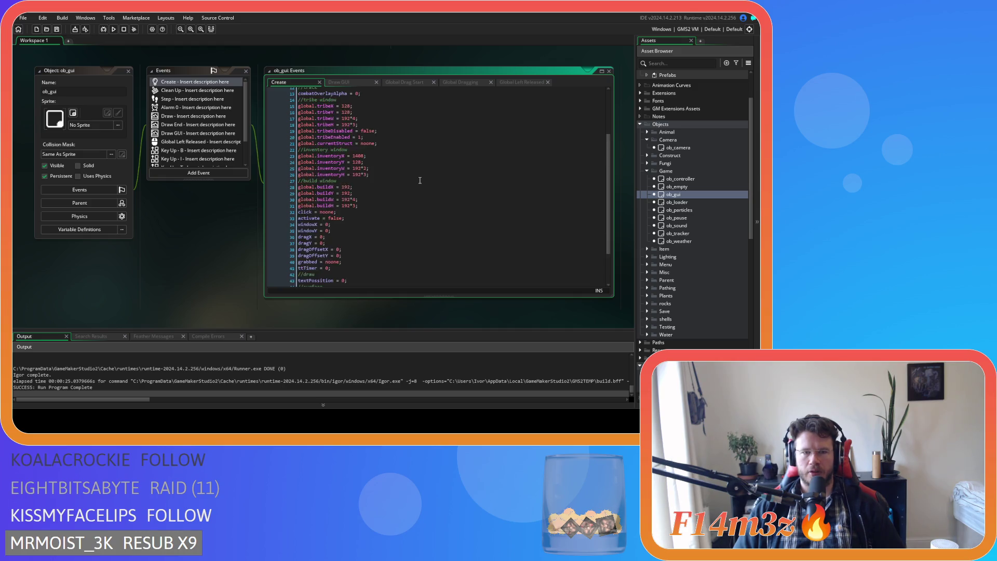
left_click(419, 180)
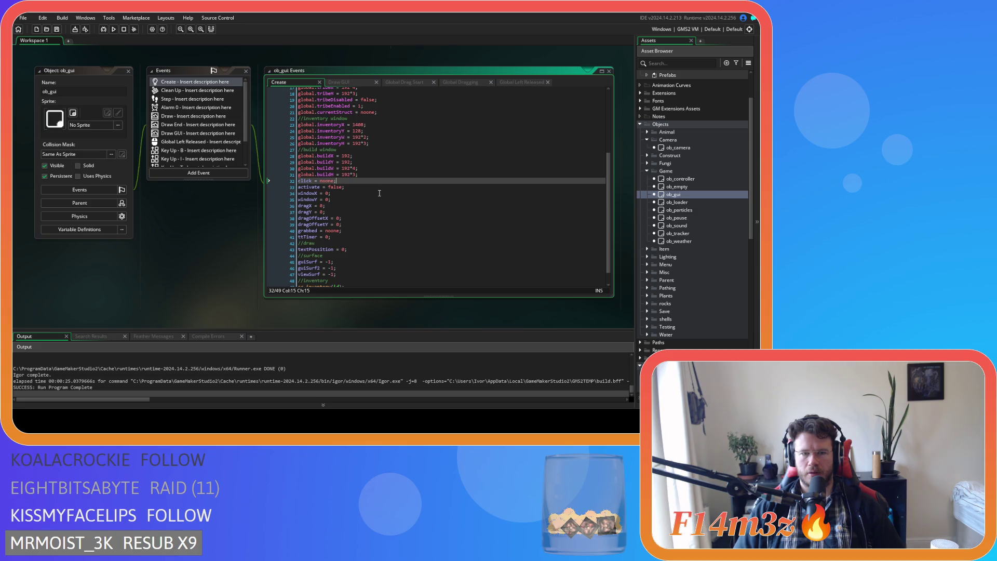
left_click(386, 237)
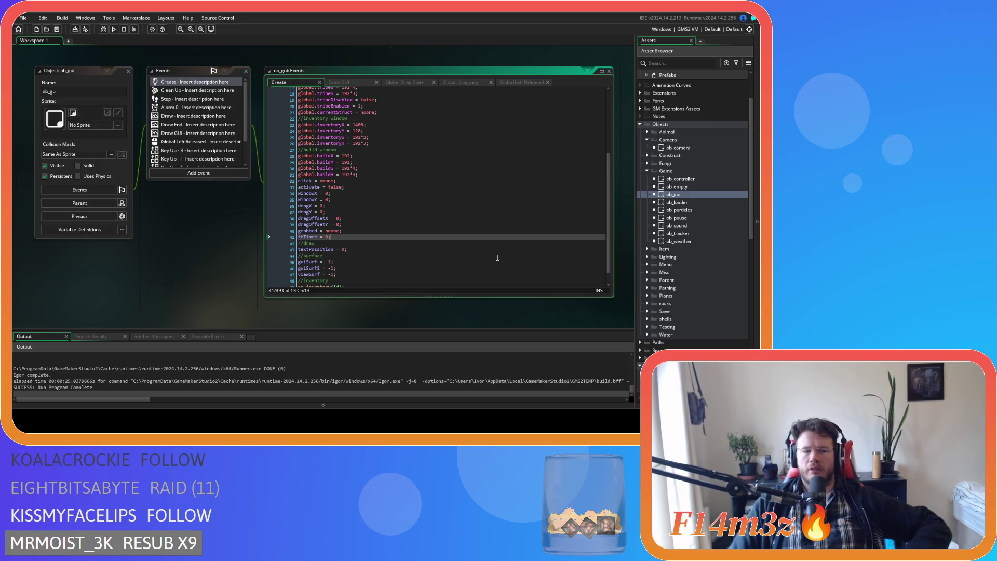
key("Return")
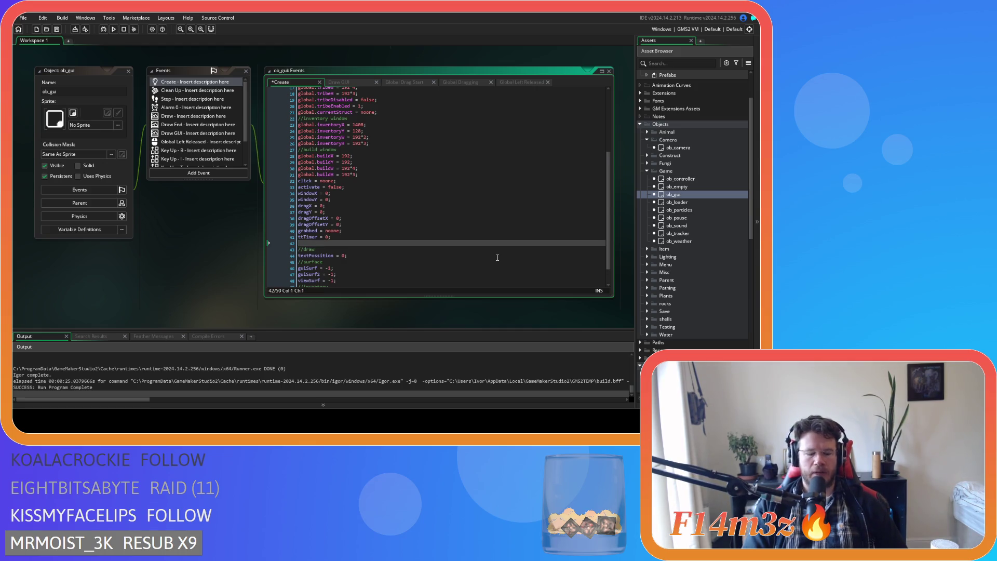
type("grabTimer = 0;")
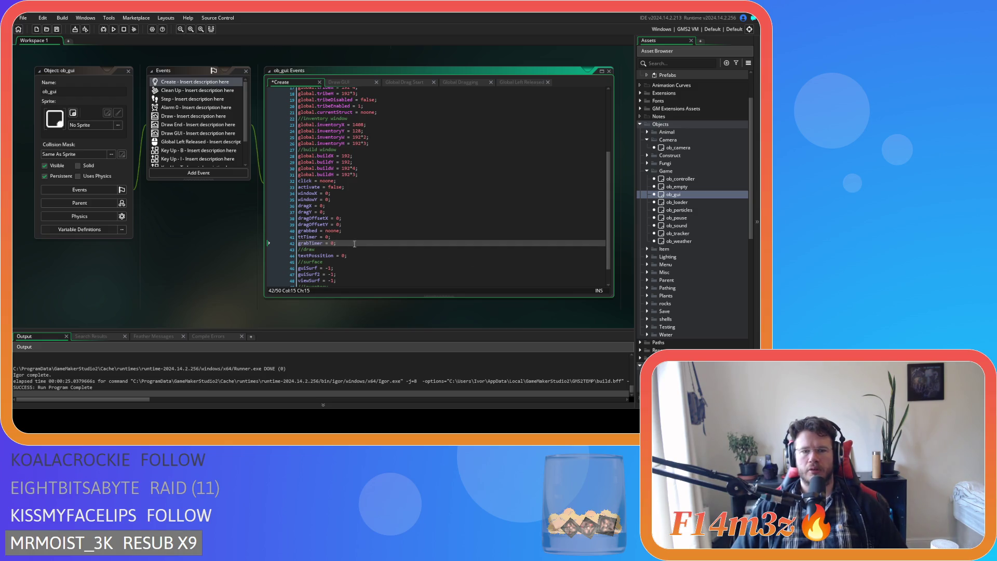
key("ctrl+s")
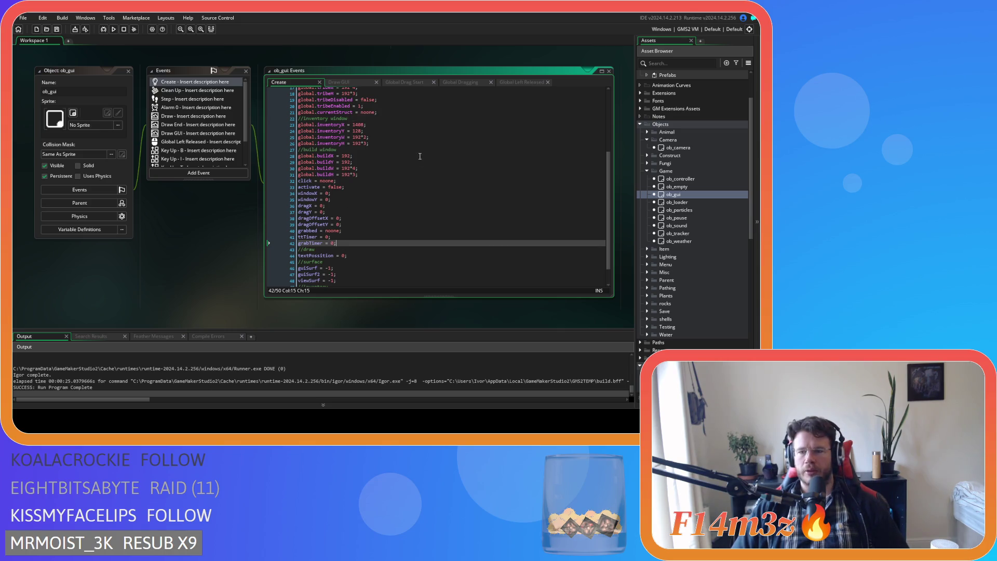
scroll(688, 252, "down", 6)
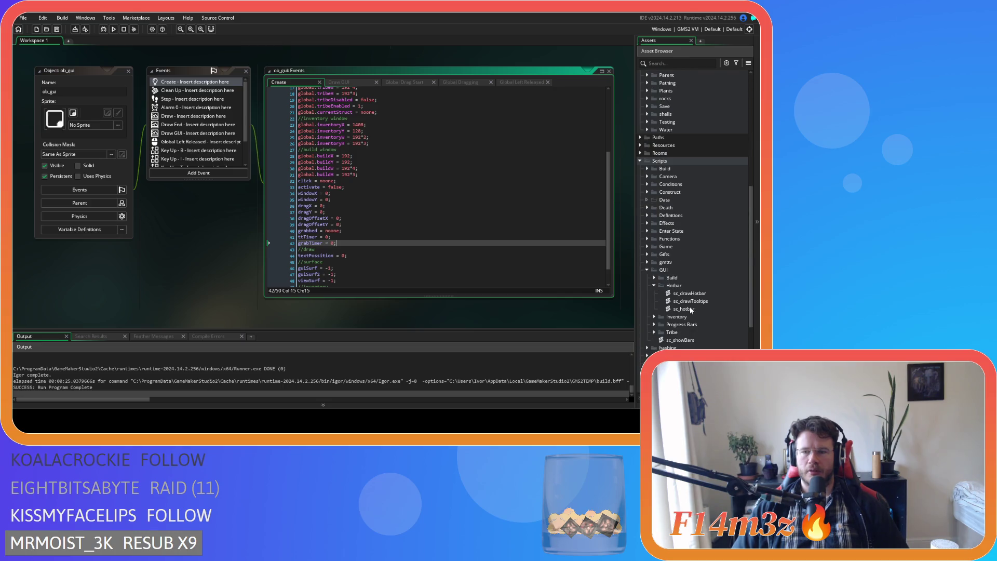
double_click(702, 301)
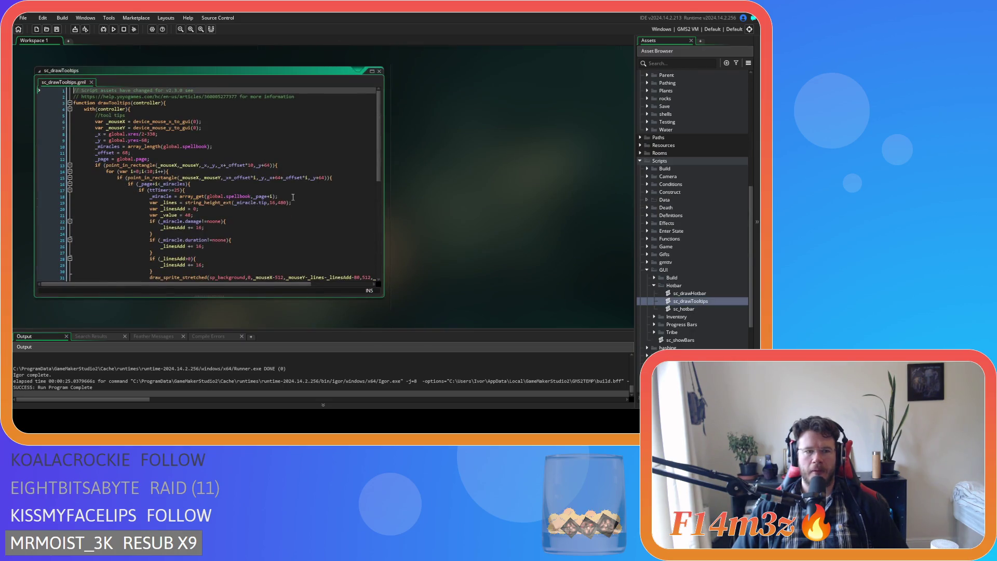
scroll(293, 197, "down", 3)
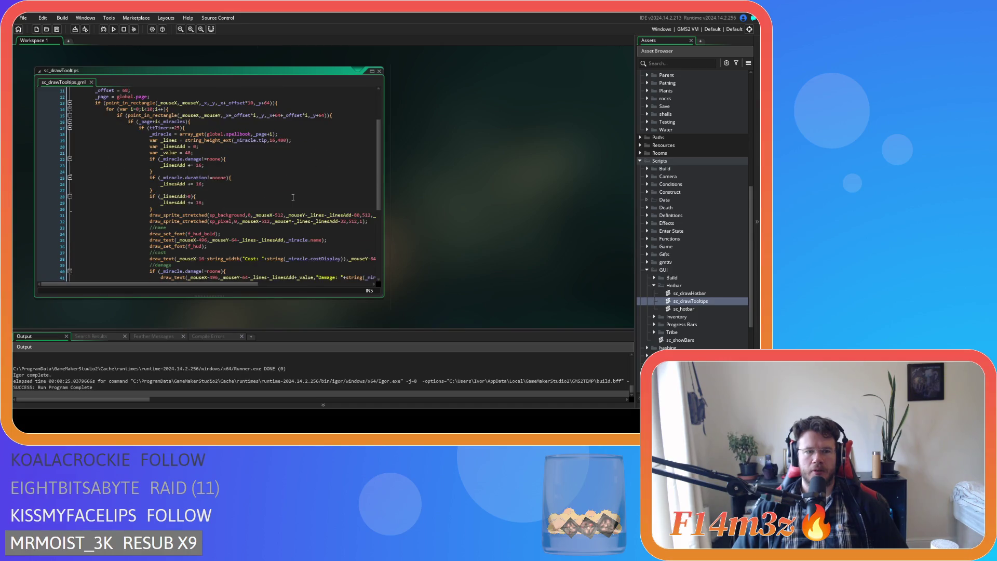
scroll(293, 197, "up", 3)
mouse_move(385, 140)
left_mouse_down()
mouse_move(381, 227)
mouse_move(379, 168)
left_mouse_up()
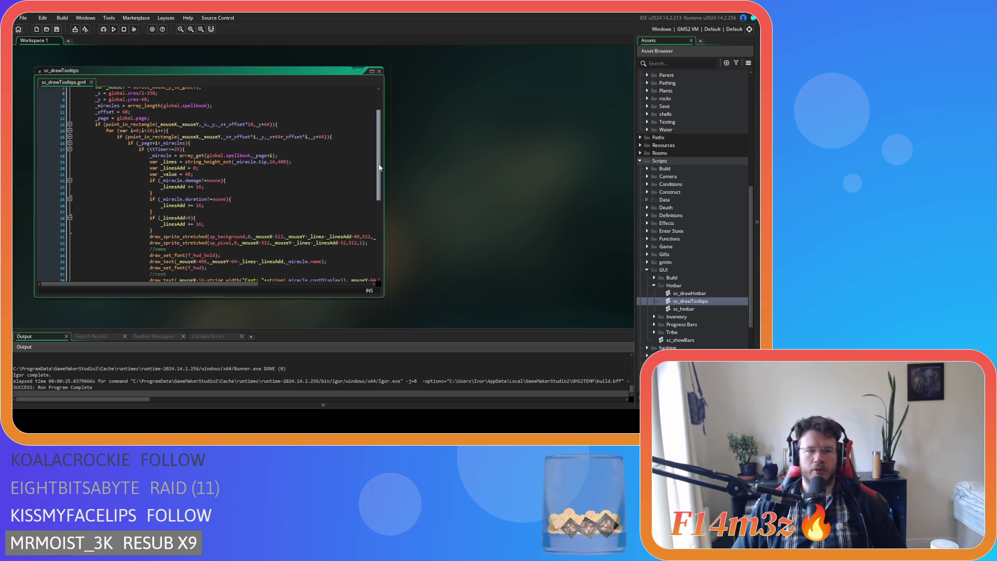
left_click_drag(379, 167, 372, 78)
double_click(372, 73)
scroll(392, 219, "up", 3)
scroll(235, 257, "up", 5)
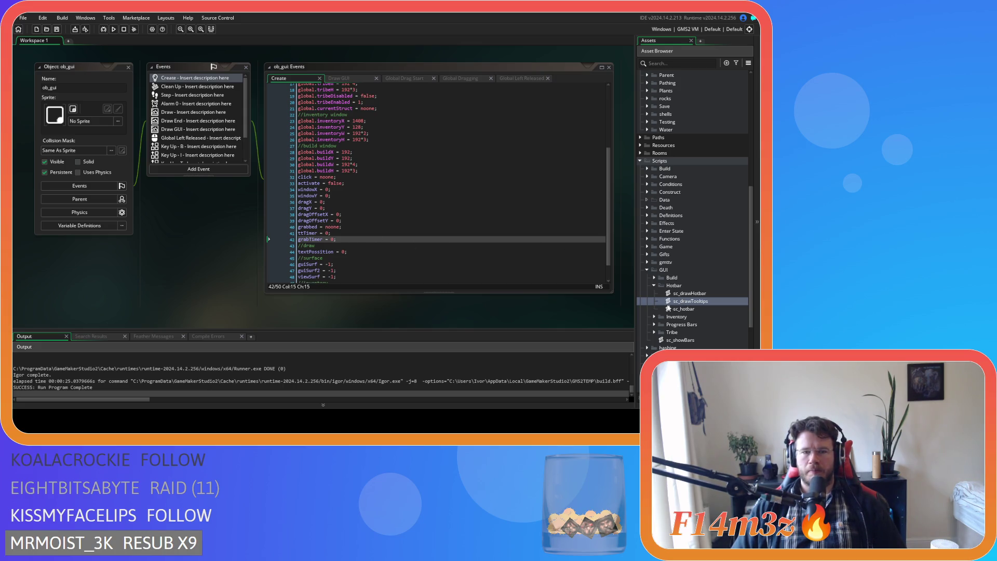
double_click(685, 309)
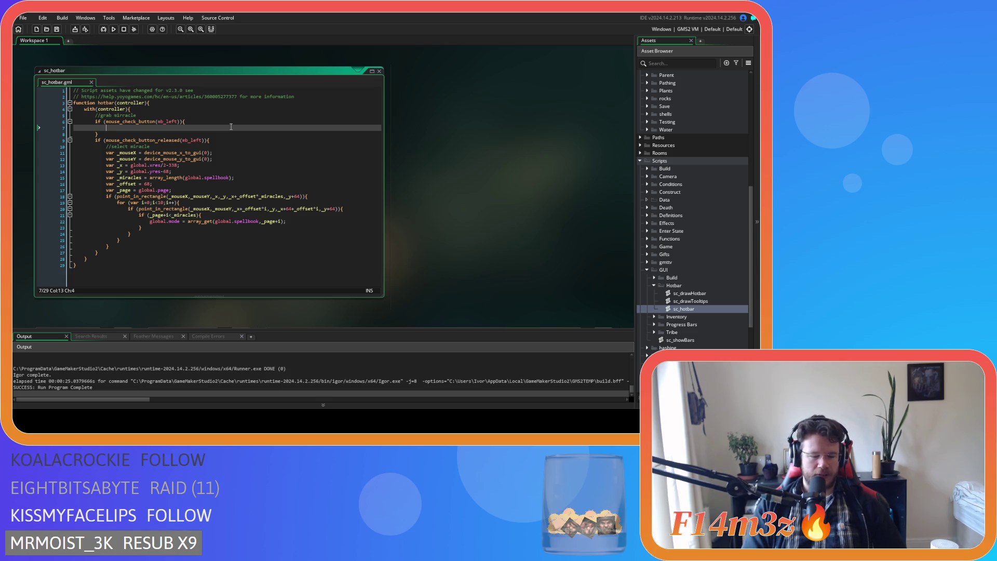
Add an if (grabTimer>10) check with an else branch incrementing grabTimer += 1
type("if ()")
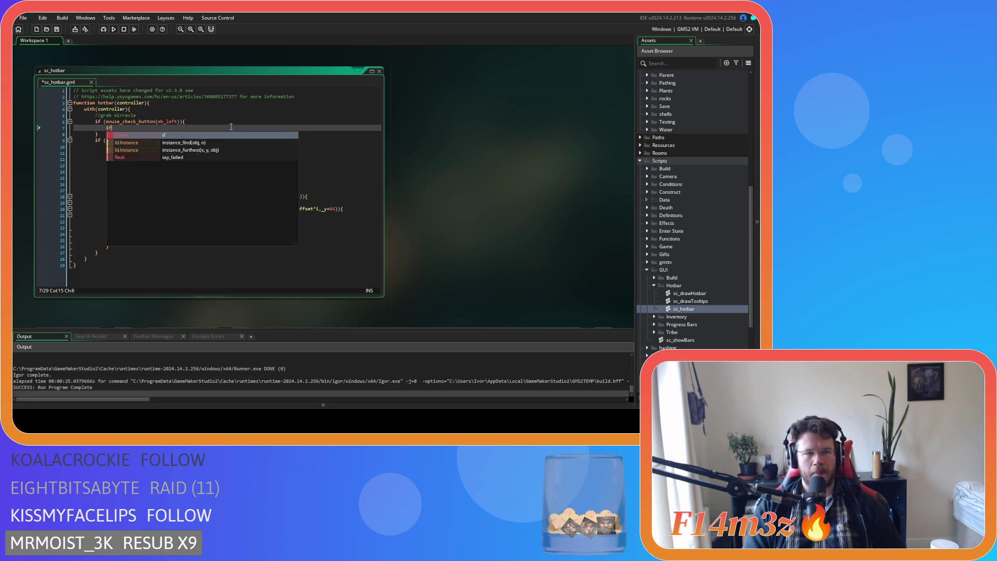
key("Left")
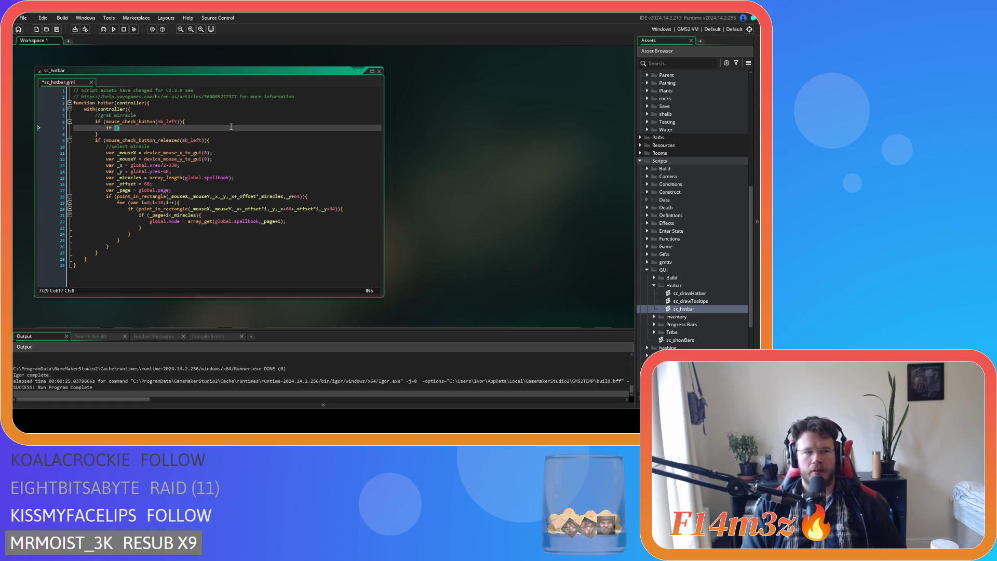
type("grabTimer")
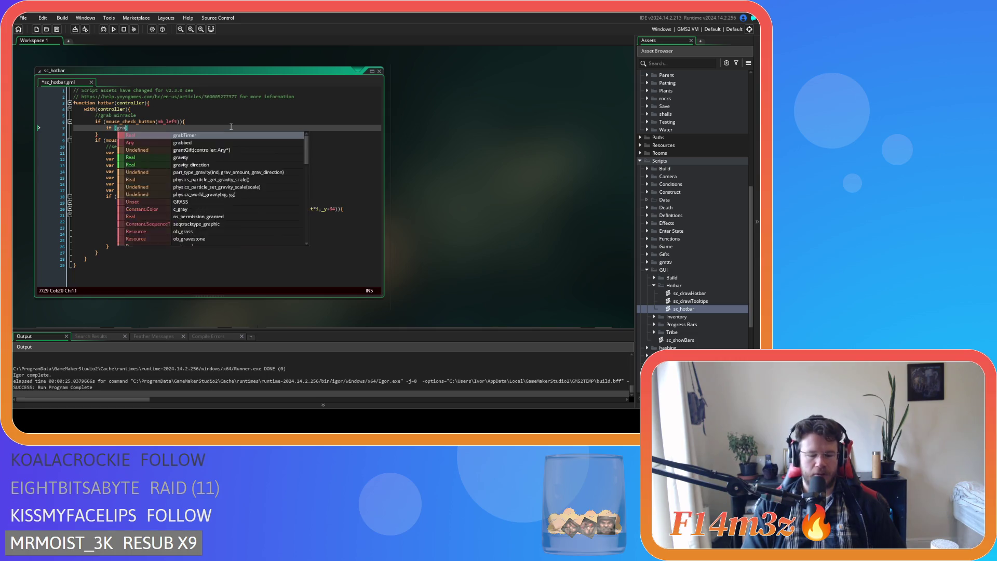
type(">")
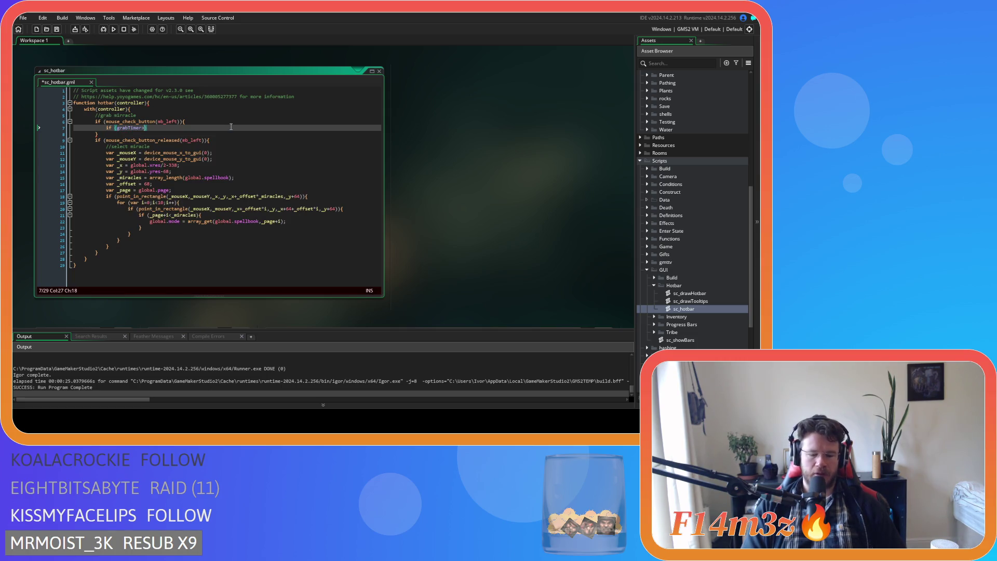
type("10")
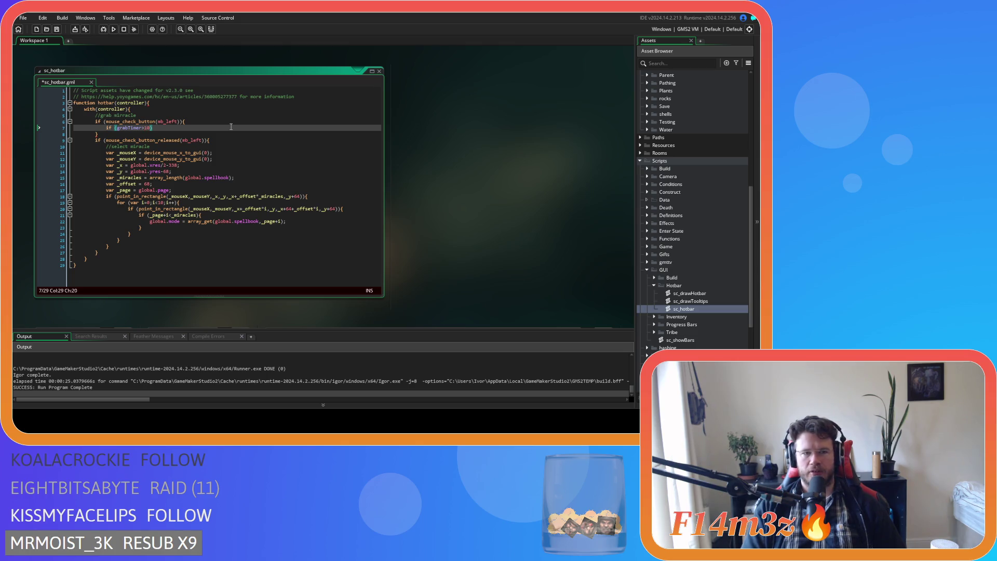
key("Return")
key("Return")
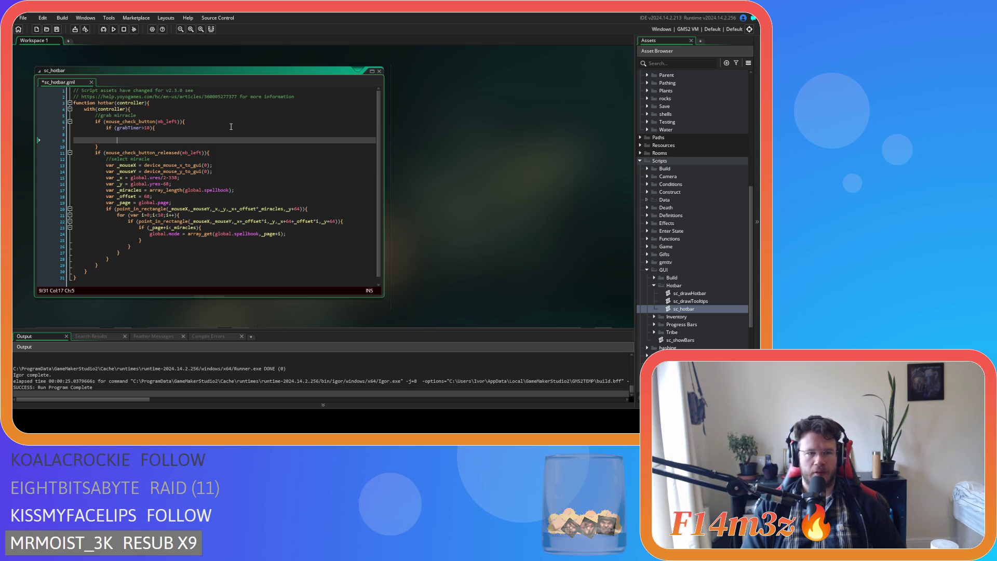
type("else{")
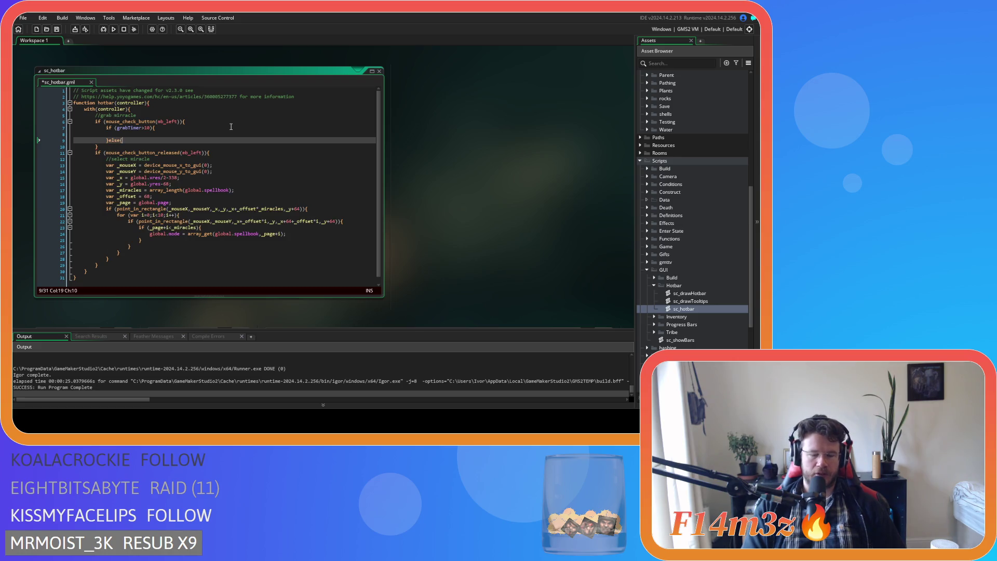
key("Return")
type("grabTimer ")
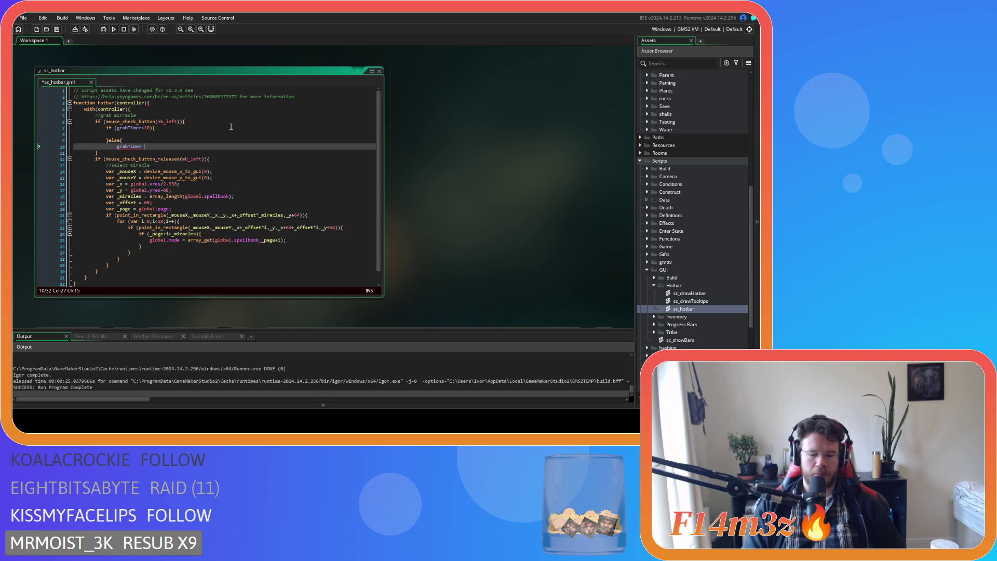
type("+= 1;")
key("Return")
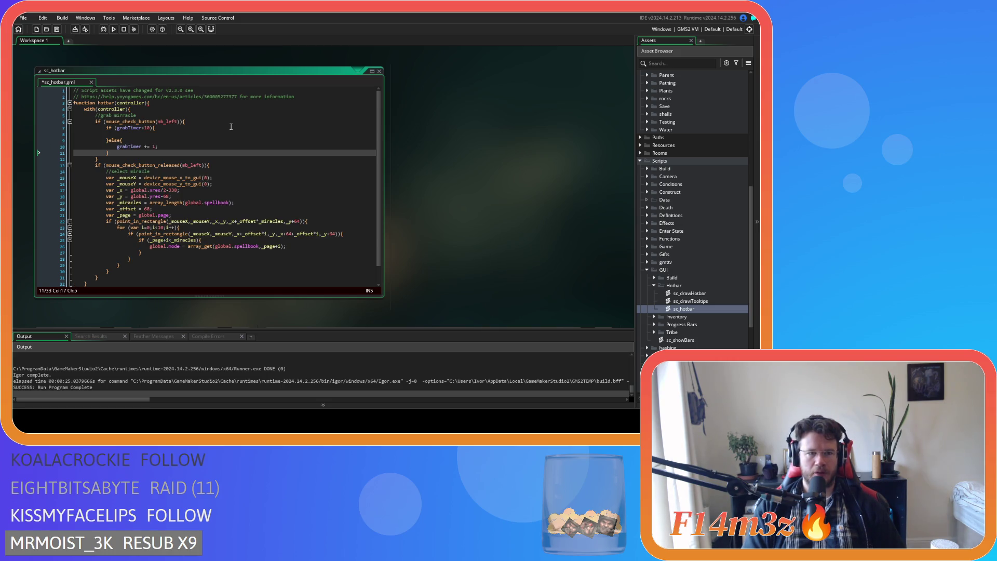
key("Up")
key("Up")
key("Up")
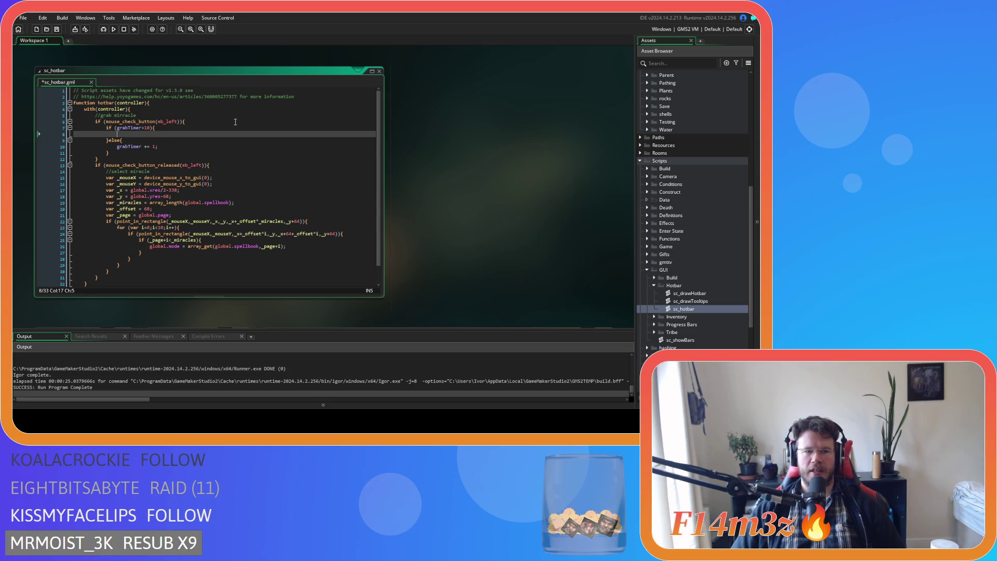
Copy the grabTimer line into the release block as grabTimer = 0 and save
left_click(228, 166)
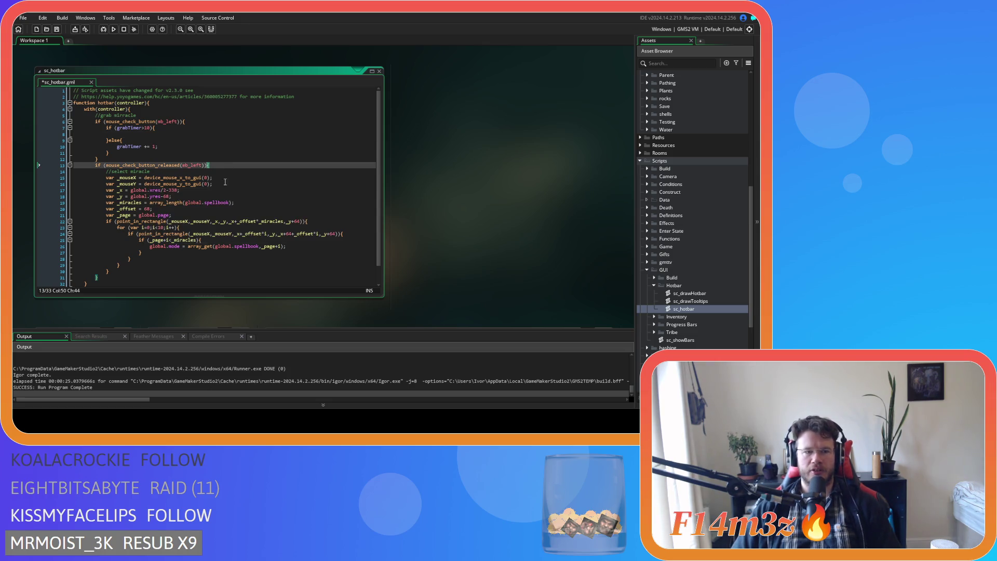
left_click(107, 277)
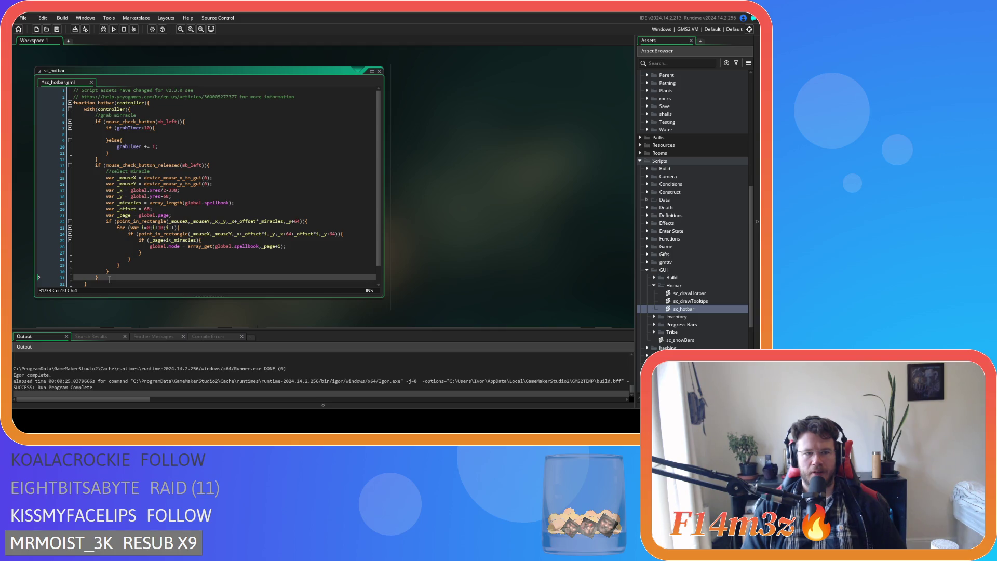
left_click(220, 169)
key("Return")
left_click(163, 146)
left_click_drag(163, 146, 111, 145)
key("ctrl+c")
left_click(136, 172)
key("ctrl+v")
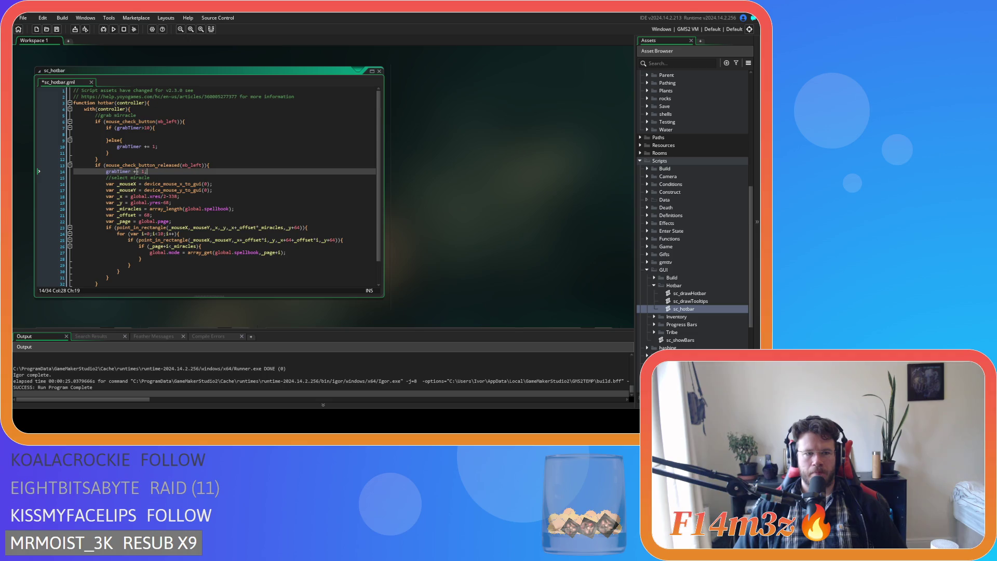
key("Left")
key("BackSpace")
key("BackSpace")
key("BackSpace")
type("= 0")
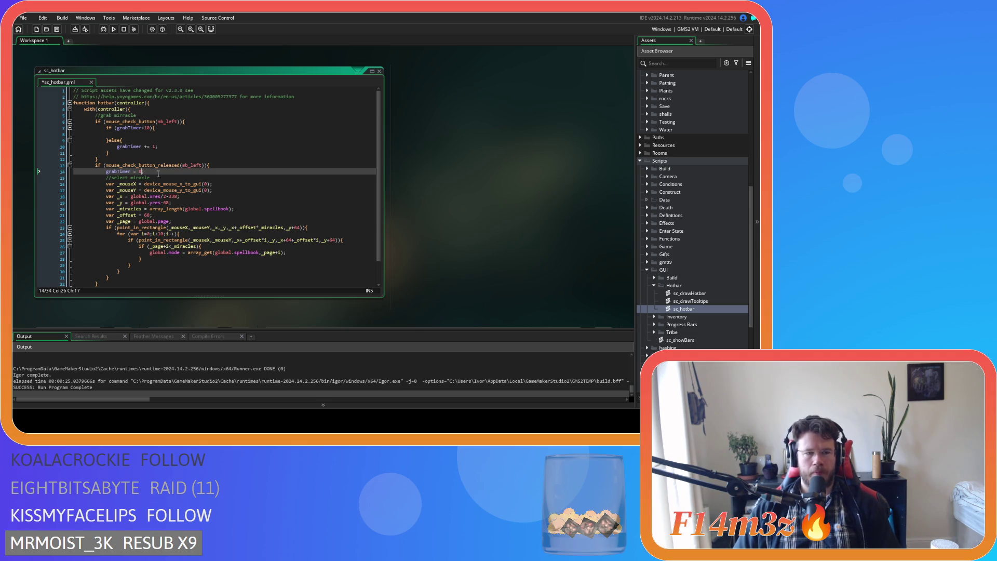
key("Right")
key("ctrl+s")
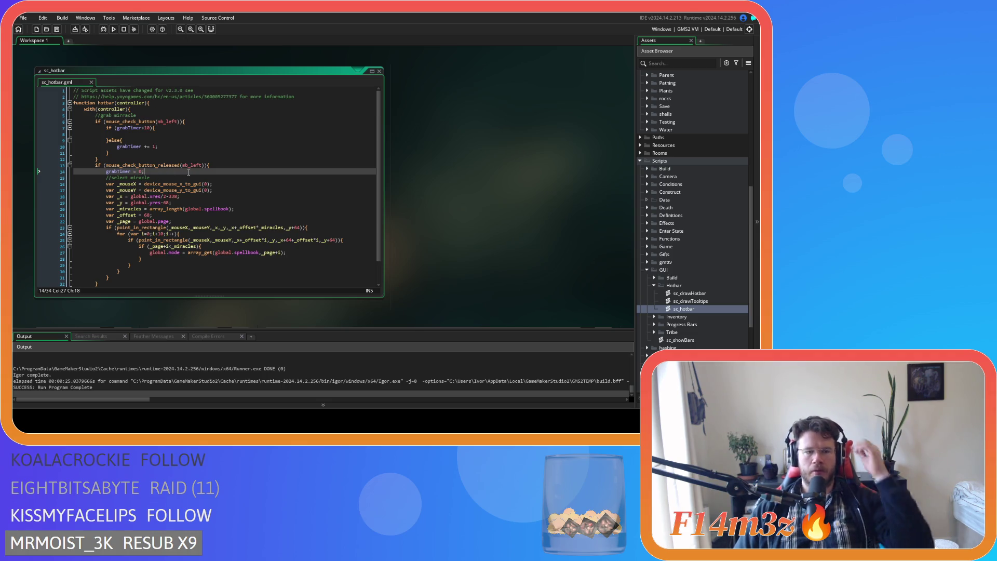
Return the caret to the empty grab branch on line 8
left_click(177, 149)
left_click(164, 132)
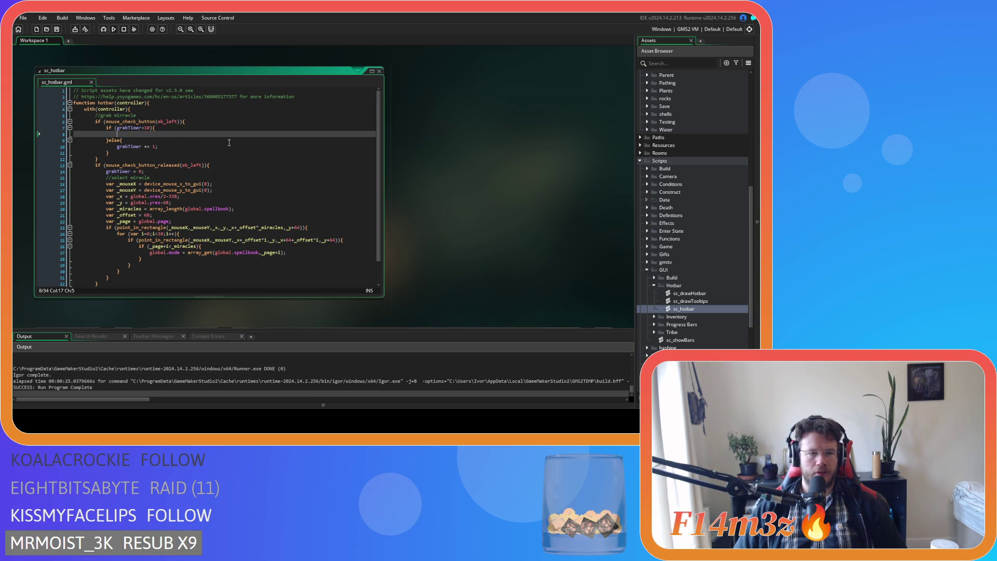
scroll(704, 242, "up", 8)
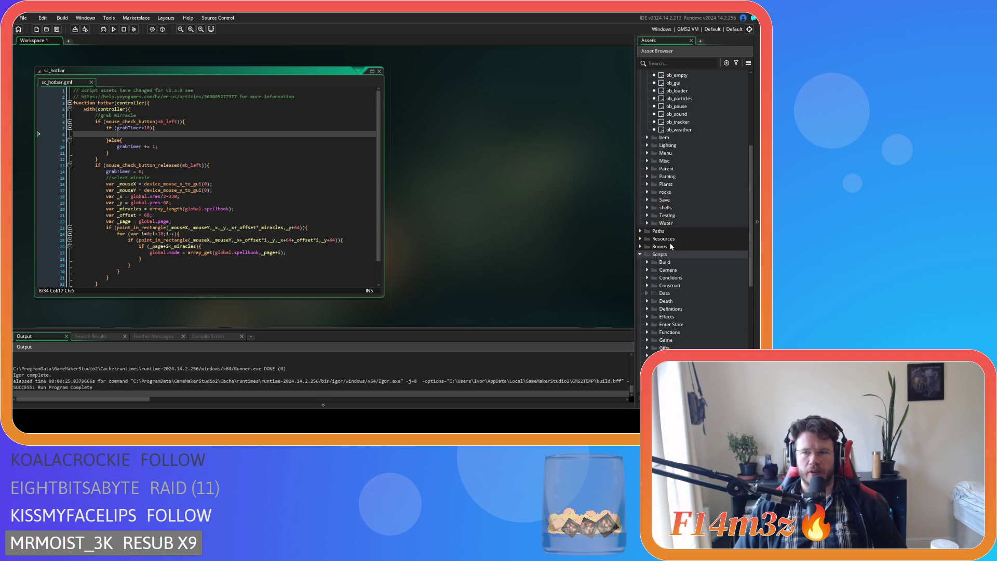
Add miracle = noone after grabTimer = 0 in ob_gui's Create event and save
double_click(673, 210)
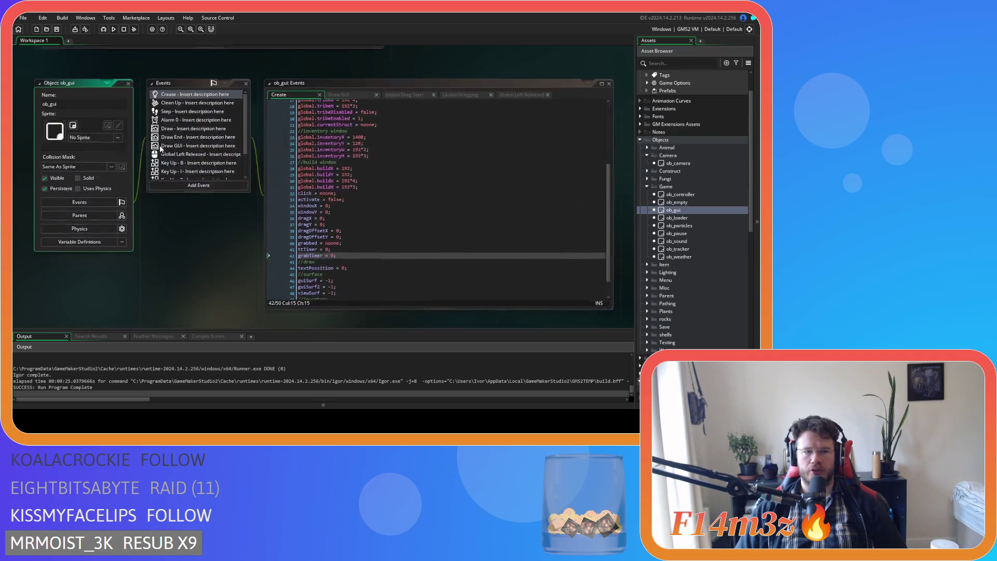
left_click(348, 241)
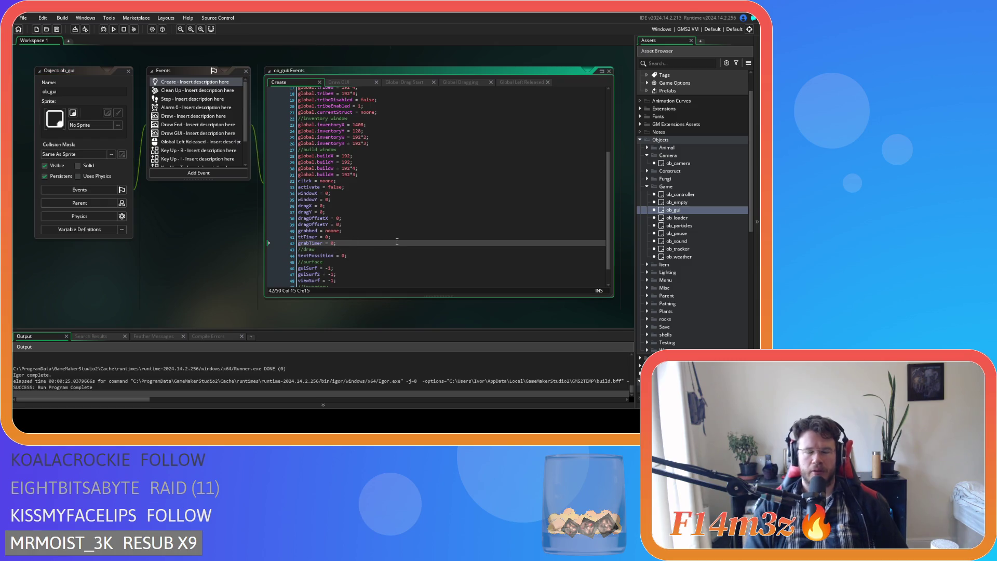
key("Return")
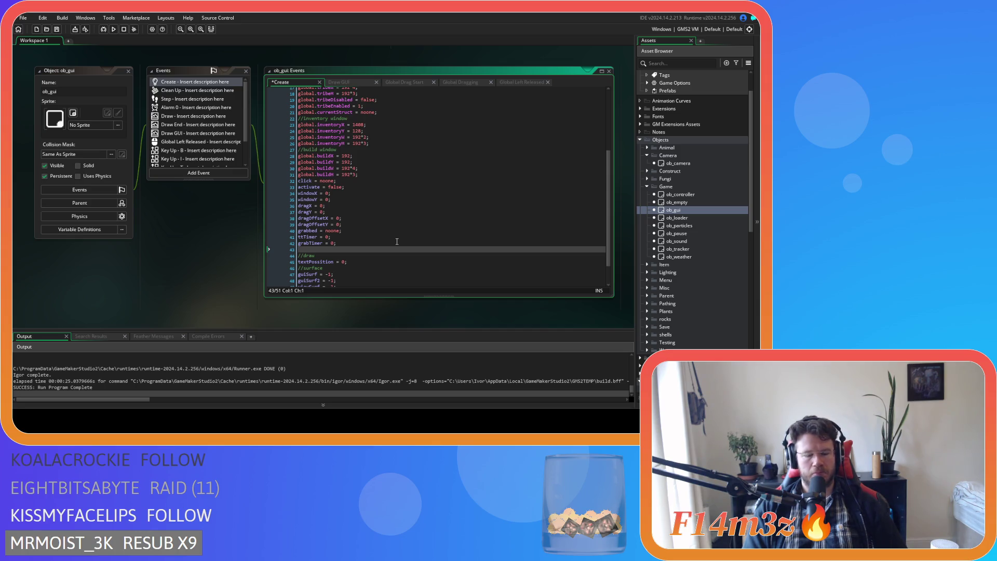
type("grabbedMiracle")
key("BackSpace")
key("BackSpace")
key("BackSpace")
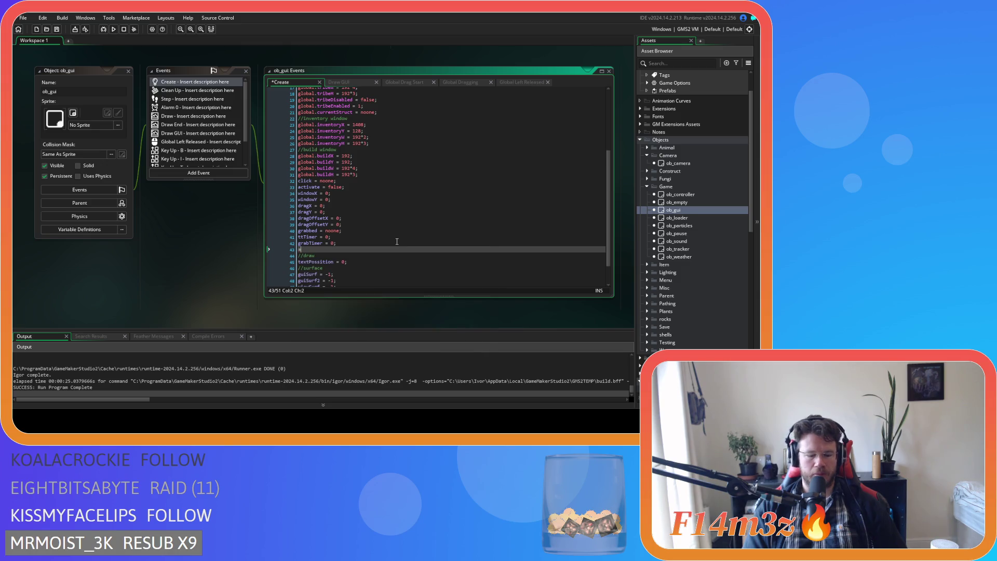
type("miracle = n")
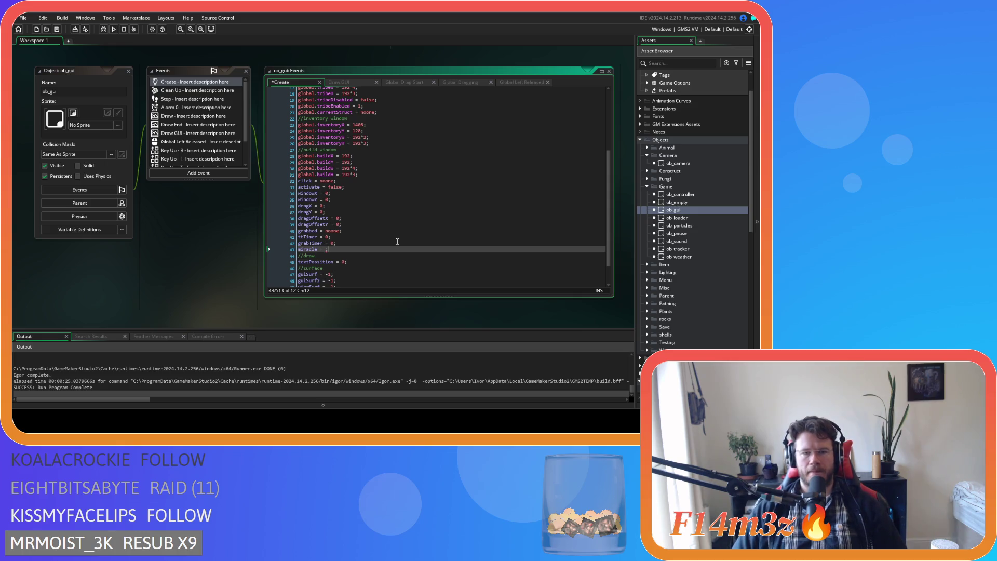
type("oone")
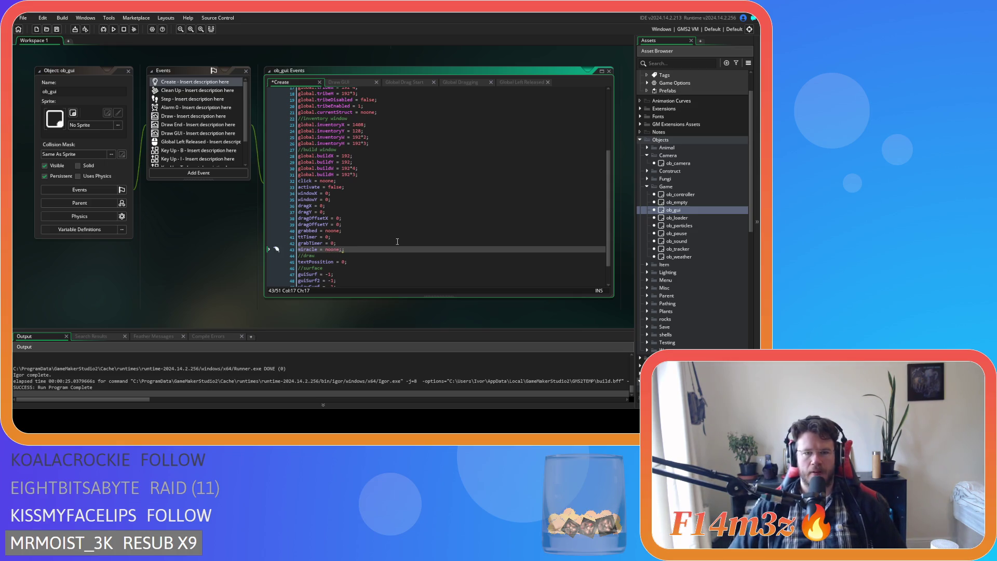
key("ctrl+s")
scroll(170, 250, "up", 5)
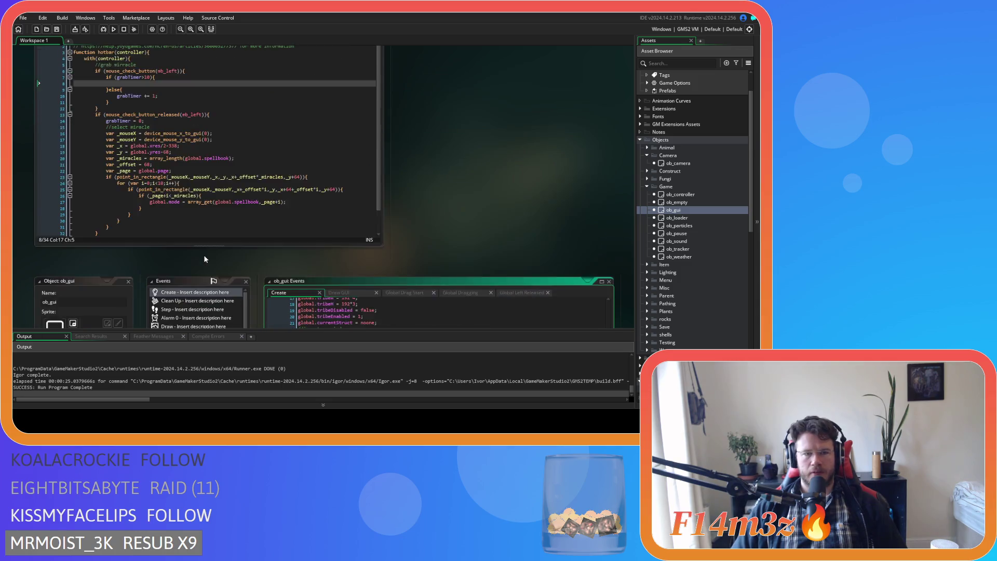
Select the sc_hotbar selection code on lines 16-31, then narrow to the _mouseX and _mouseY lines
left_click(223, 129)
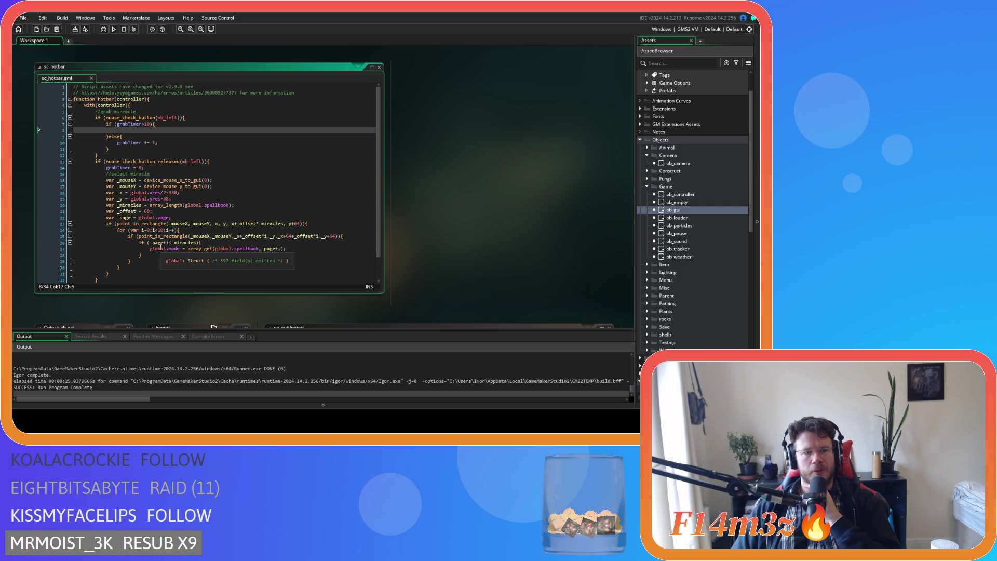
left_click(124, 274)
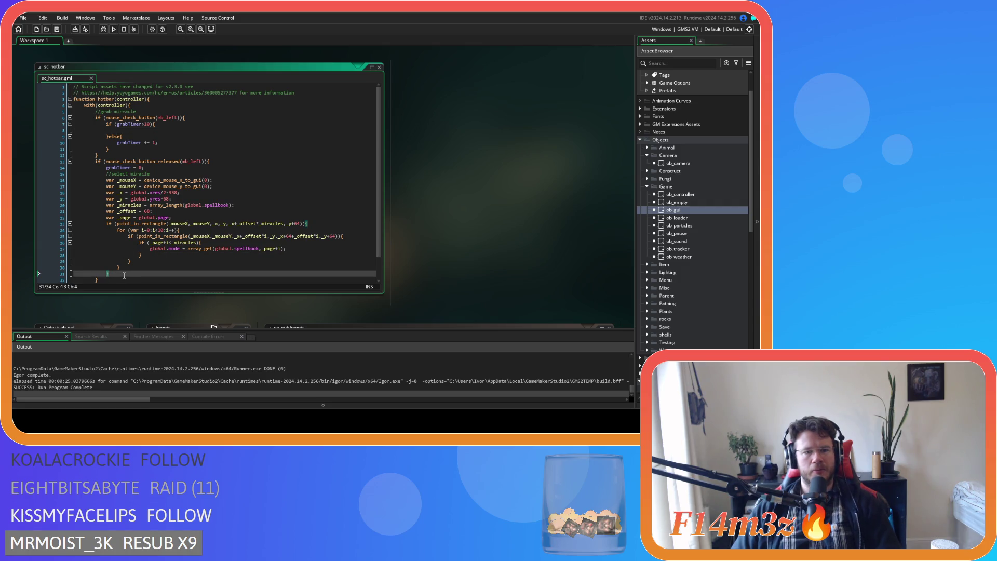
left_click_drag(109, 275, 103, 181)
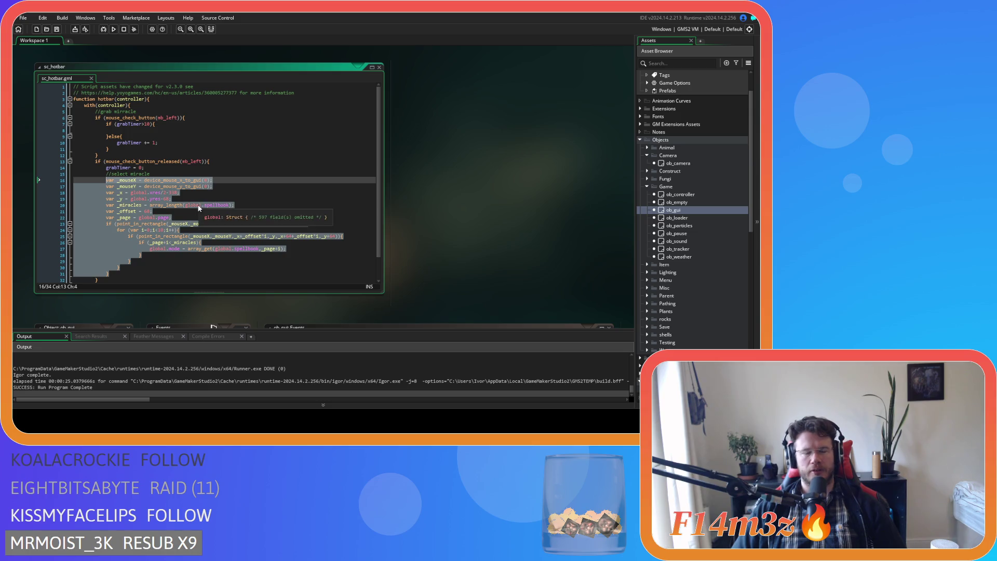
left_click_drag(213, 185, 116, 179)
Move the _mouseX/_mouseY GUI-position declarations into a new mouse_check_button_pressed block
left_click_drag(46, 179, 107, 183)
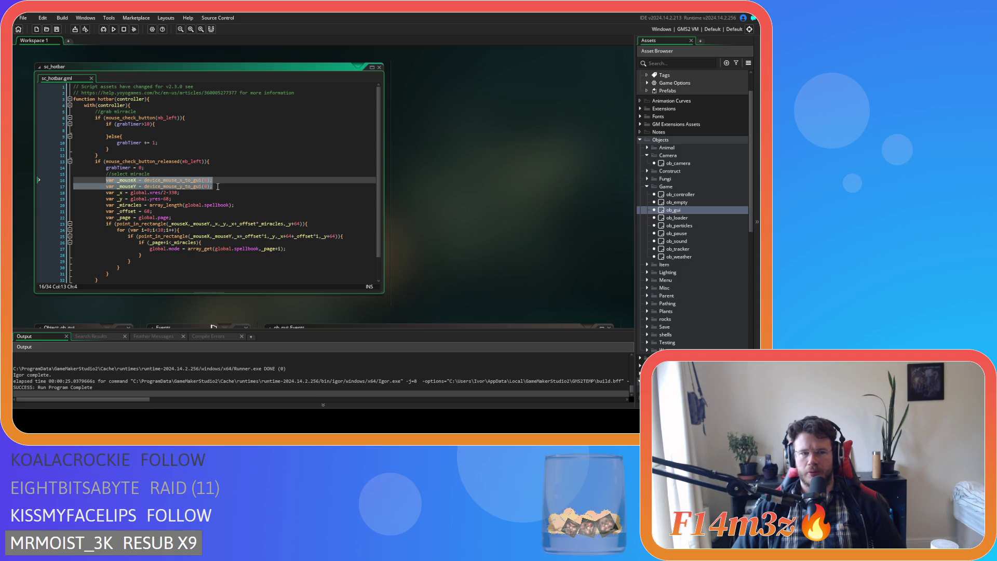
key("Delete")
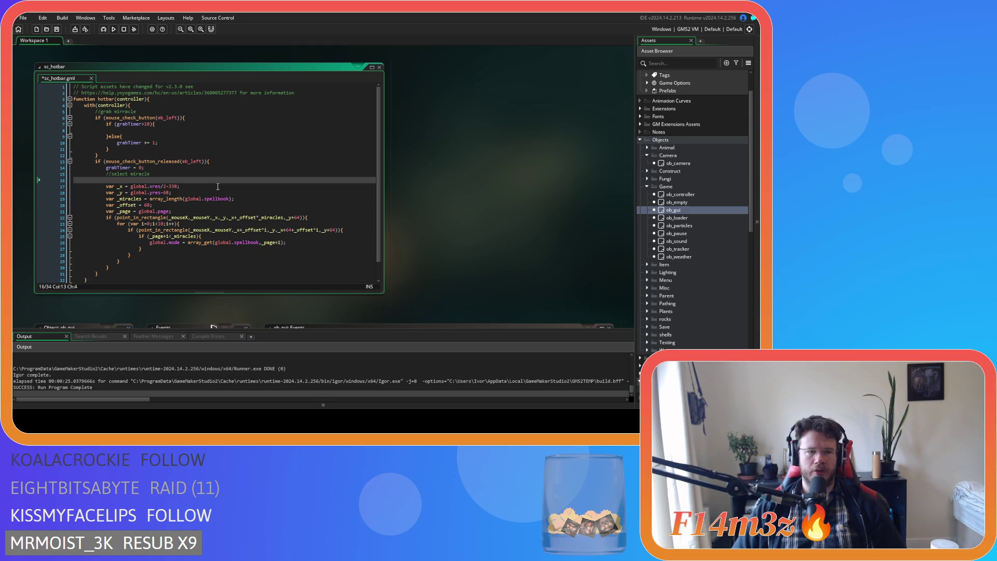
key("BackSpace")
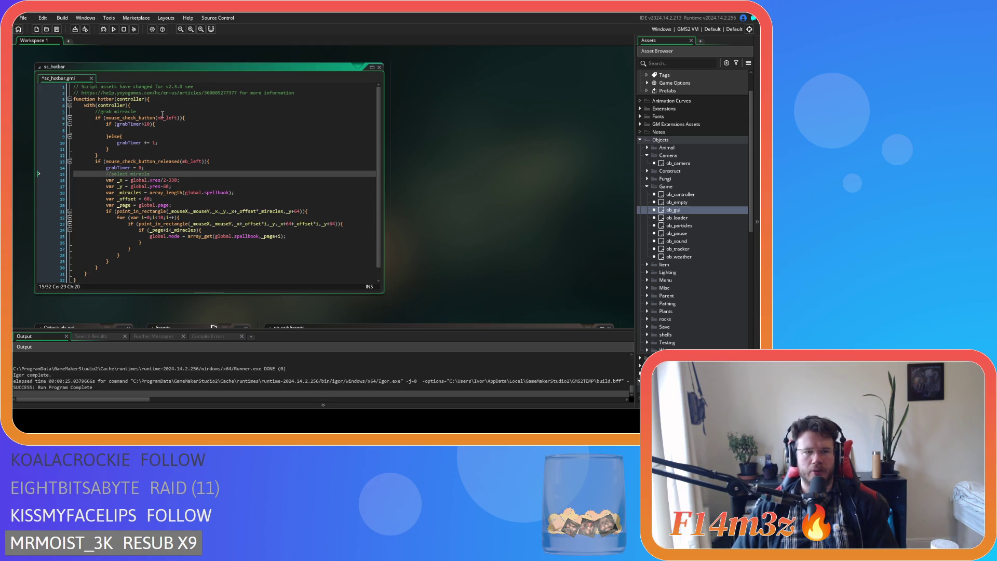
left_click(189, 112)
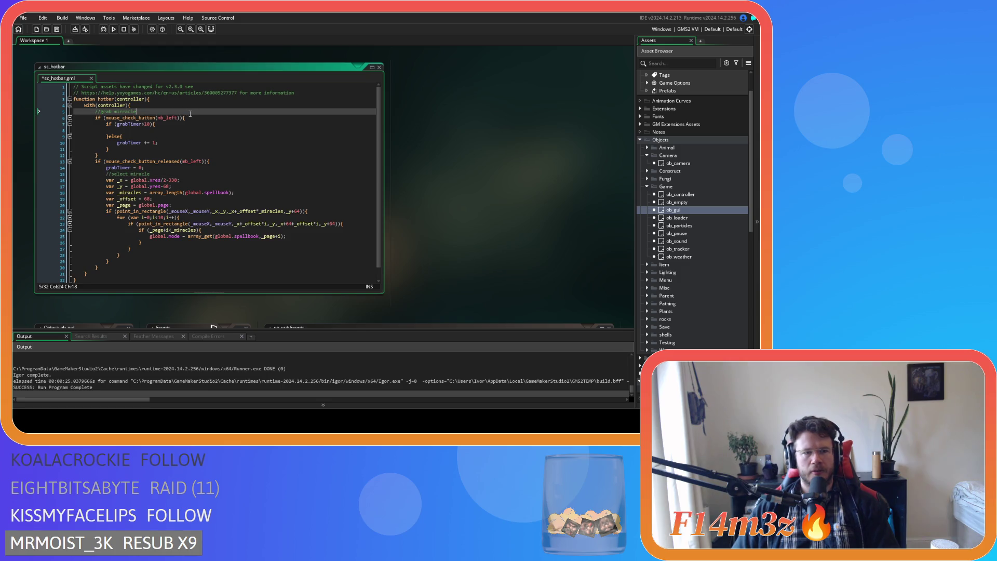
left_click(193, 119)
key("ctrl+d")
left_click(197, 117)
key("Return")
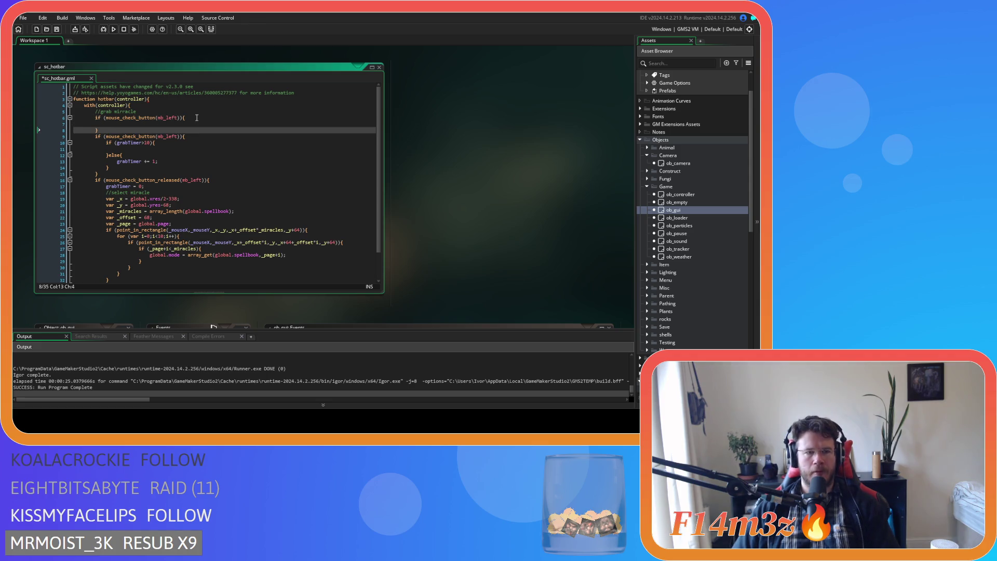
left_click(157, 118)
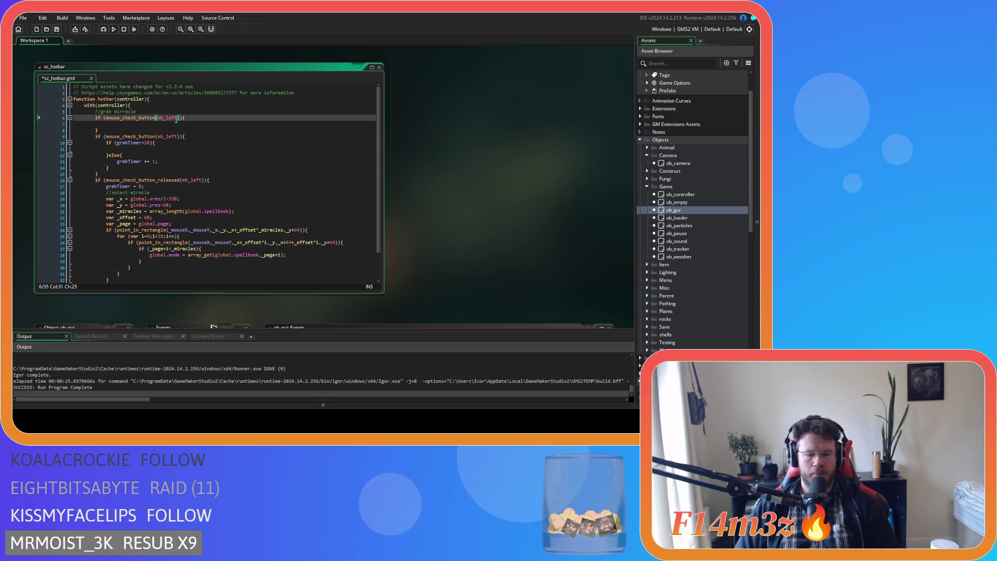
type("_pressed")
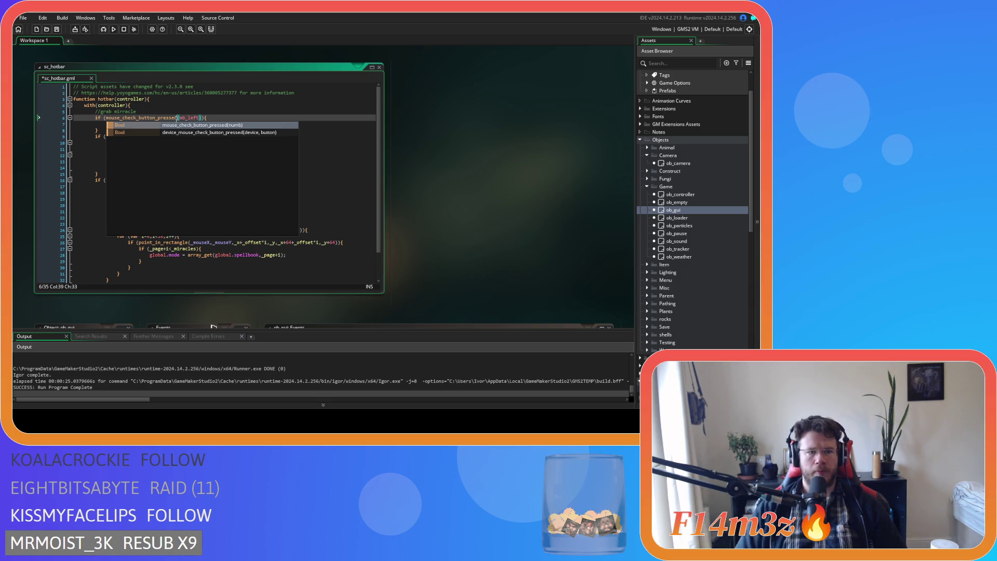
key("Escape")
left_click(168, 124)
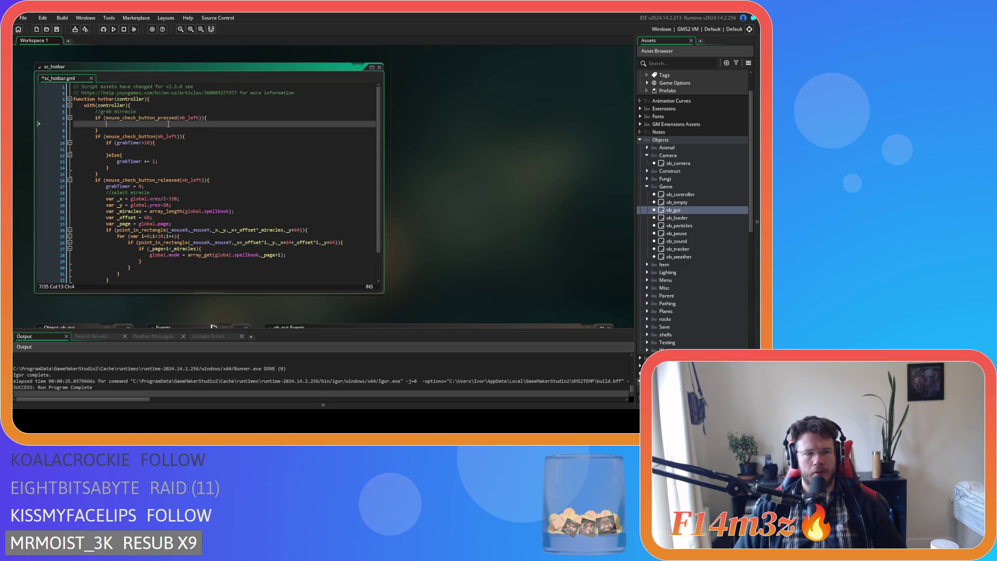
type("var _mouseX = device_mouse_x_to_gui(0); \t\t\tvar _mouseY = device_mouse_y_to_gui(0);")
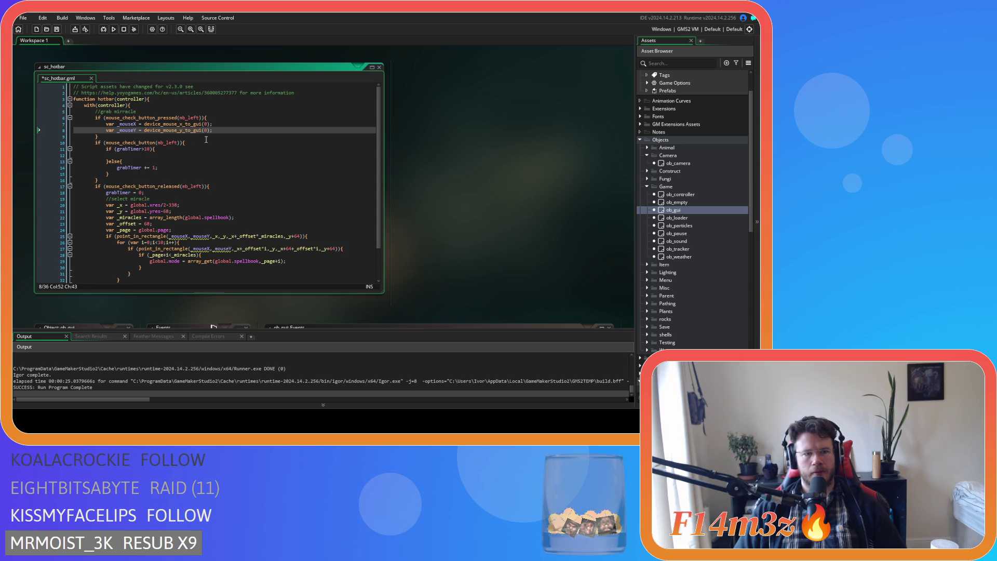
left_click(206, 138)
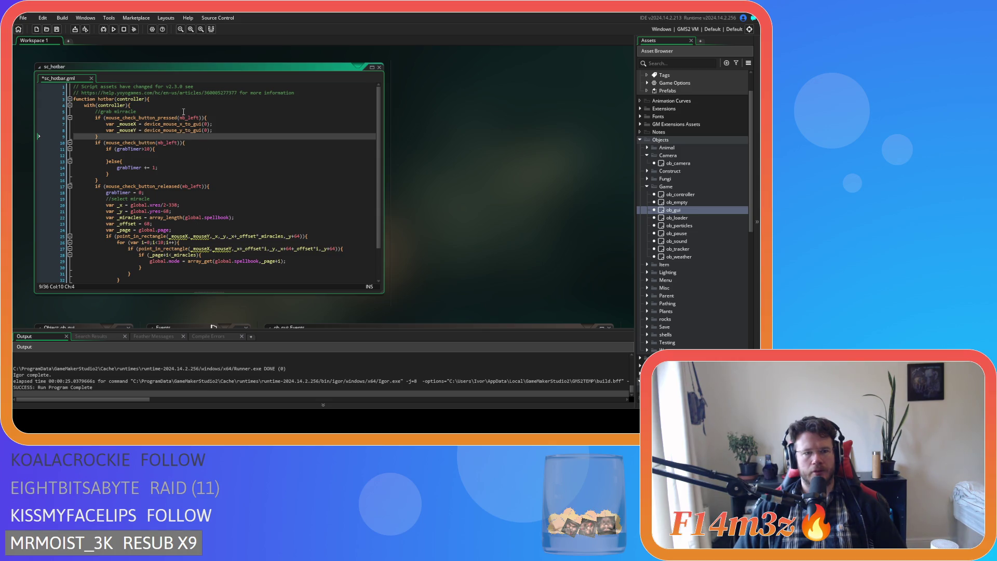
Copy the two mouse-position lines under with(controller) and drop var from the lower assignments
left_click(159, 107)
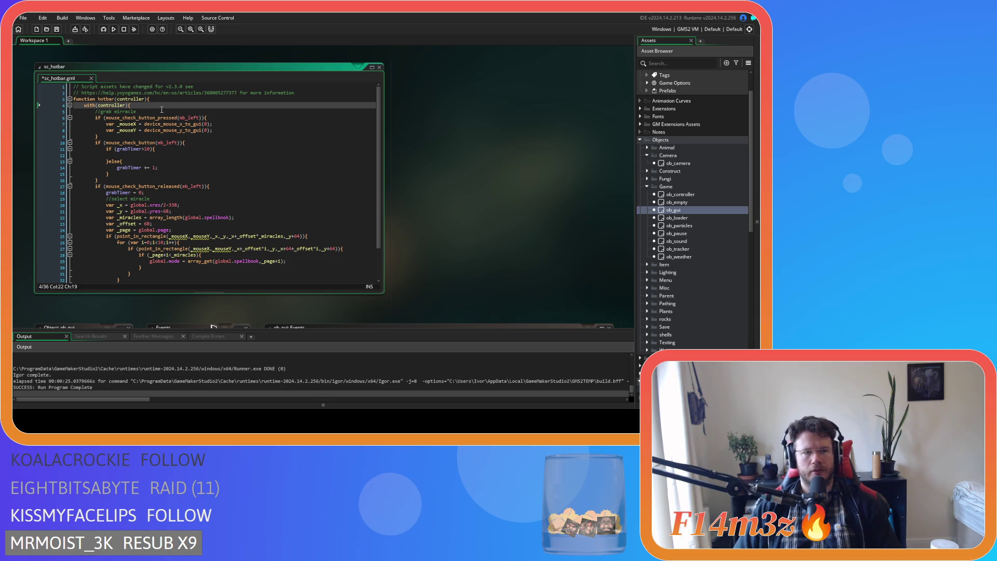
left_click_drag(221, 130, 106, 123)
key("ctrl+c")
left_click(146, 108)
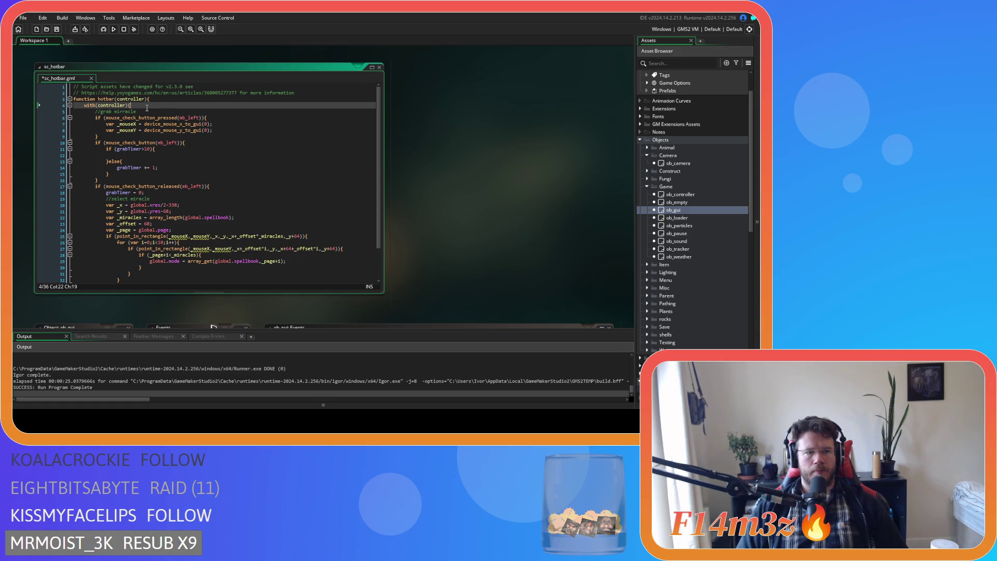
key("Return")
key("ctrl+v")
left_click(100, 119)
key("Delete")
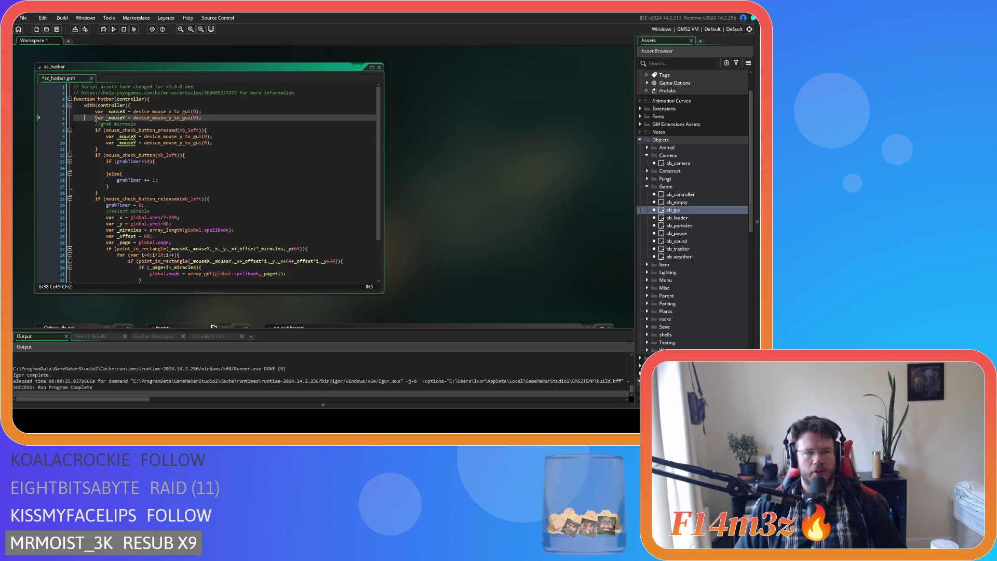
left_click(106, 136)
key("Delete")
key("Delete")
key("Delete")
left_click(107, 142)
key("Delete")
key("Delete")
key("Delete")
Initialise the top _mouseX and _mouseY declarations to 0 and save sc_hotbar
left_click(199, 111)
mouse_move(200, 111)
left_mouse_down()
mouse_move(133, 112)
mouse_move(200, 118)
left_mouse_up()
type("0")
type("0")
key("ctrl+s")
left_click(246, 154)
left_click(247, 143)
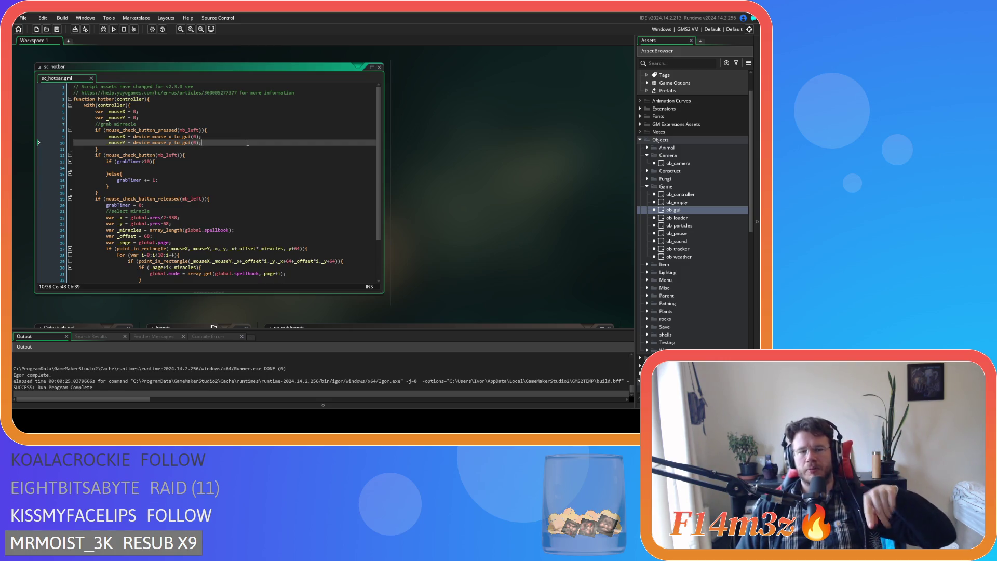
Cut the var _x miracle hit-test loop from the release block into the grabTimer>10 branch, indented one level
mouse_move(171, 157)
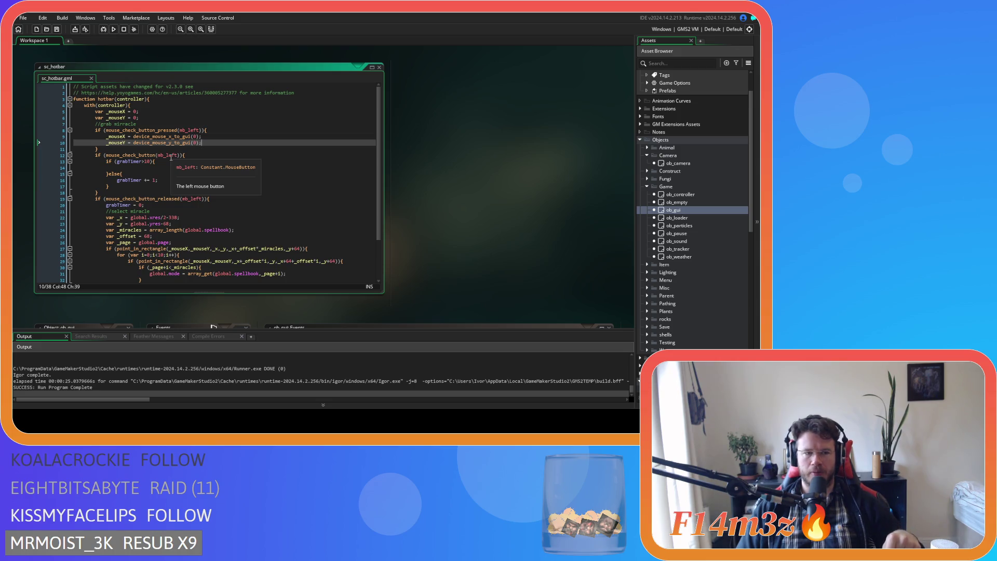
left_click(147, 168)
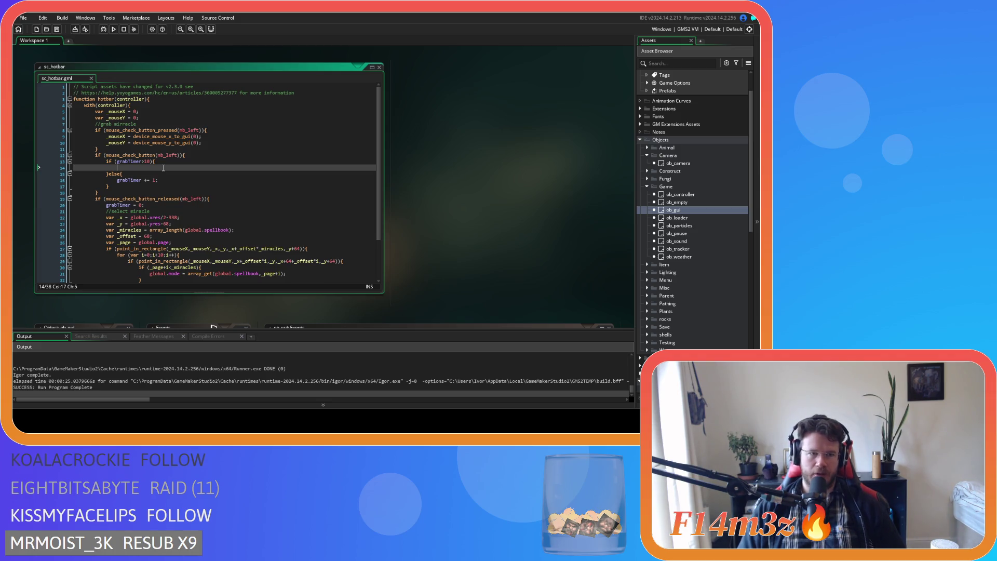
scroll(163, 167, "down", 3)
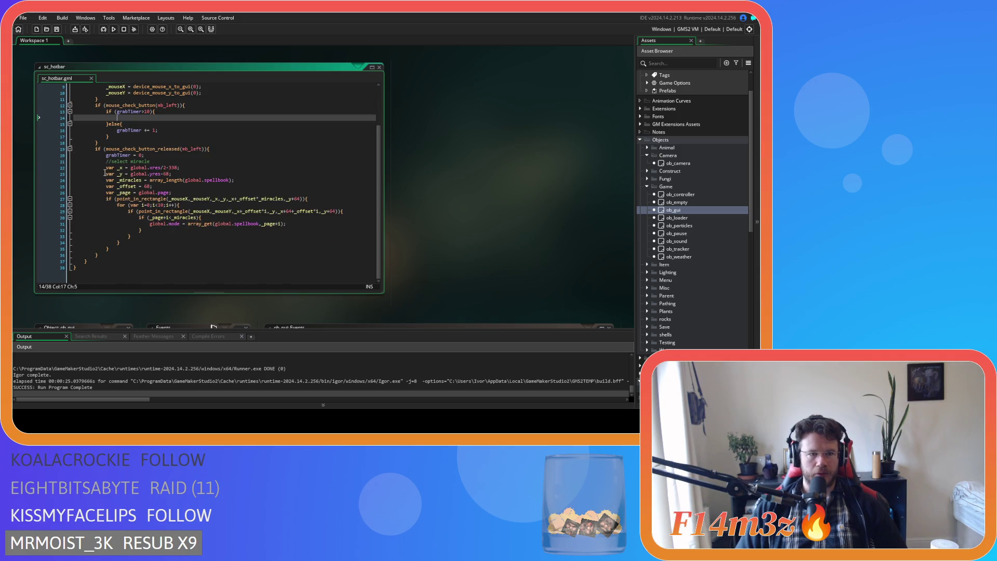
mouse_move(106, 167)
left_mouse_down()
mouse_move(124, 213)
mouse_move(121, 249)
left_mouse_up()
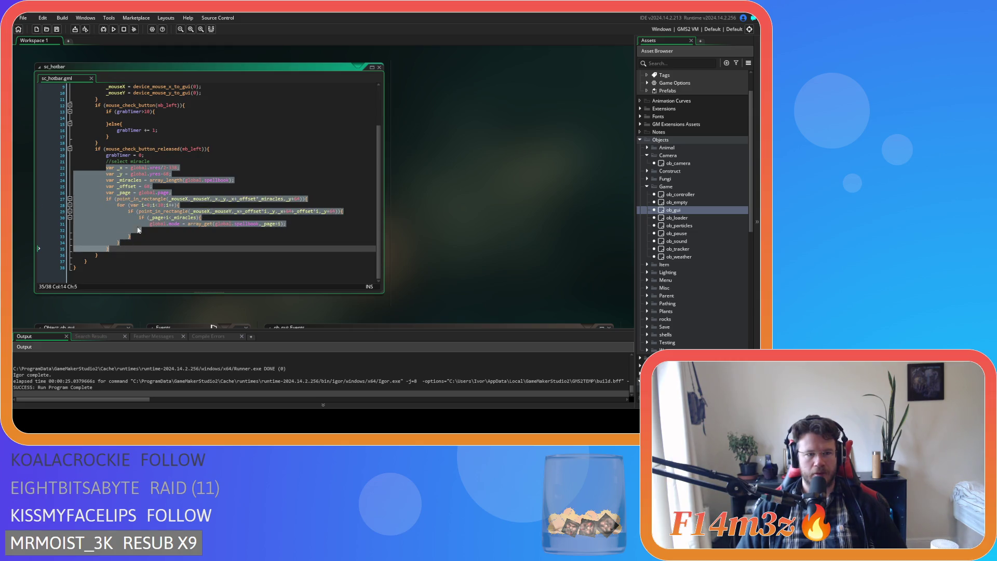
left_click(143, 217)
left_click(186, 199)
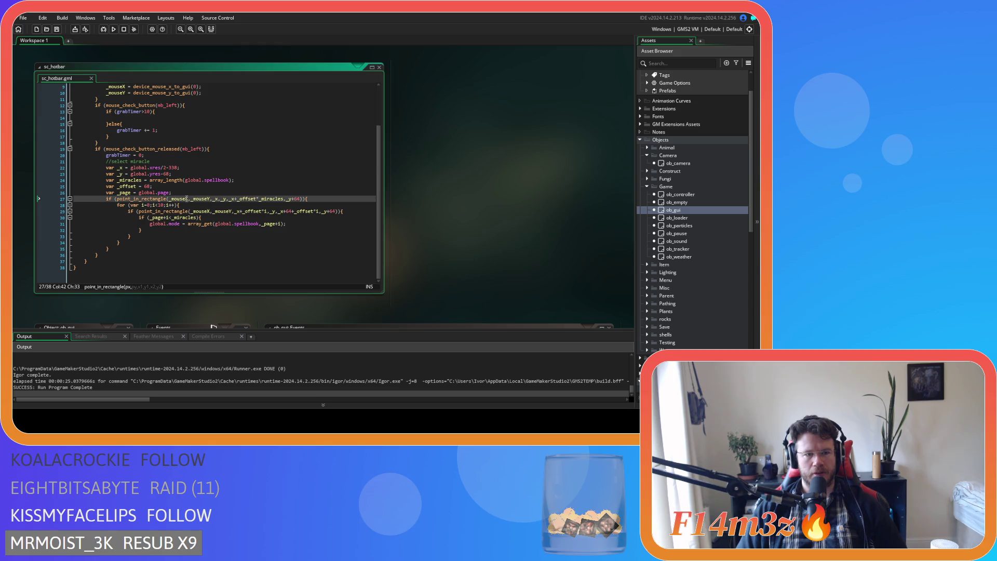
left_click(317, 199)
mouse_move(105, 167)
left_mouse_down()
mouse_move(138, 190)
mouse_move(140, 249)
left_mouse_up()
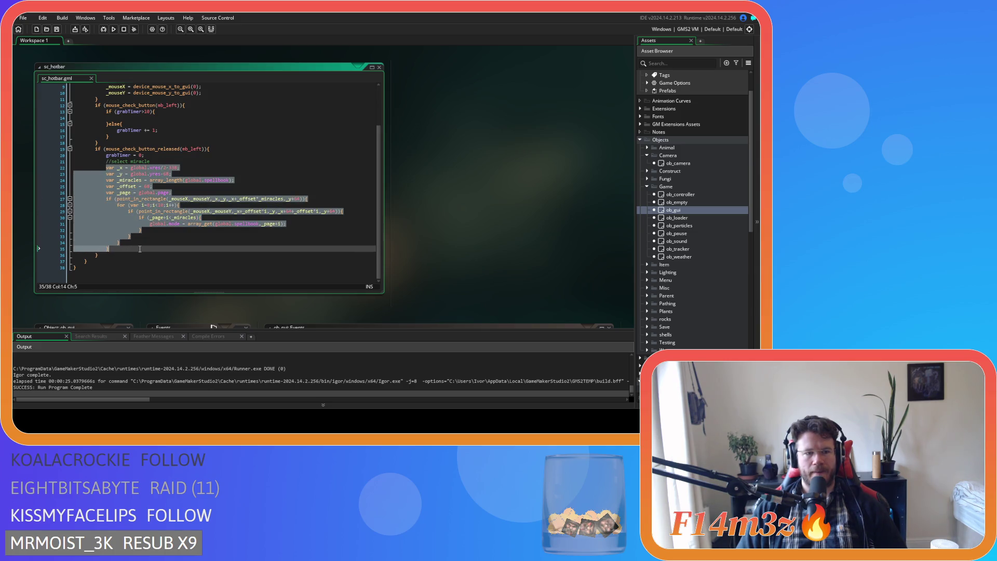
key("ctrl+x")
left_click(141, 167)
key("ctrl+v")
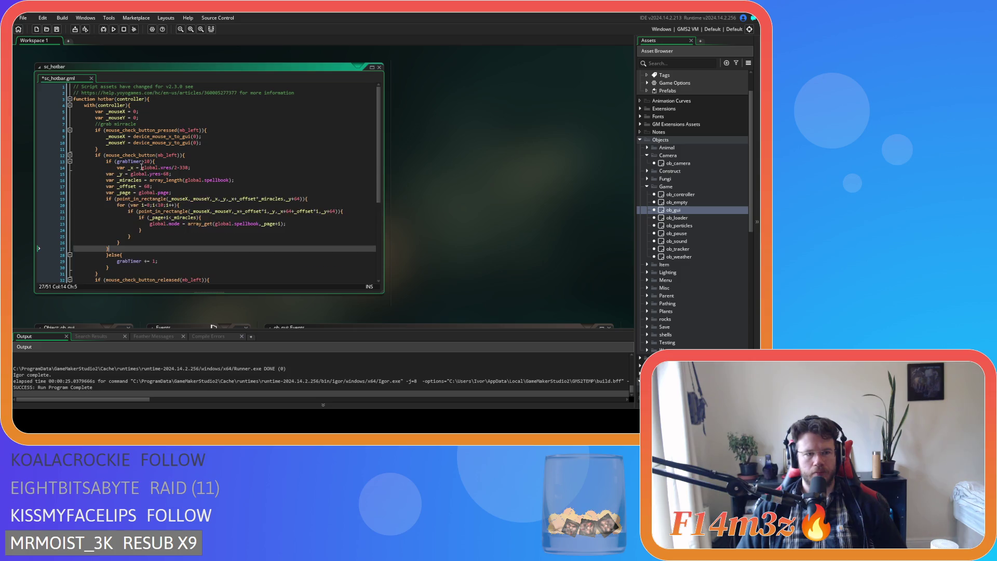
left_click_drag(40, 248, 40, 174)
key("Tab")
left_click(197, 192)
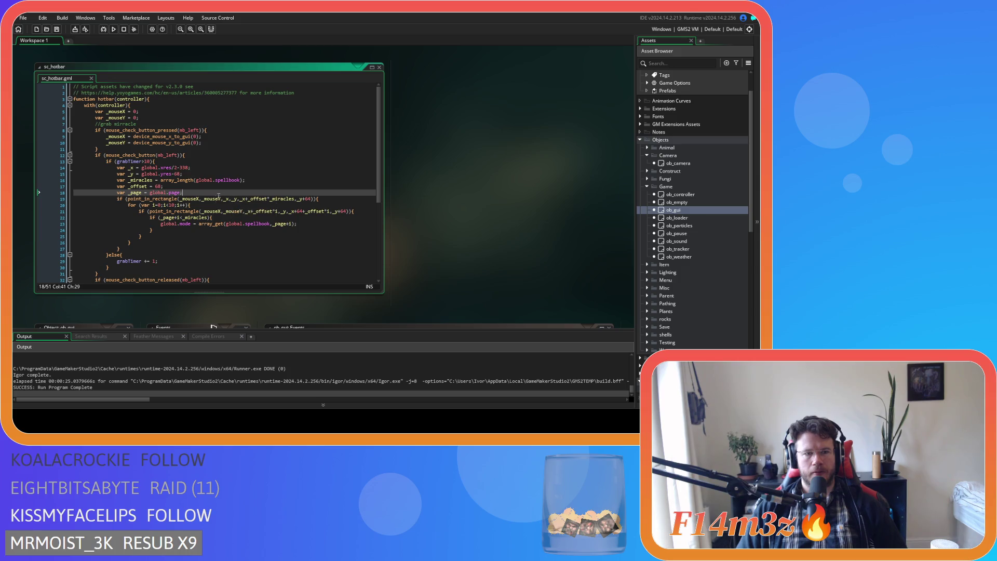
mouse_move(203, 226)
Replace global.mode with miracle in the spellbook array_get assignment
left_click(234, 224)
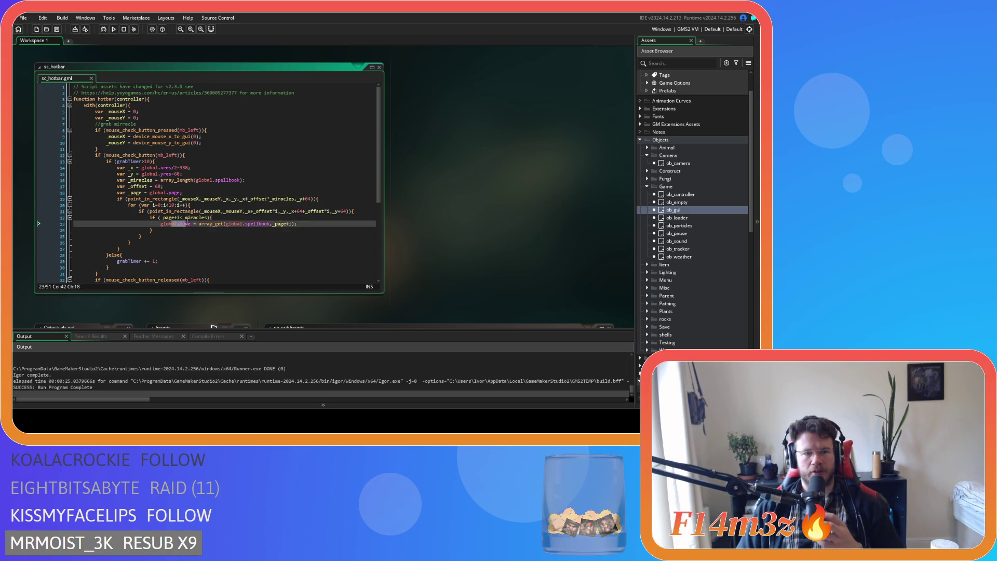
double_click(234, 224)
double_click(188, 224)
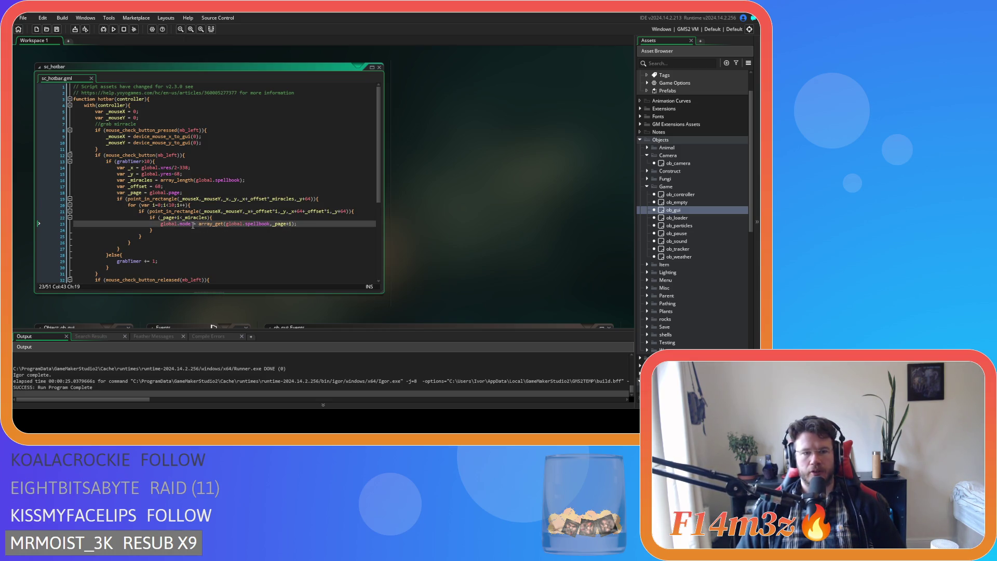
left_click(162, 225, "shift")
key("BackSpace")
type("miracle")
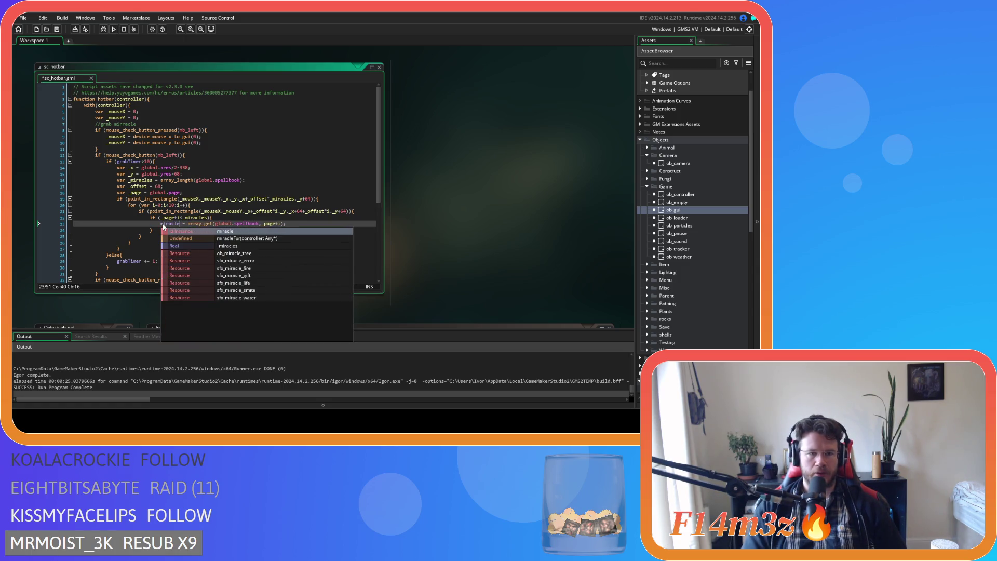
left_click(326, 225)
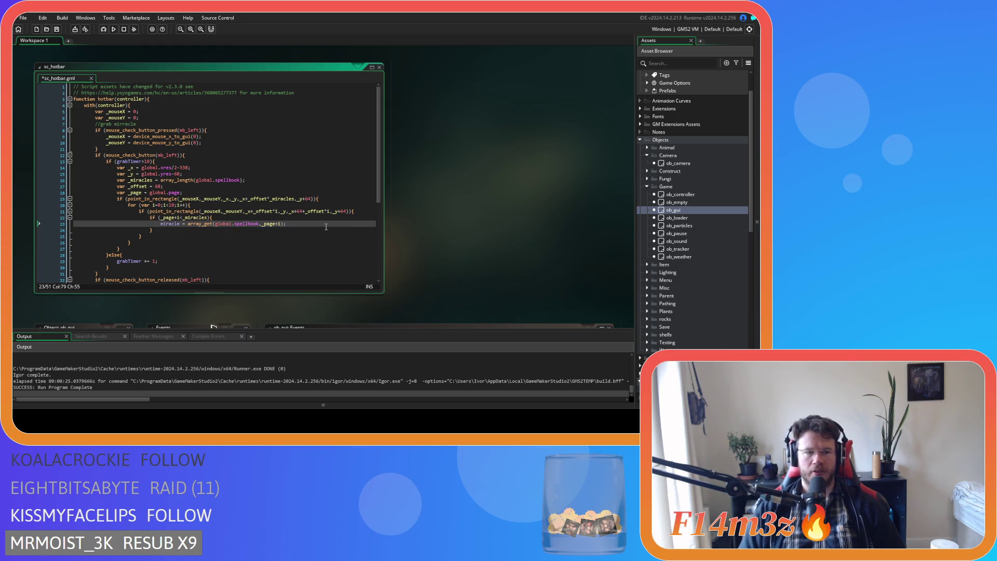
Start an array_delete() call on a new line below the miracle assignment
key("Return")
type("array")
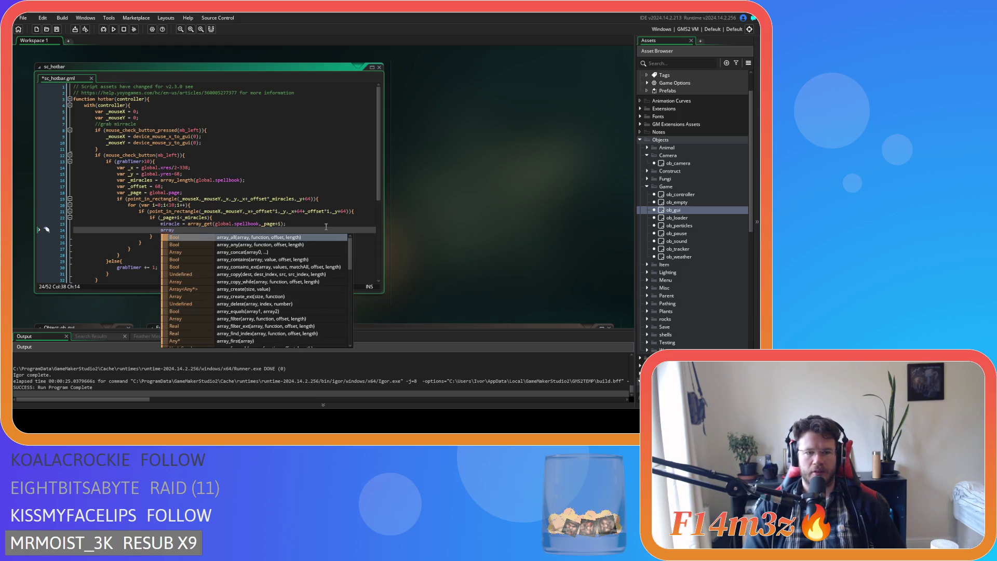
type("_dele")
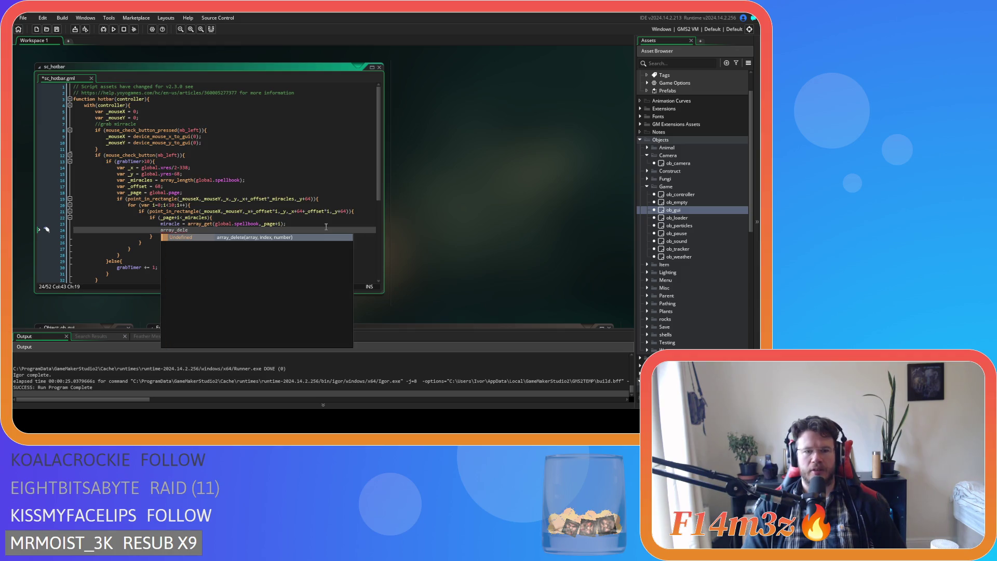
key("Return")
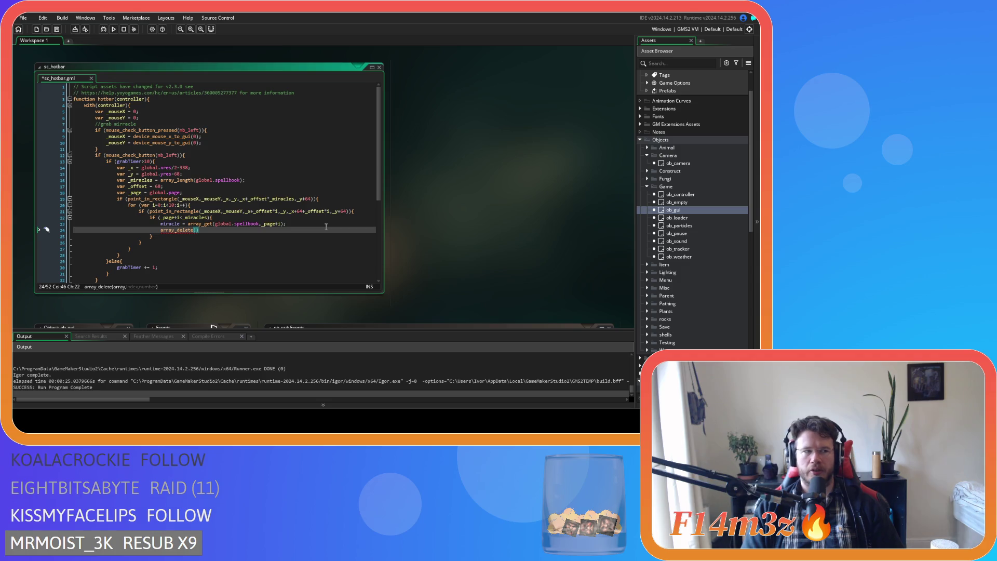
mouse_move(174, 230)
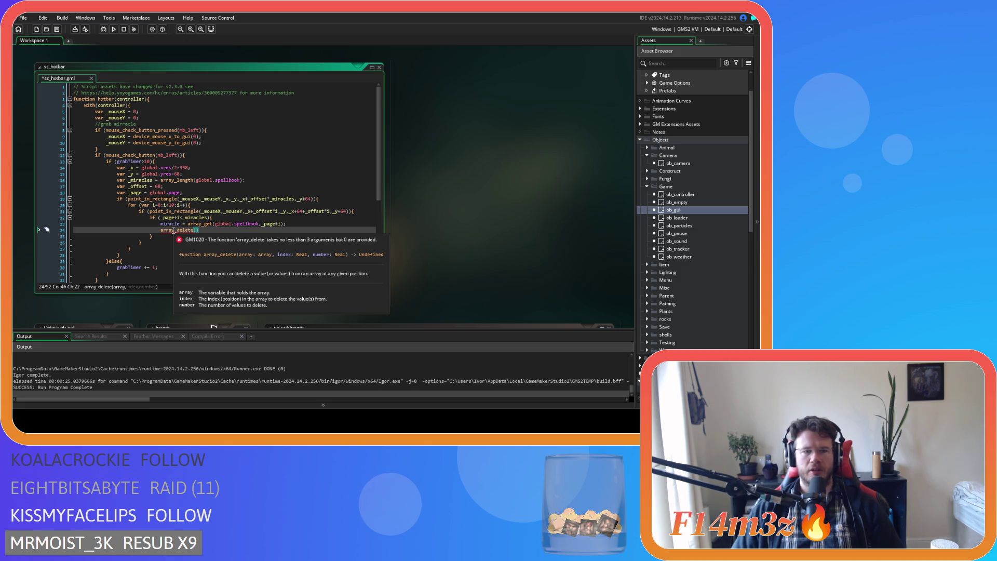
left_click(173, 229)
scroll(173, 230, "down", 1)
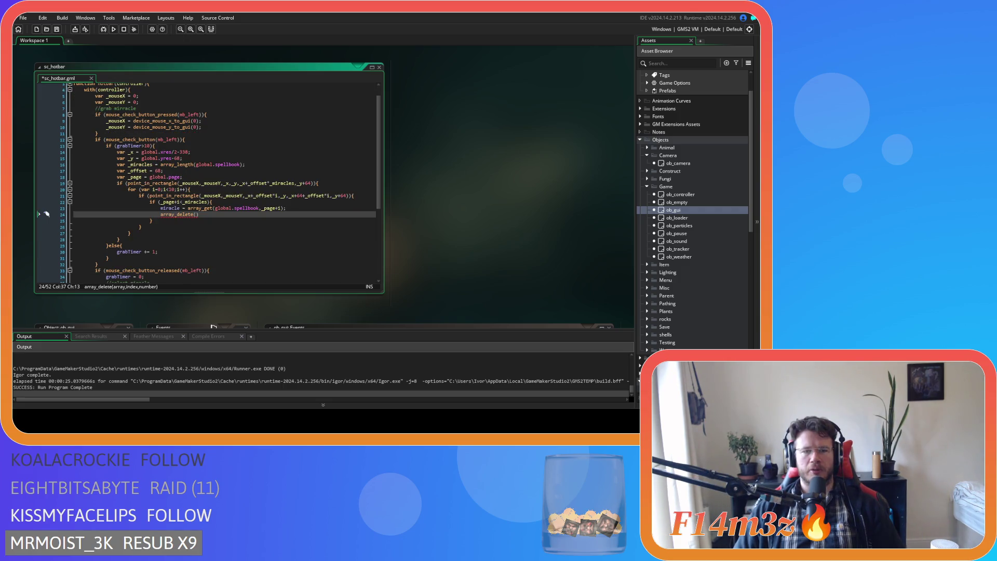
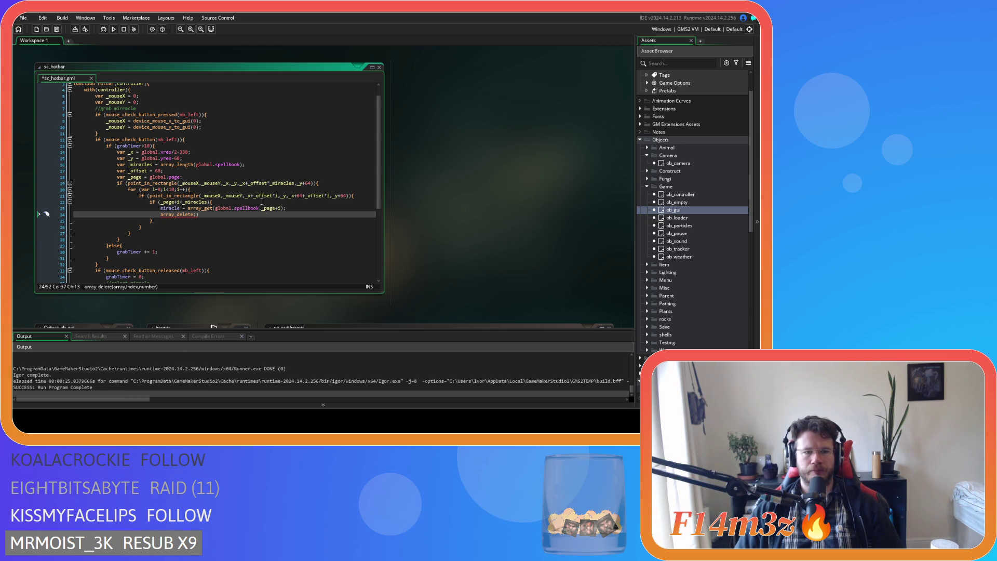
Complete array_delete(global.spellbook, _page+i, 1) in the grab code and save sc_hotbar
left_click(202, 216)
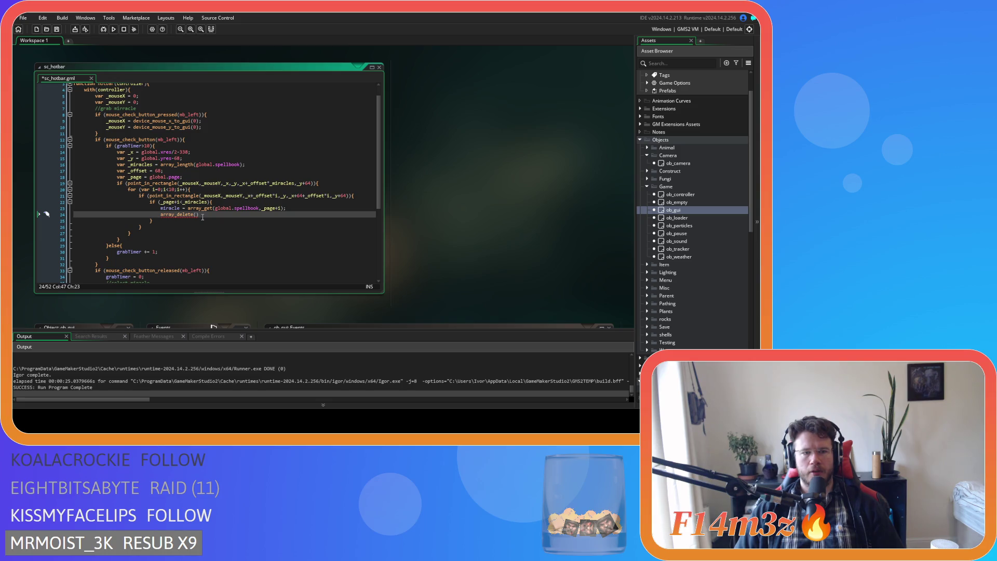
key("Left")
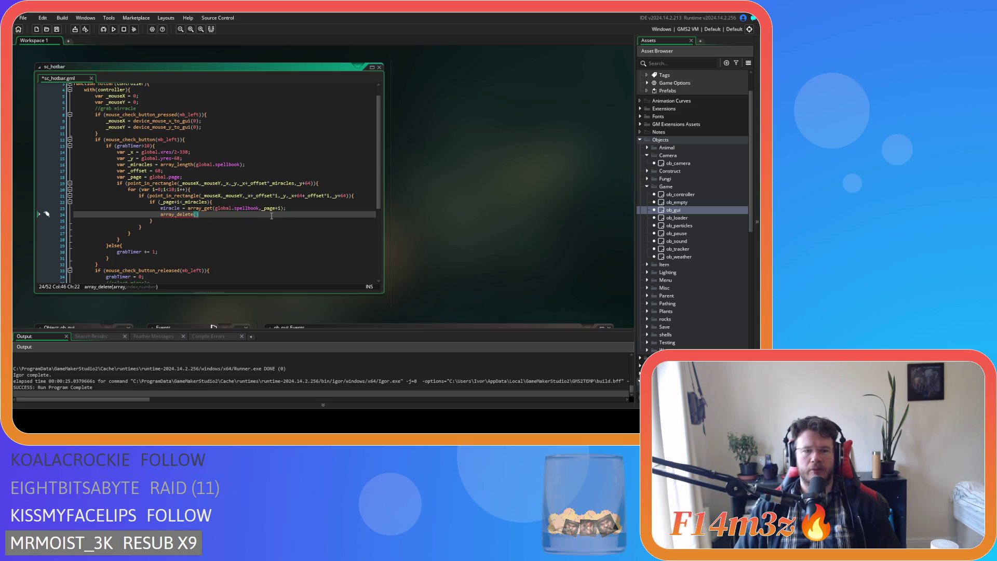
type("global,")
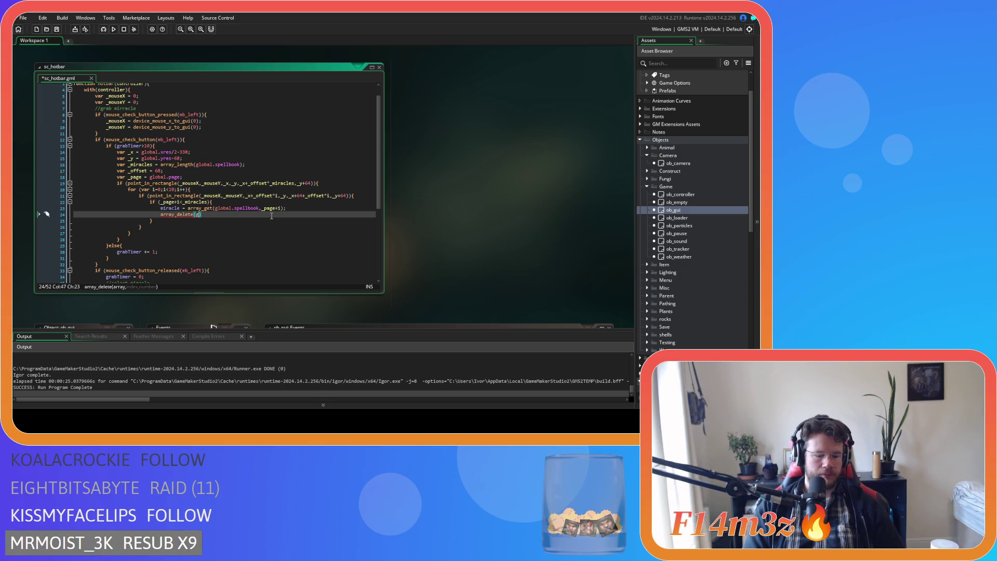
key("BackSpace")
type(".spel")
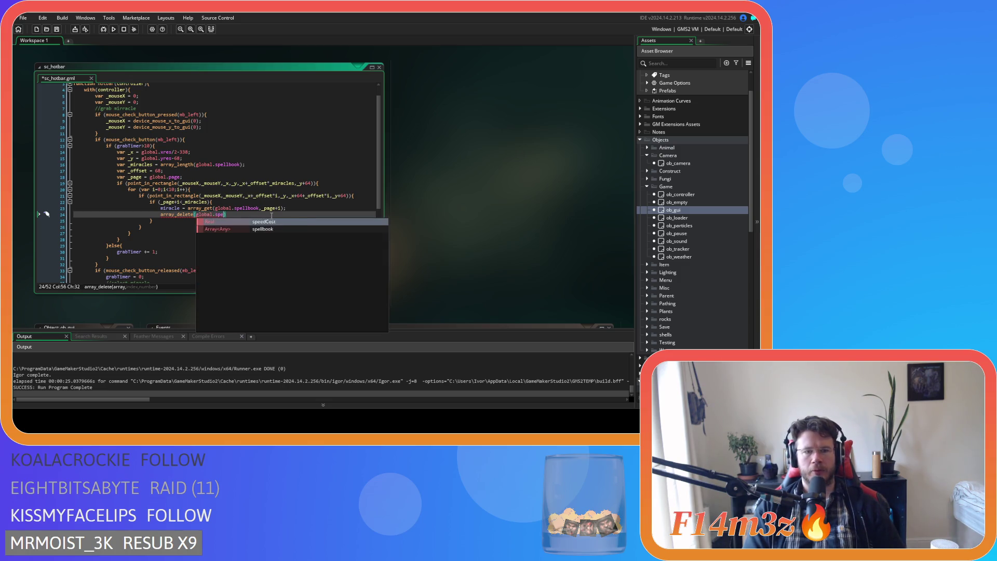
key("Return")
type(",")
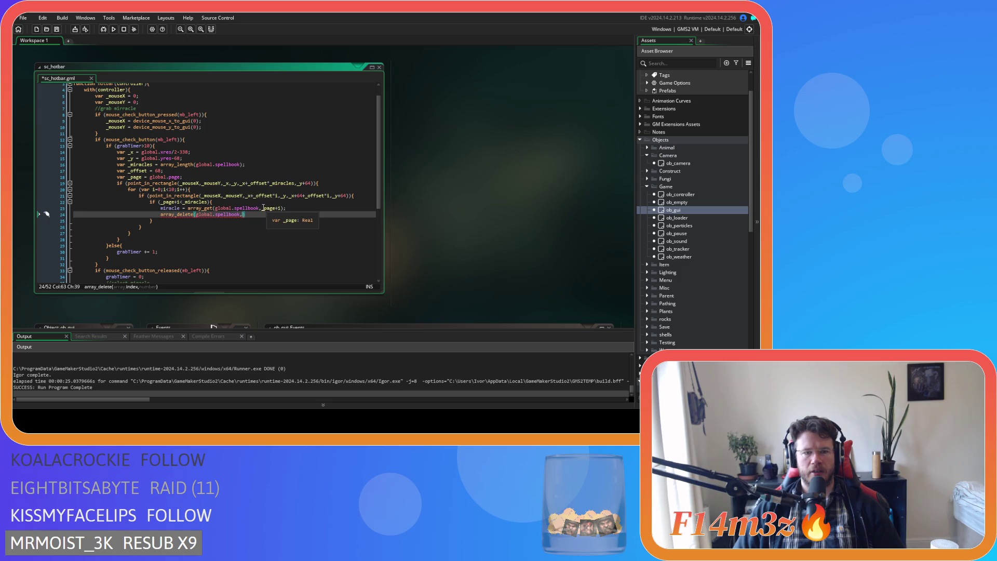
left_click_drag(261, 207, 280, 208)
key("ctrl+c")
left_click(242, 214)
key("ctrl+v")
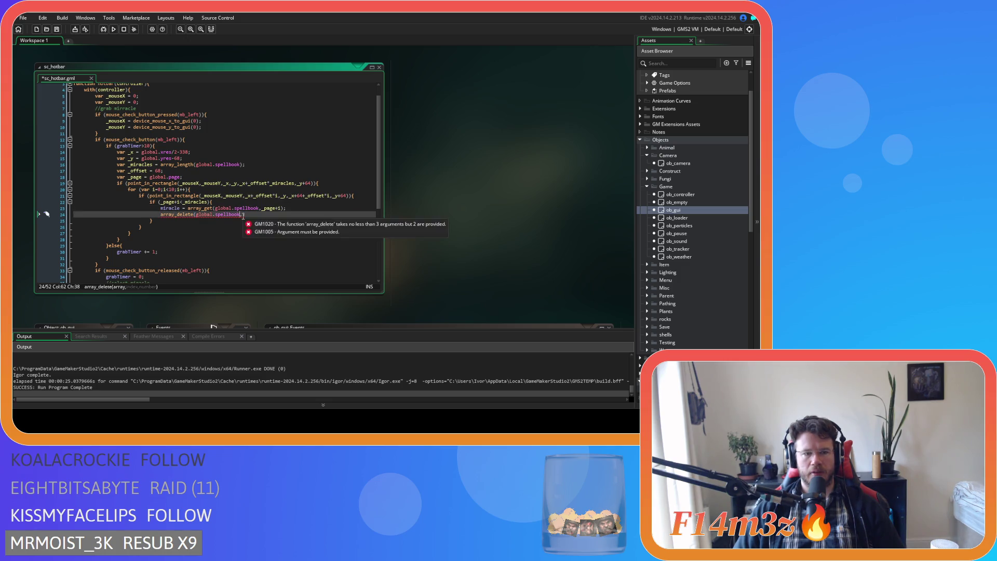
type(",1)")
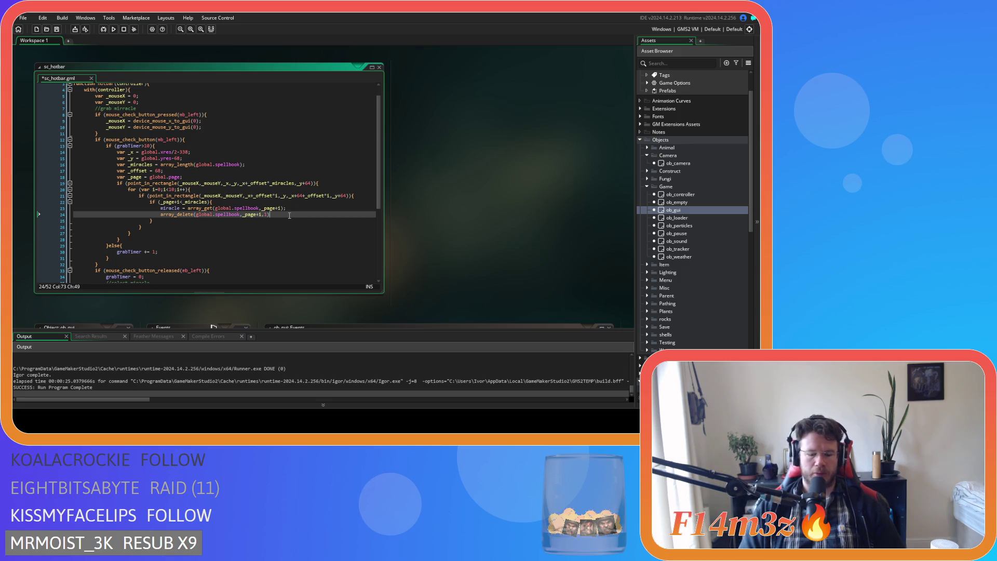
key("ctrl+s")
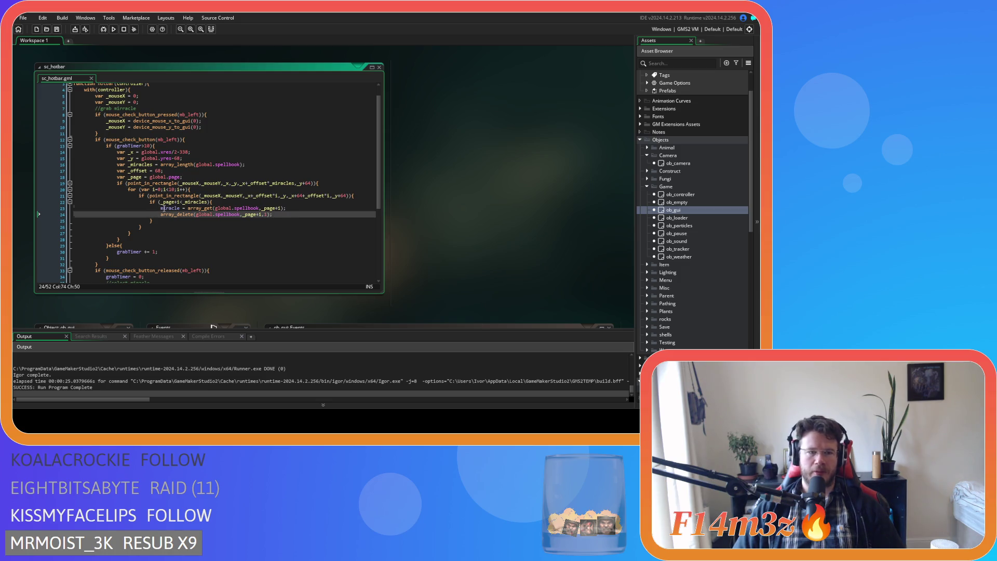
left_click(161, 208)
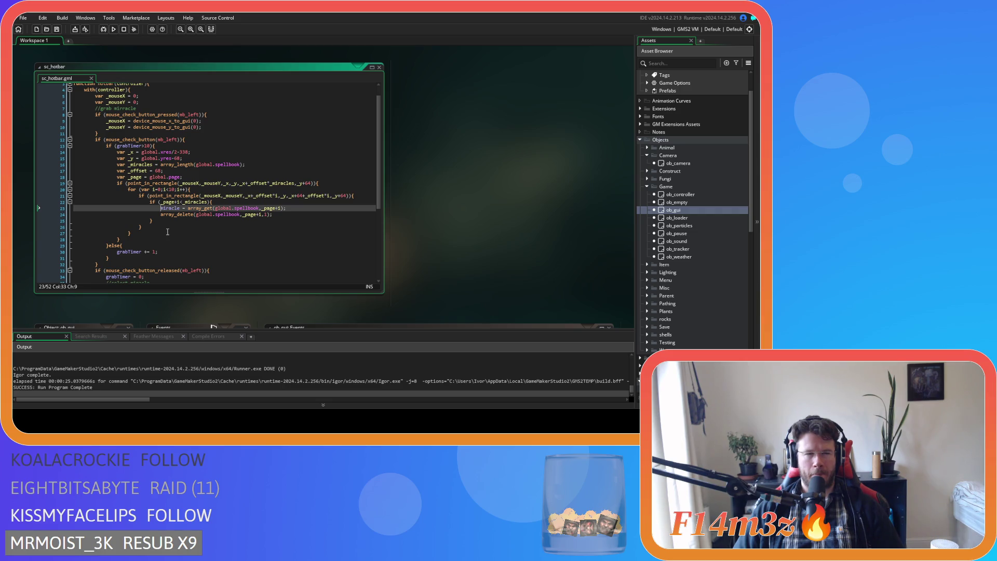
left_click(303, 216)
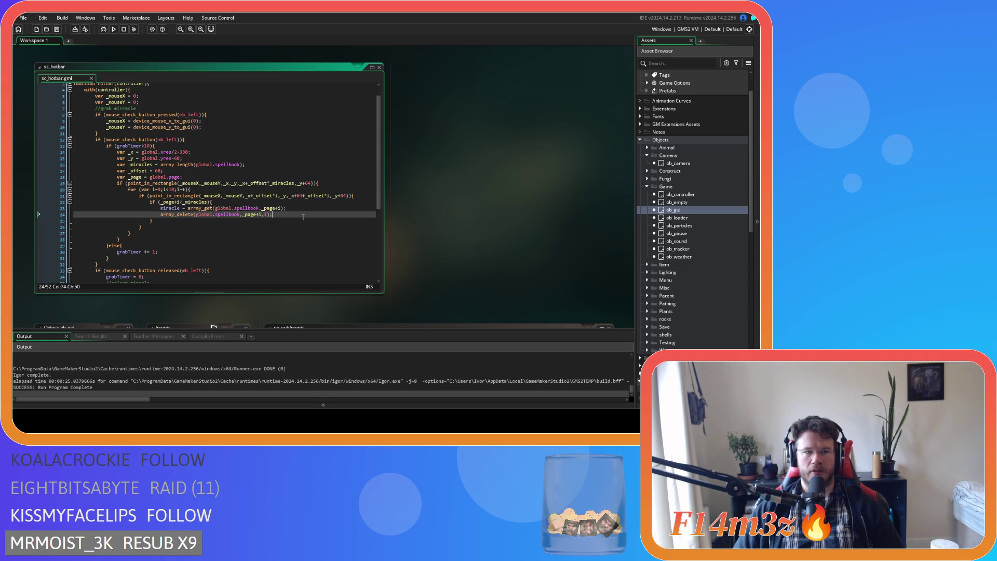
scroll(303, 217, "up", 1)
scroll(302, 217, "down", 1)
scroll(303, 217, "down", 1)
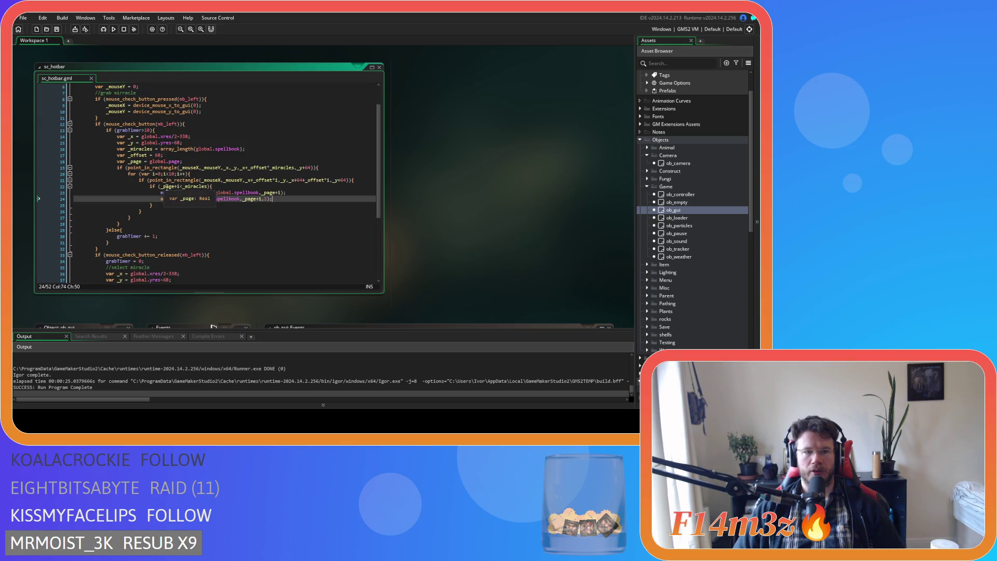
scroll(236, 220, "up", 1)
scroll(236, 220, "up", 1)
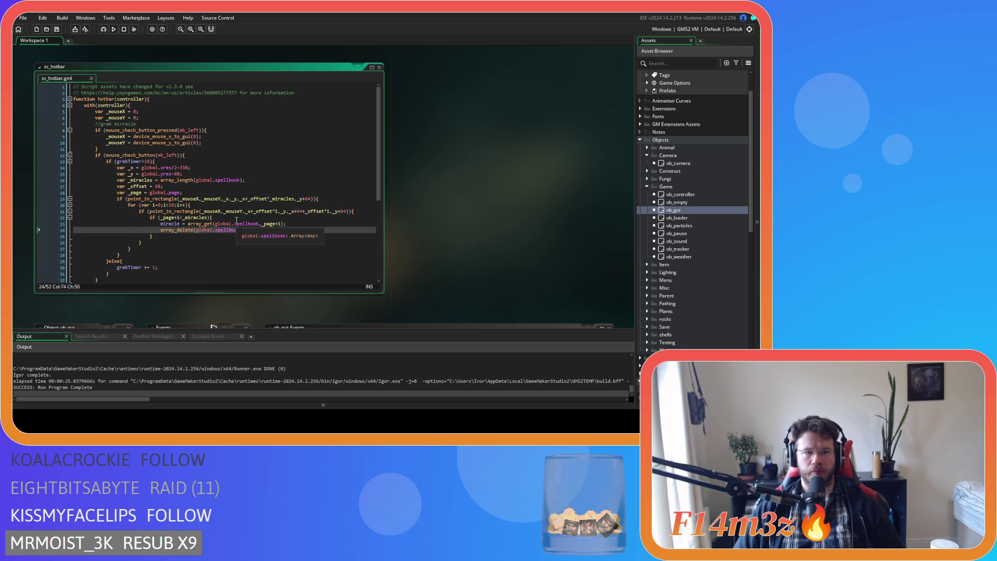
scroll(237, 220, "down", 2)
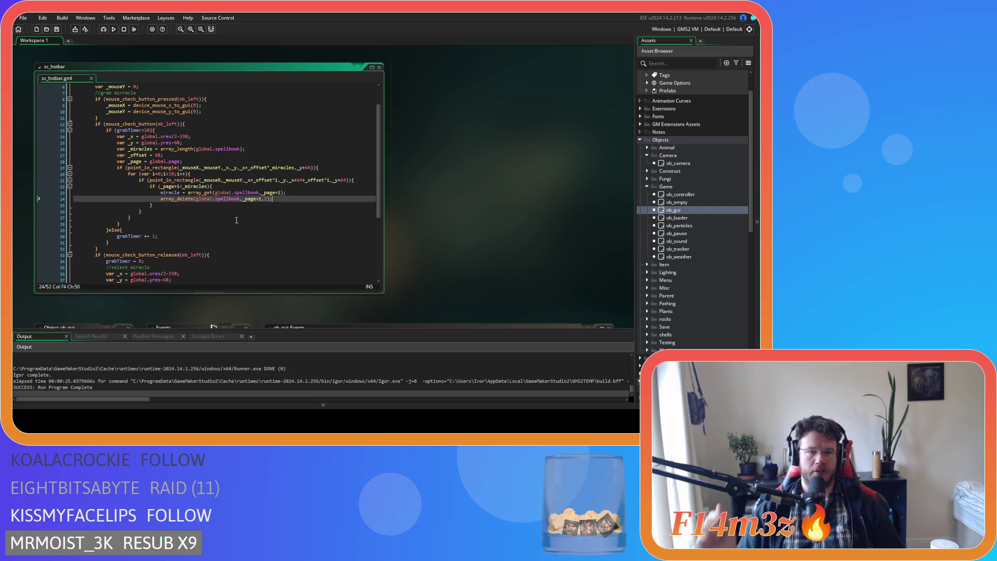
scroll(204, 202, "up", 2)
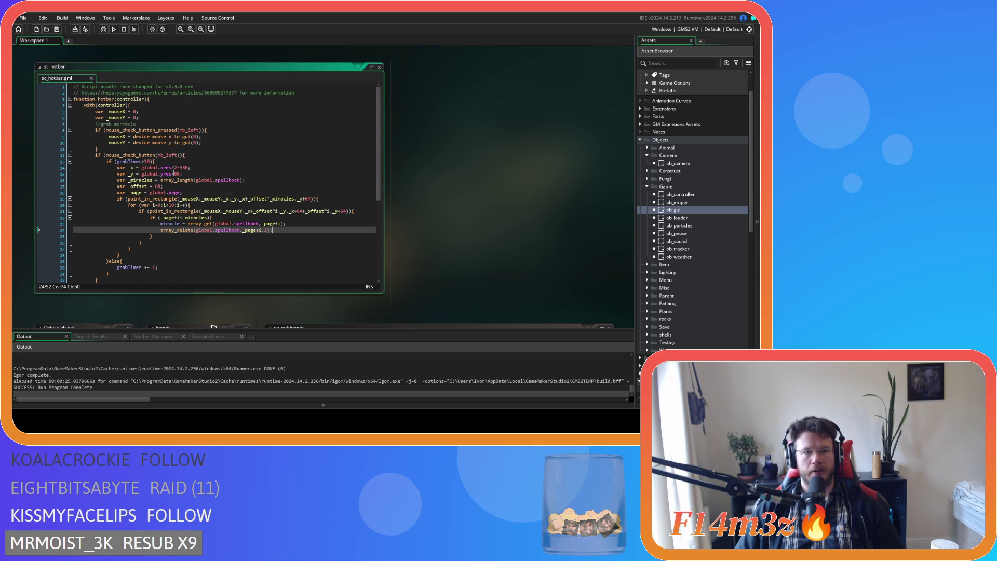
scroll(173, 173, "down", 1)
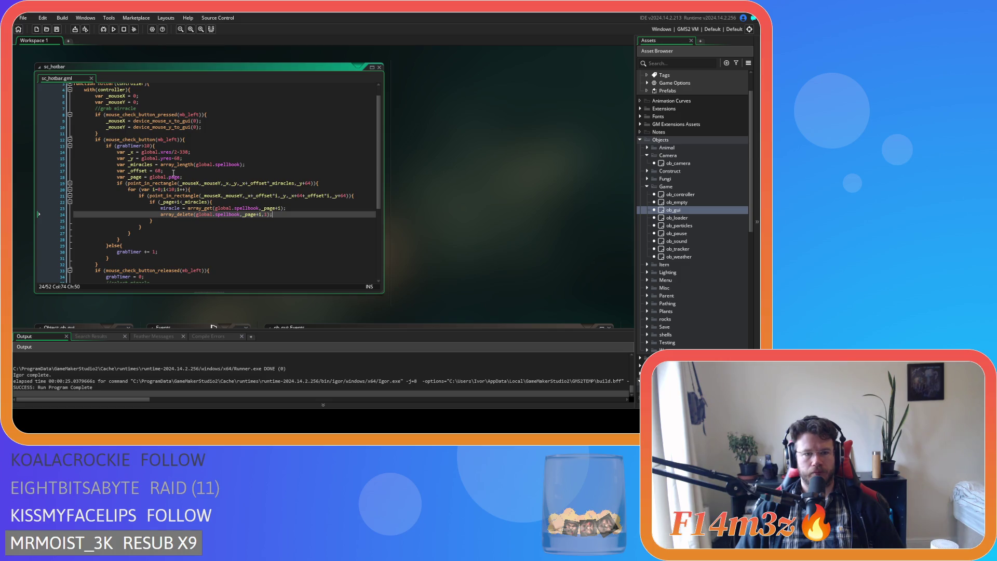
scroll(174, 172, "down", 3)
scroll(173, 173, "up", 2)
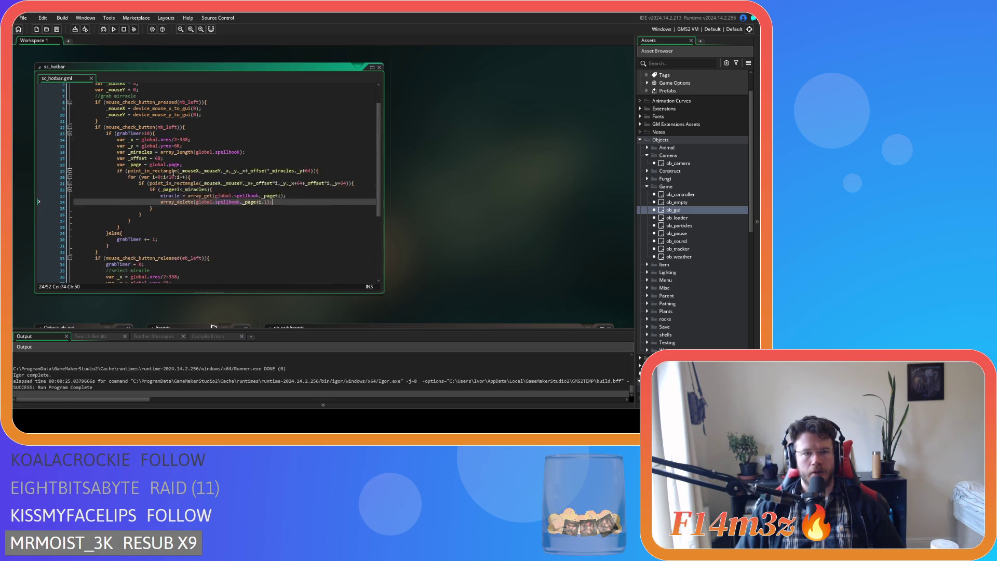
scroll(173, 173, "up", 2)
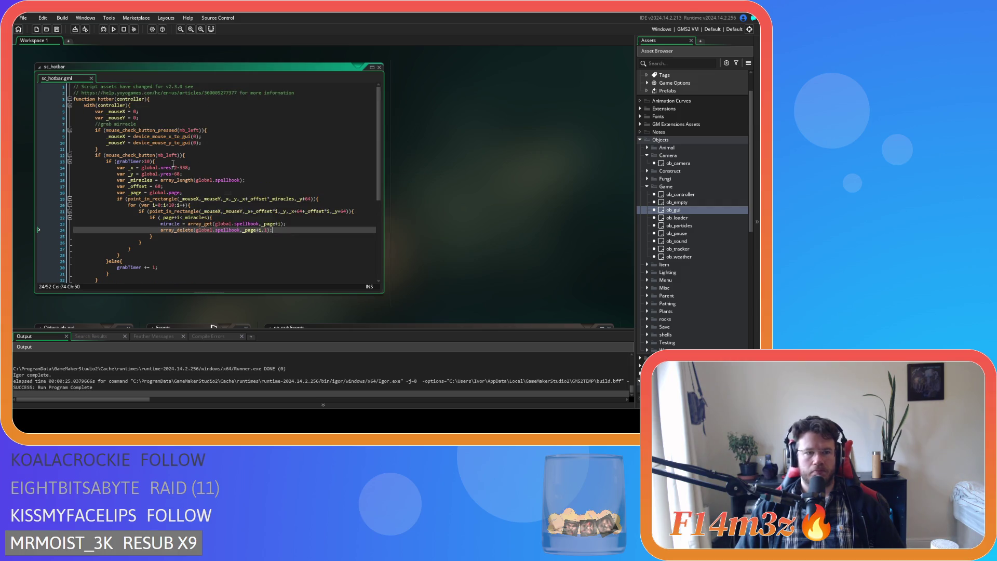
left_click(169, 120)
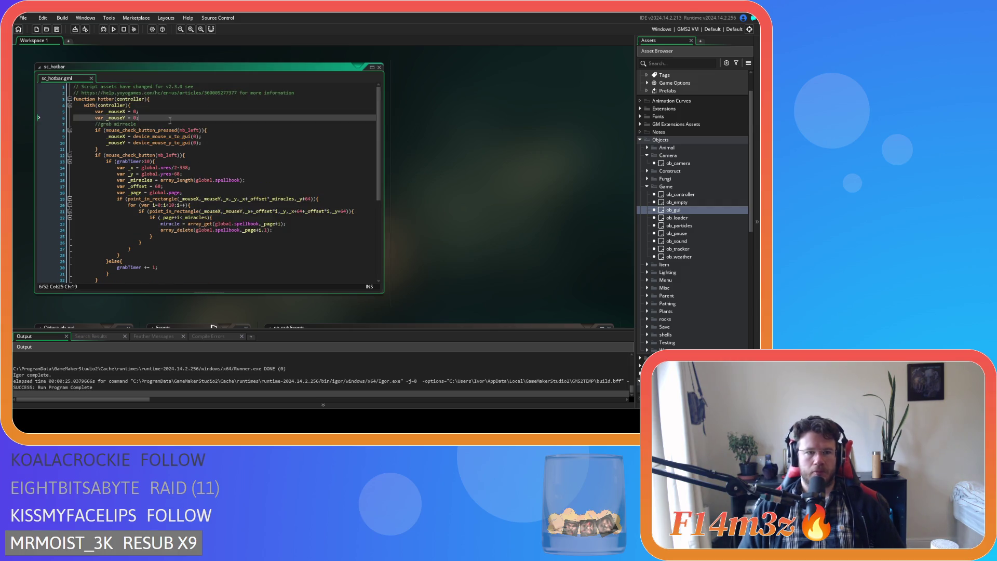
Move the //grab mirracle comment down to just above the grab block
left_click_drag(137, 124, 95, 127)
key("ctrl+x")
left_click(113, 149)
key("Return")
key("ctrl+v")
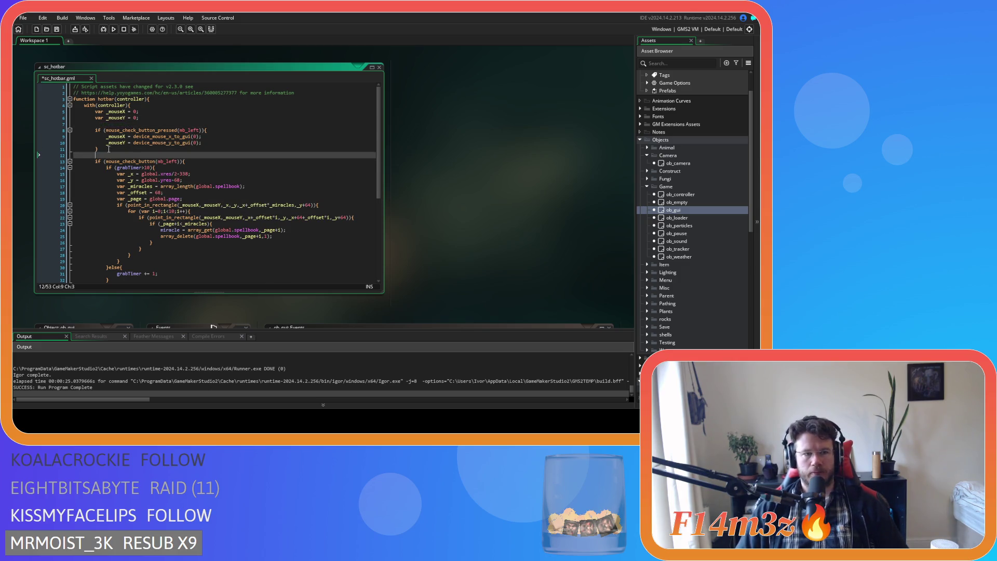
type("//grab miracle")
Write a //set mouse position comment on the emptied comment line
left_click(168, 124)
type("//")
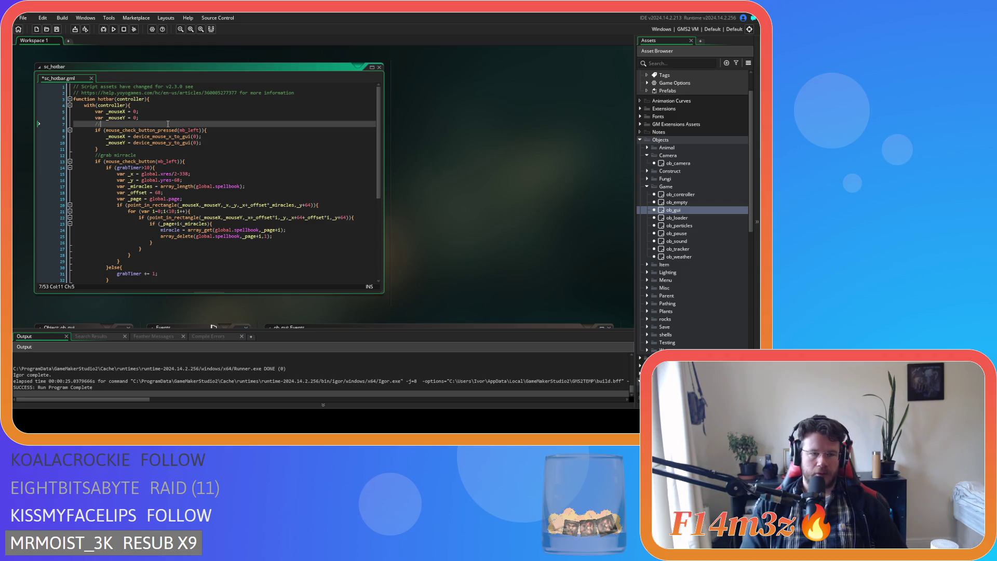
type("says")
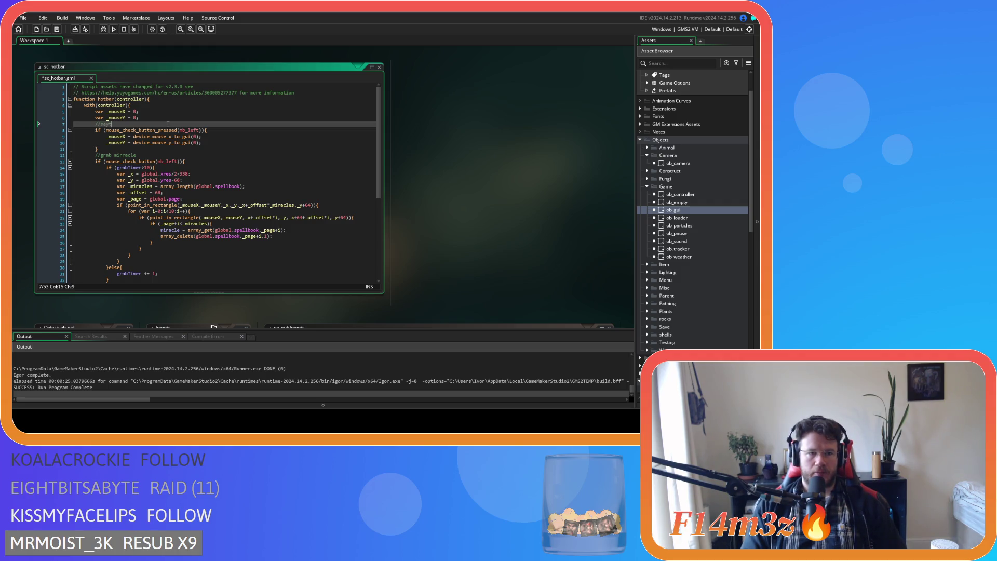
key("BackSpace")
key("BackSpace")
type("po")
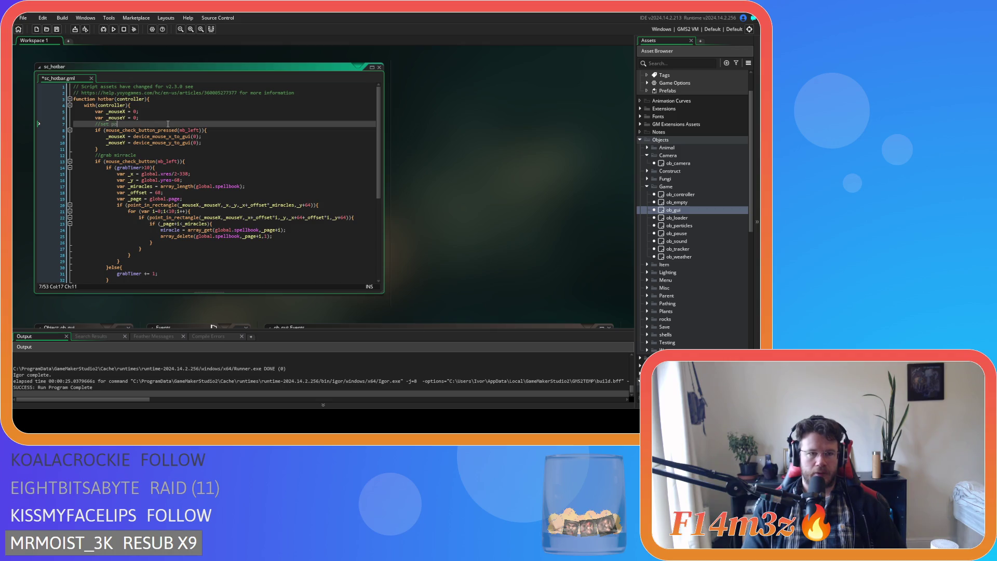
type("use positi")
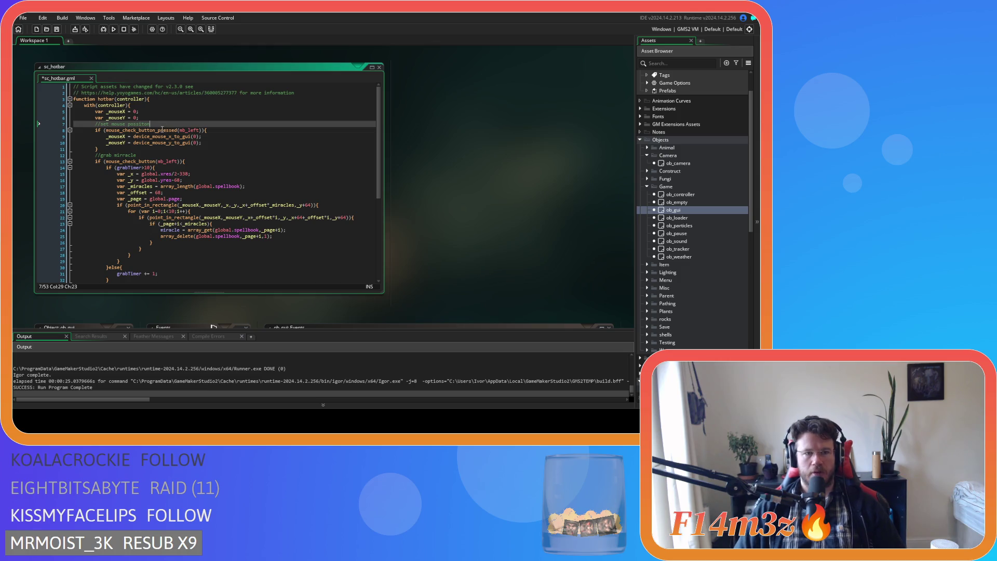
left_click(137, 124)
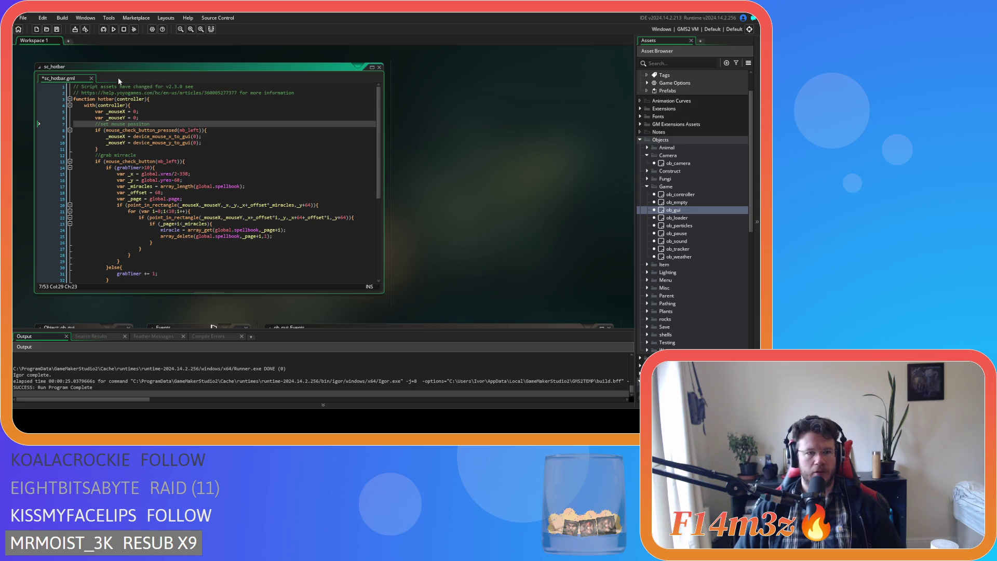
double_click(133, 124)
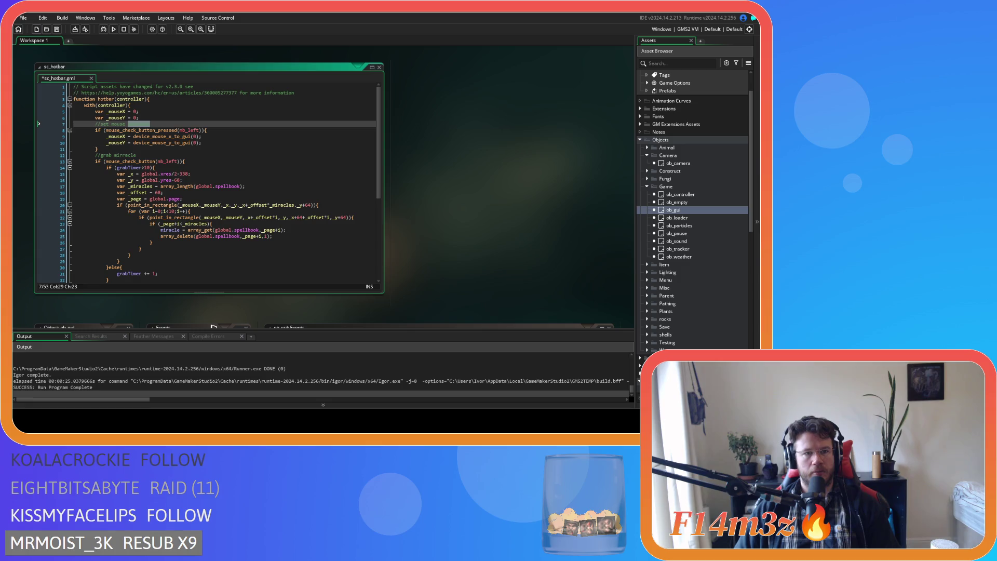
key("Left")
Add a //draw held miracle comment after the mouse variable declarations
key("Up")
key("Up")
key("Up")
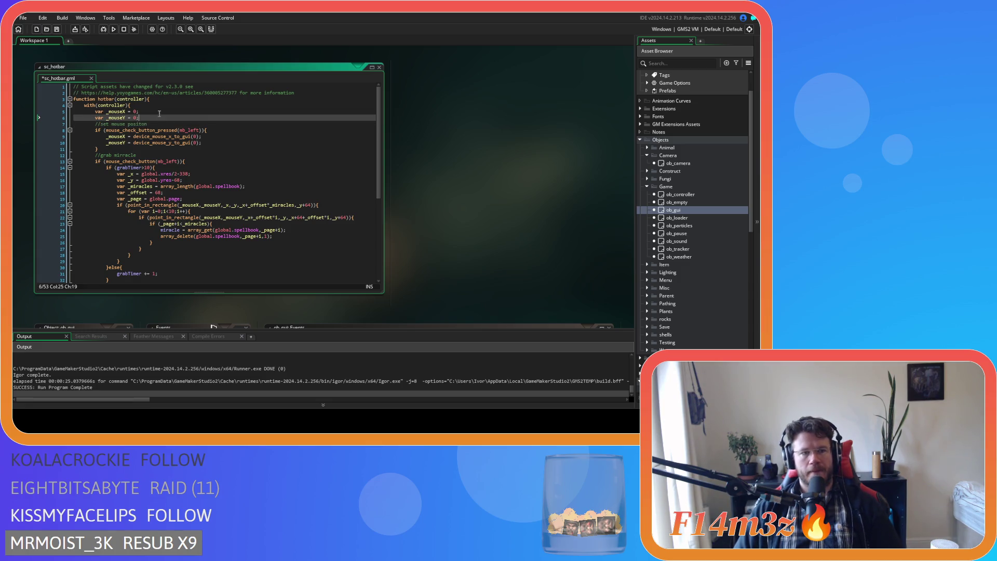
left_click(158, 120)
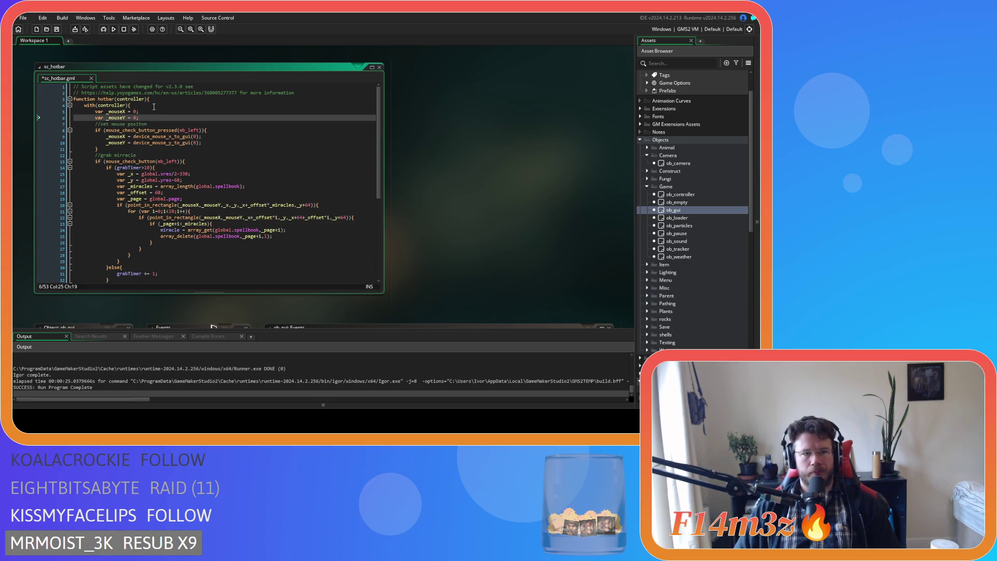
key("Return")
type("/")
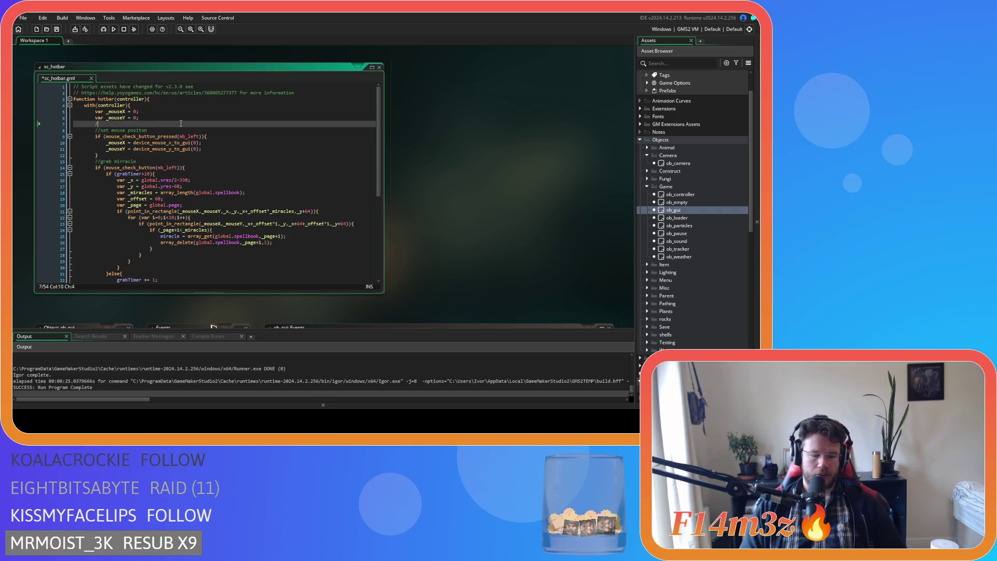
type("/draw ")
type("grabbe")
key("BackSpace")
key("BackSpace")
key("BackSpace")
type("eld ")
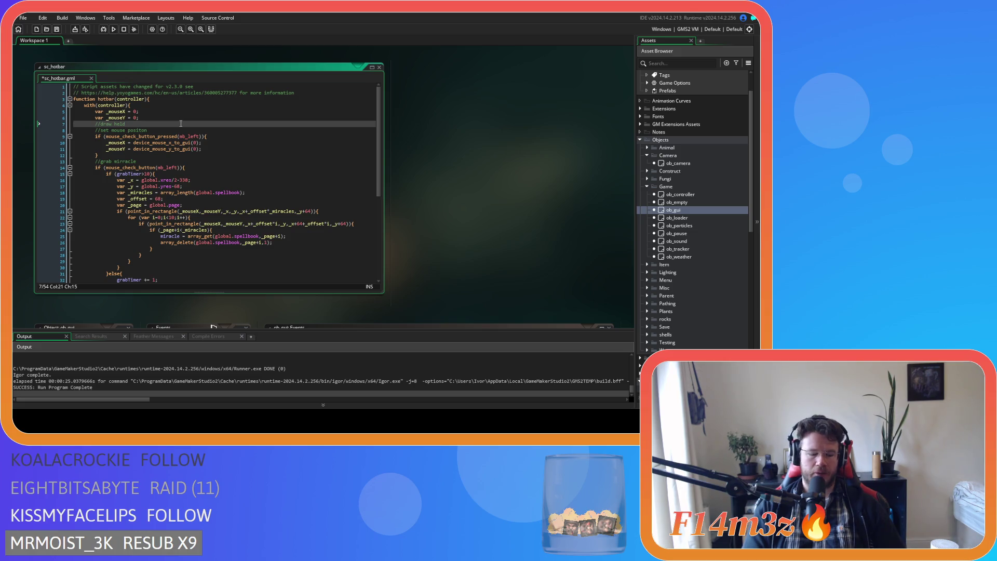
type("miracle")
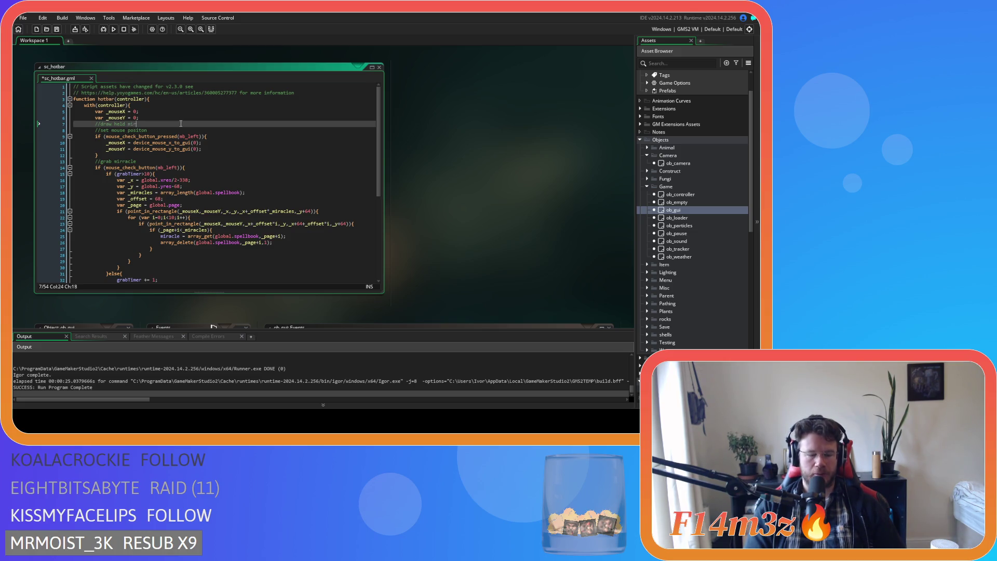
key("Return")
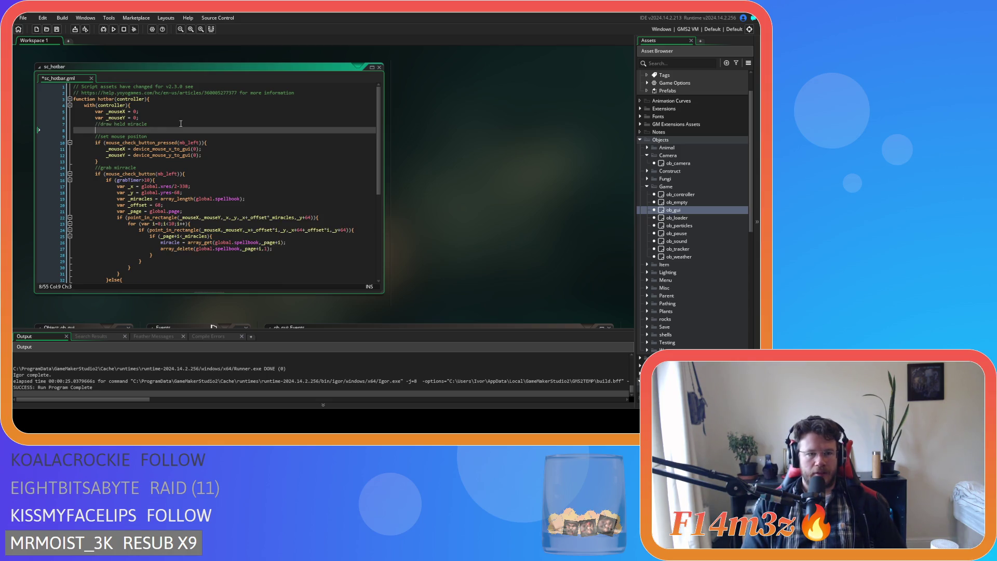
Add an if (miracle!=noone){ block and start a draw_sprite call inside it
type("if (")
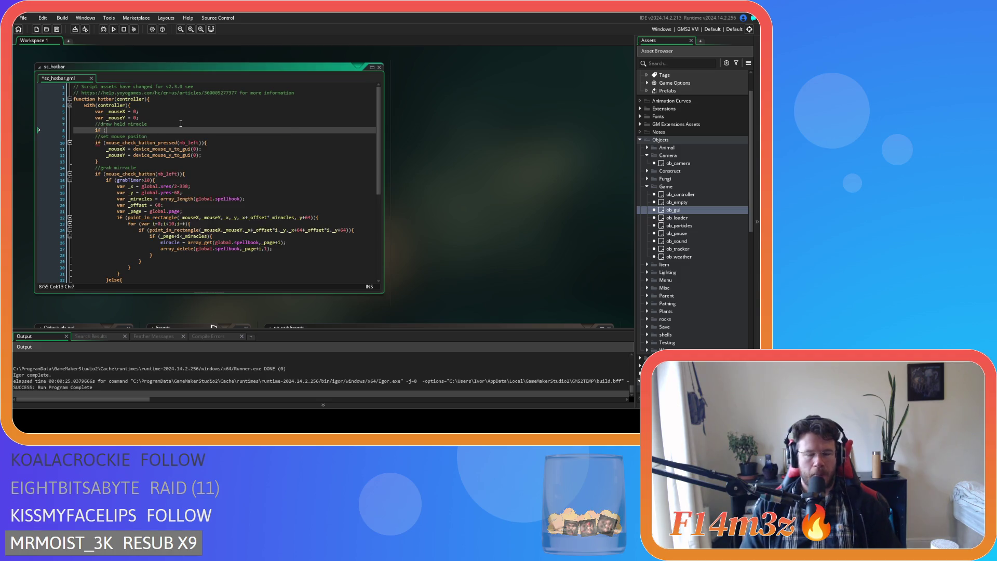
type("m")
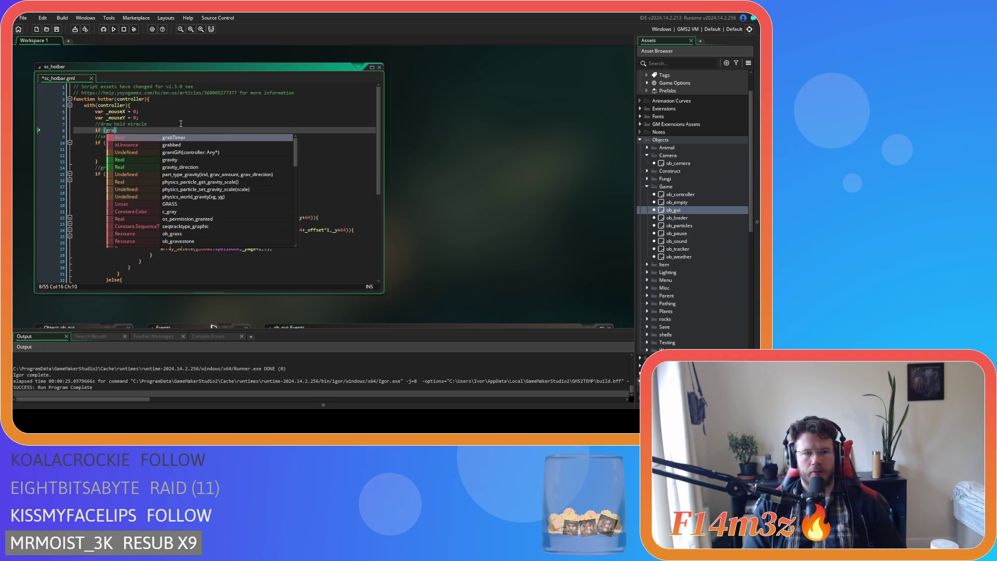
type("iracle")
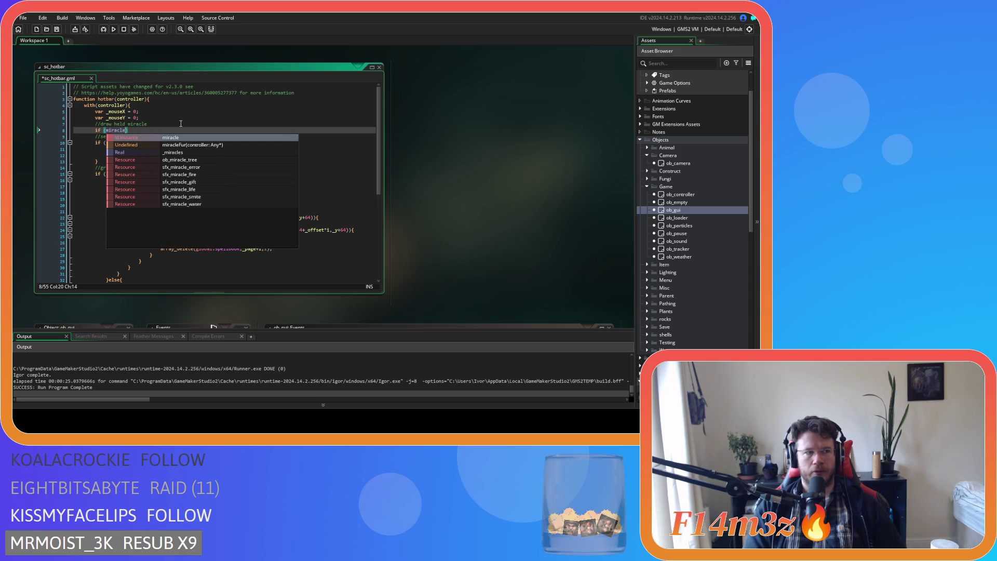
type("!=noone")
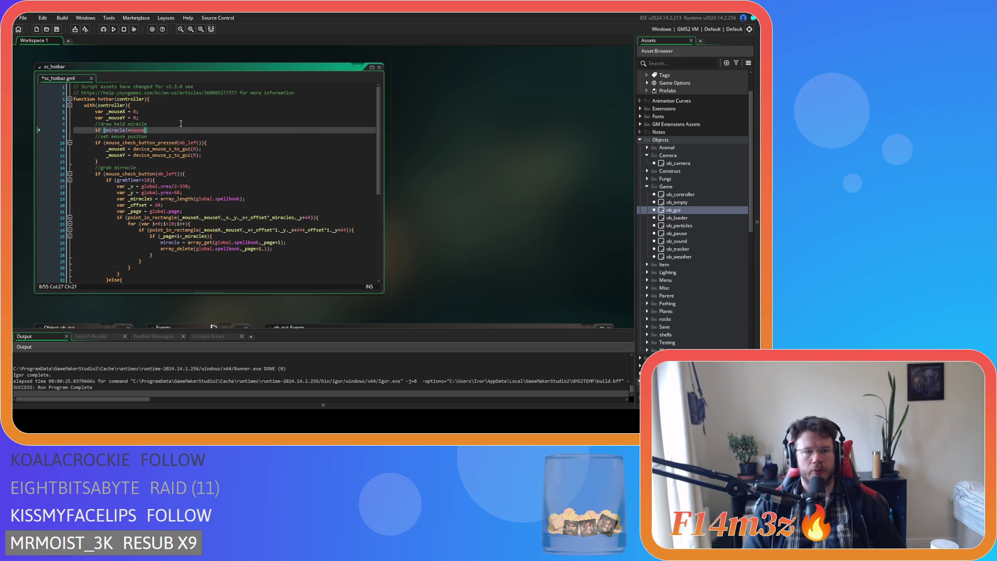
type("){")
key("Return")
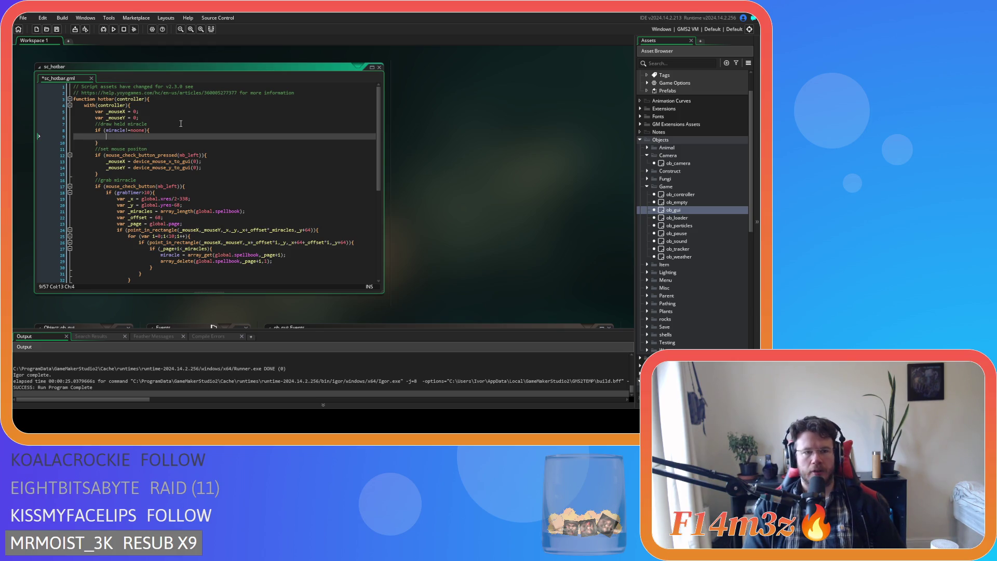
key("ctrl+space")
key("Escape")
type("draw_sp")
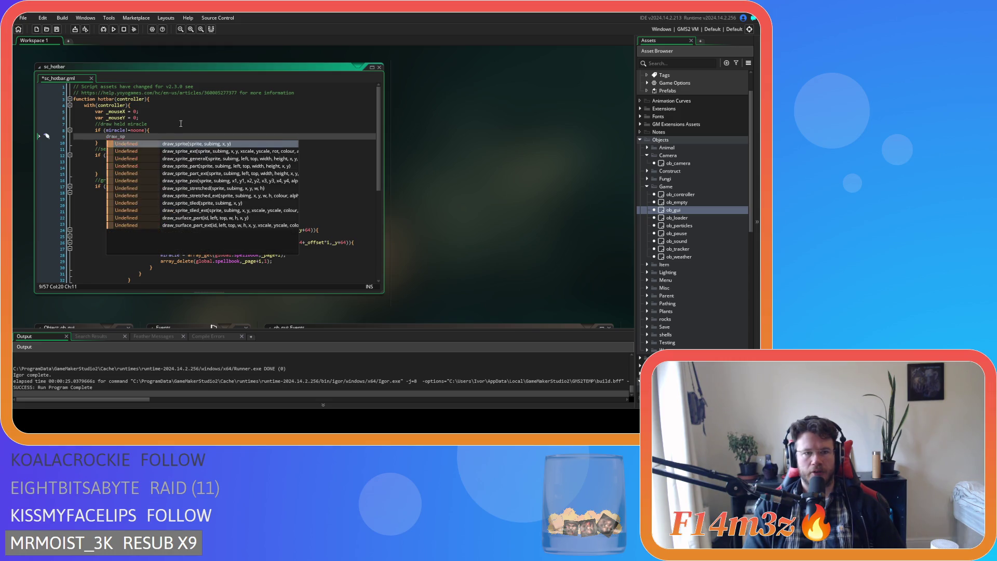
key("Return")
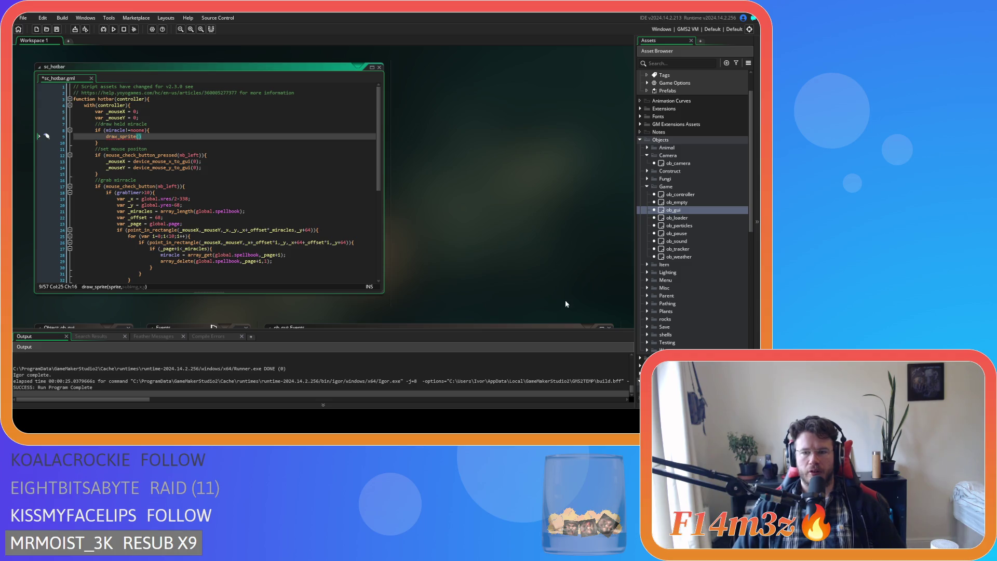
scroll(669, 312, "down", 10)
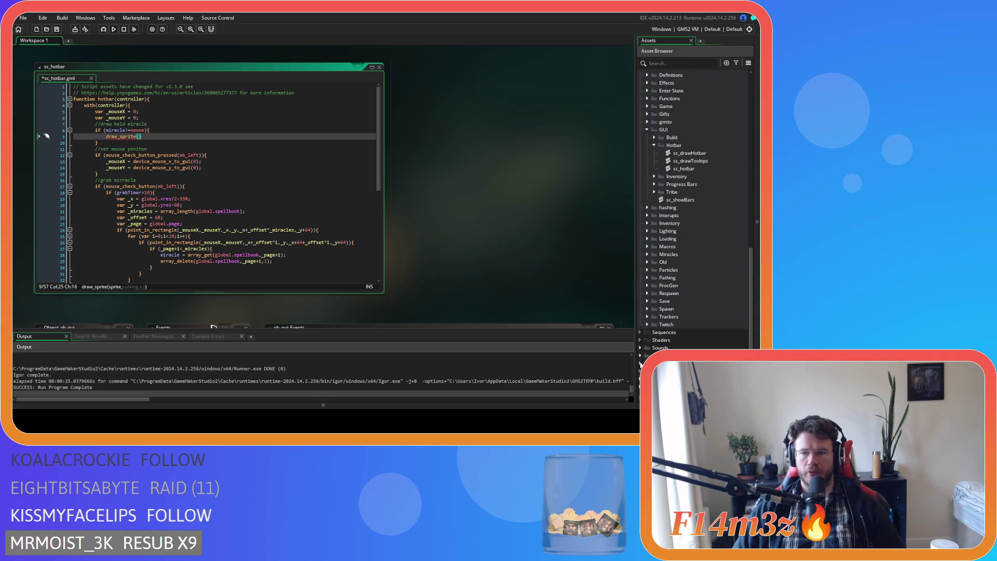
Expand Sprites > UI > Hotbar > Miracles and briefly inspect the sp_di_icon sprite
left_click(640, 355)
scroll(646, 322, "down", 5)
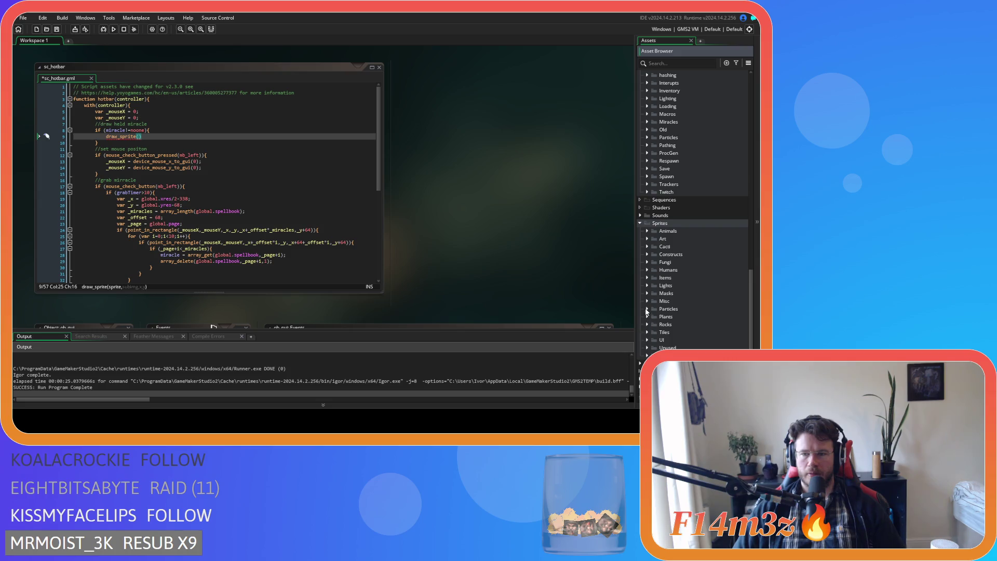
left_click(646, 340)
scroll(649, 332, "down", 3)
left_click(653, 301)
left_click(660, 309)
left_click(691, 325)
scroll(426, 252, "down", 1)
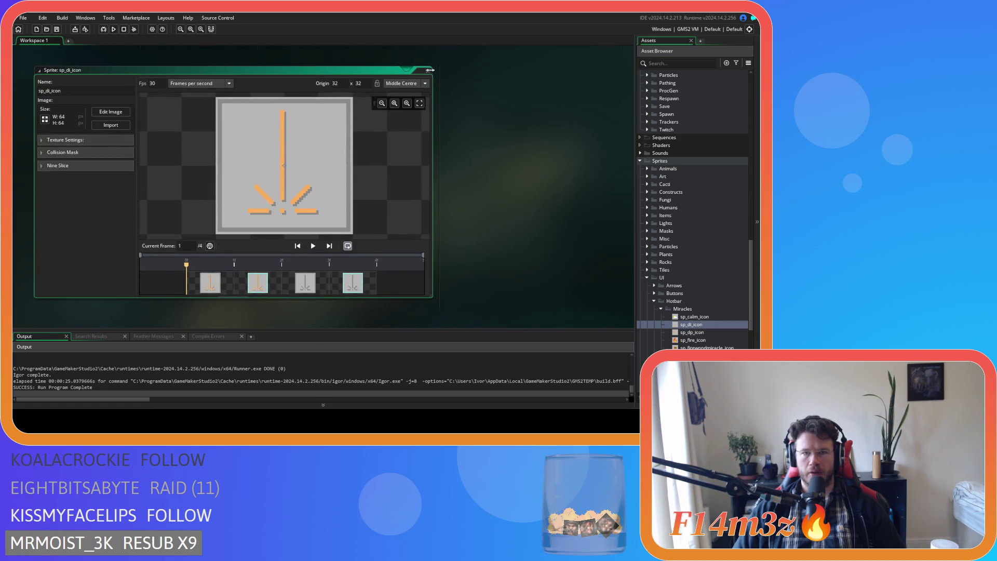
left_click(431, 69)
scroll(292, 280, "up", 5)
scroll(410, 282, "down", 1)
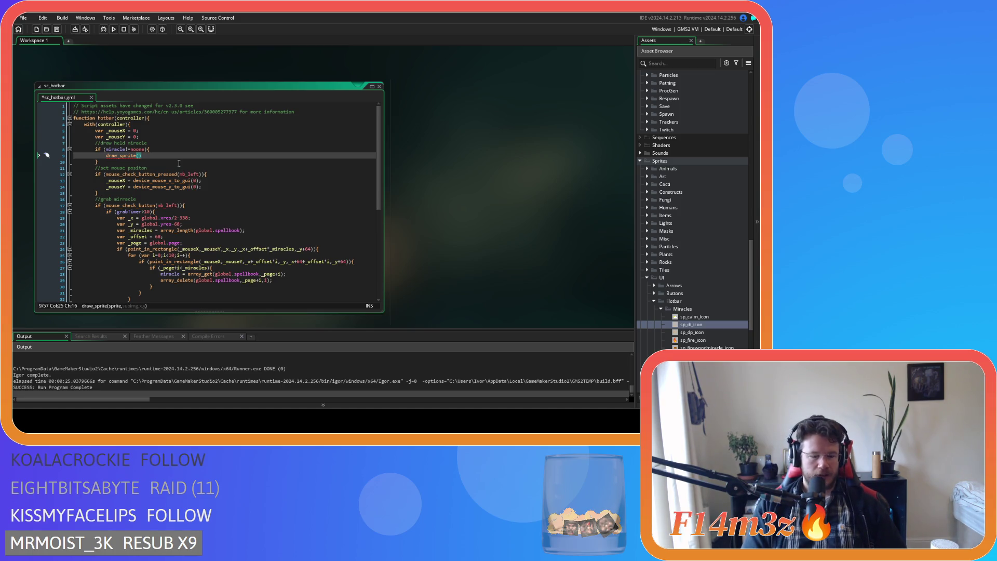
Complete the call as draw_sprite(miracle.sprite,0,x,y);
type("miracle.")
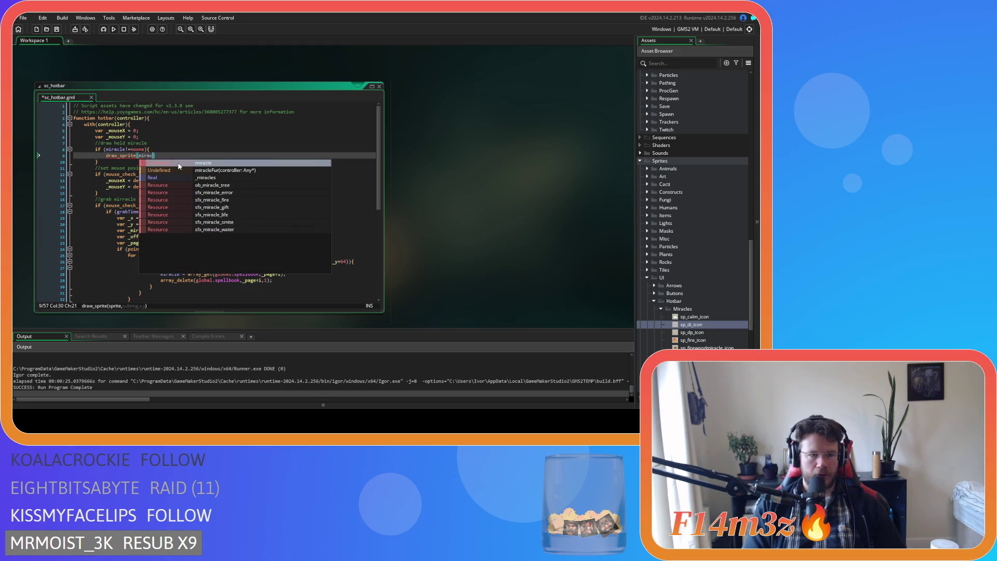
type("sprite")
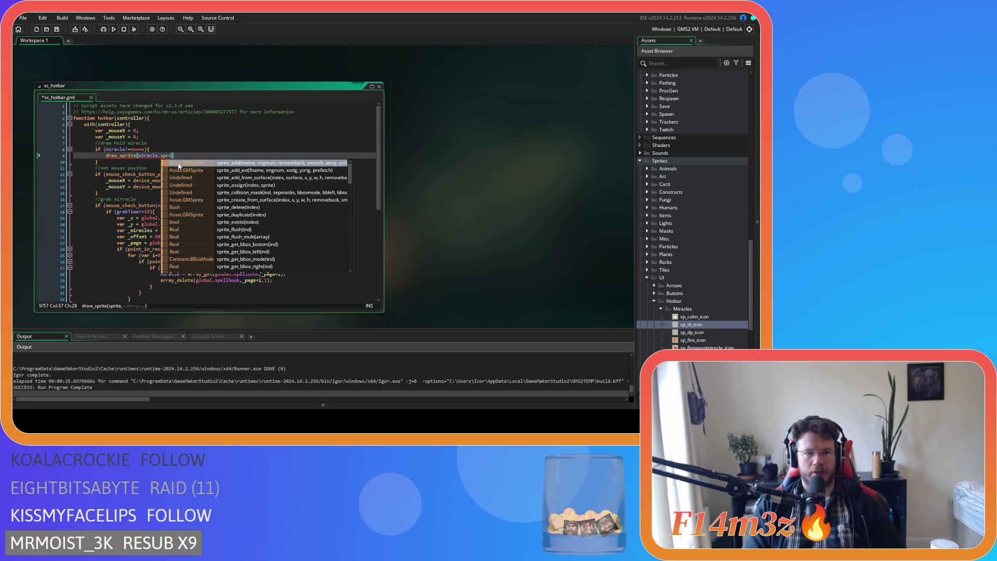
type(",")
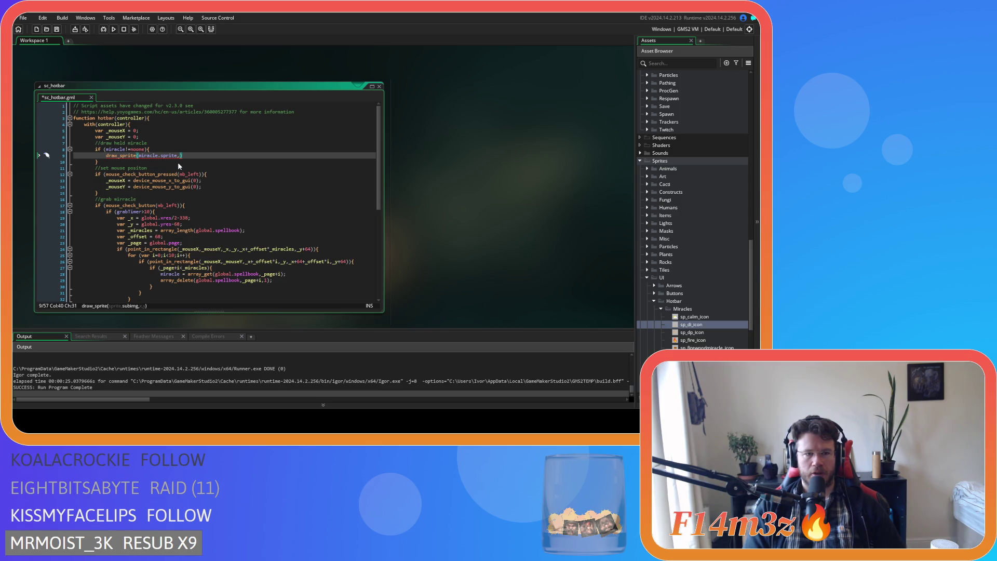
type(",")
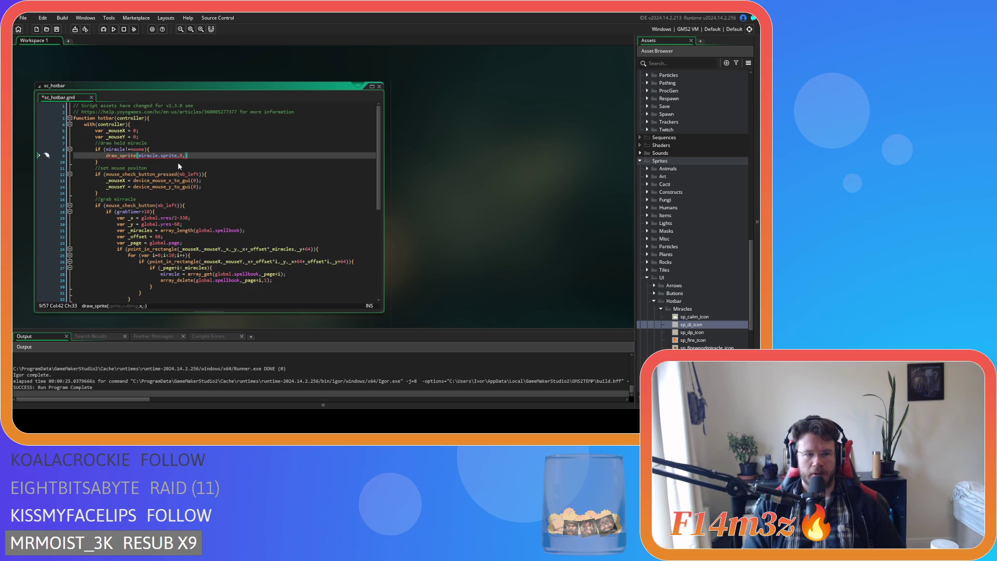
type("x,")
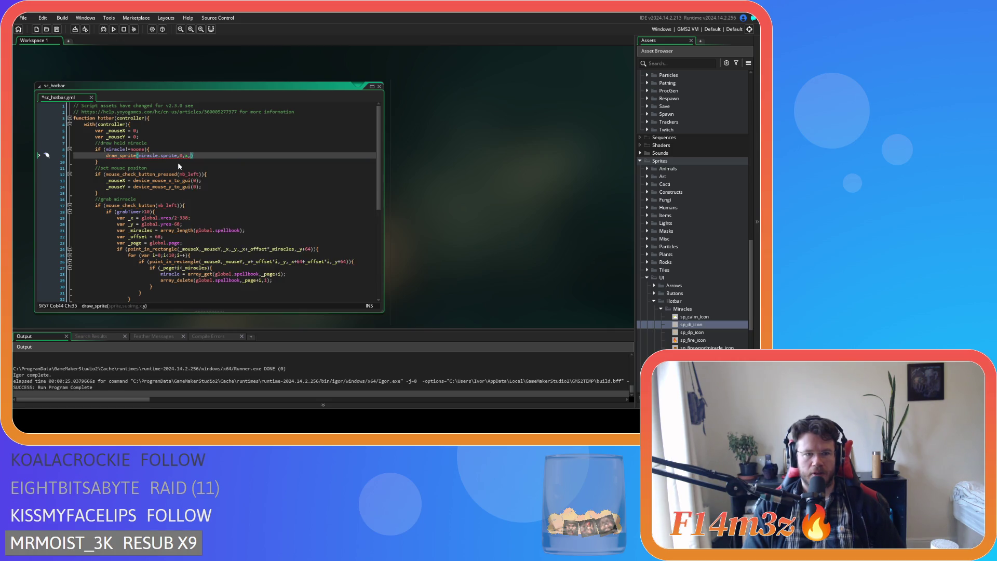
type("y,")
key("BackSpace")
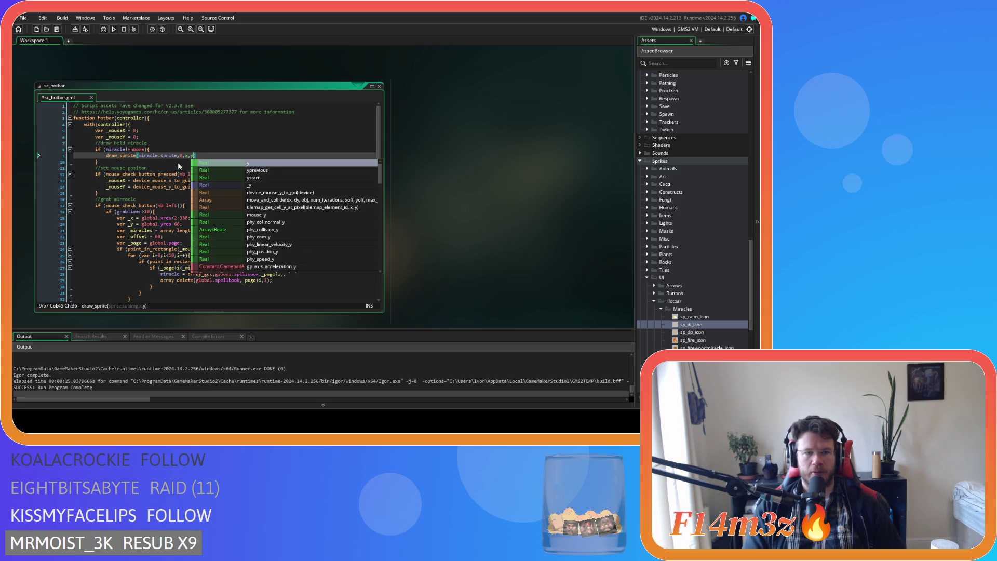
type(");")
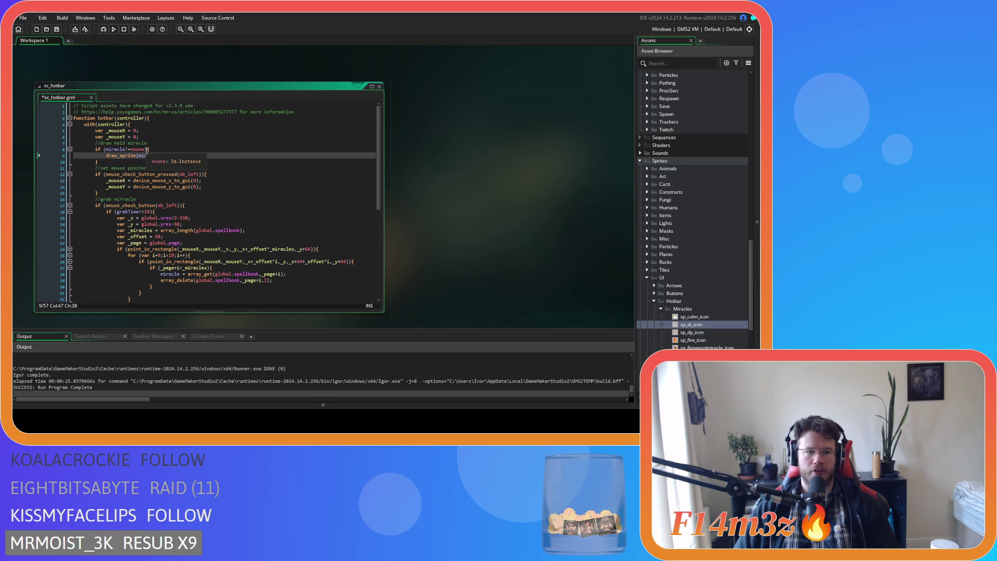
Guard the draw call with if (global.godPower>=miracle.cost){ and indent it inside
key("Home")
key("Return")
key("Up")
type("if (")
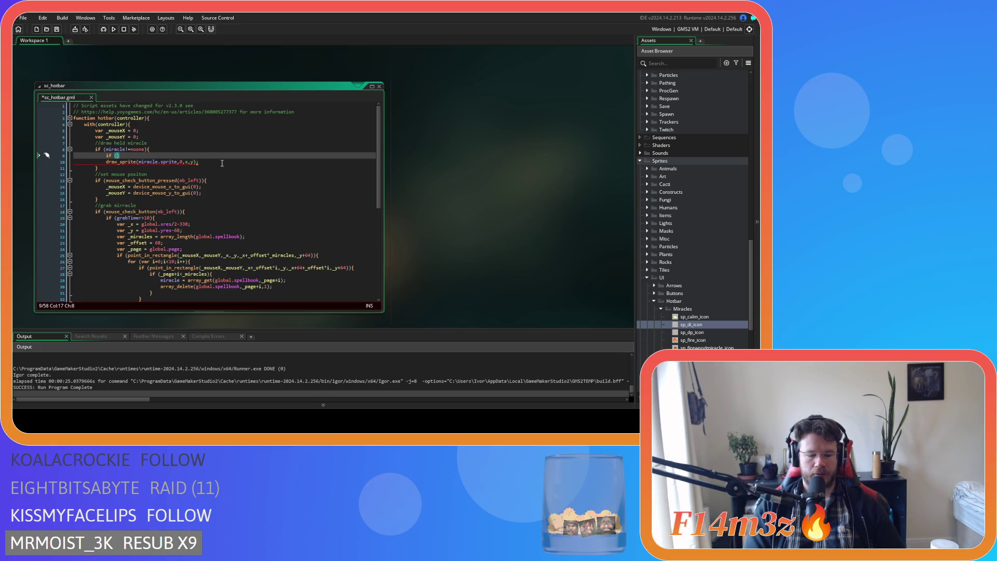
type("gl")
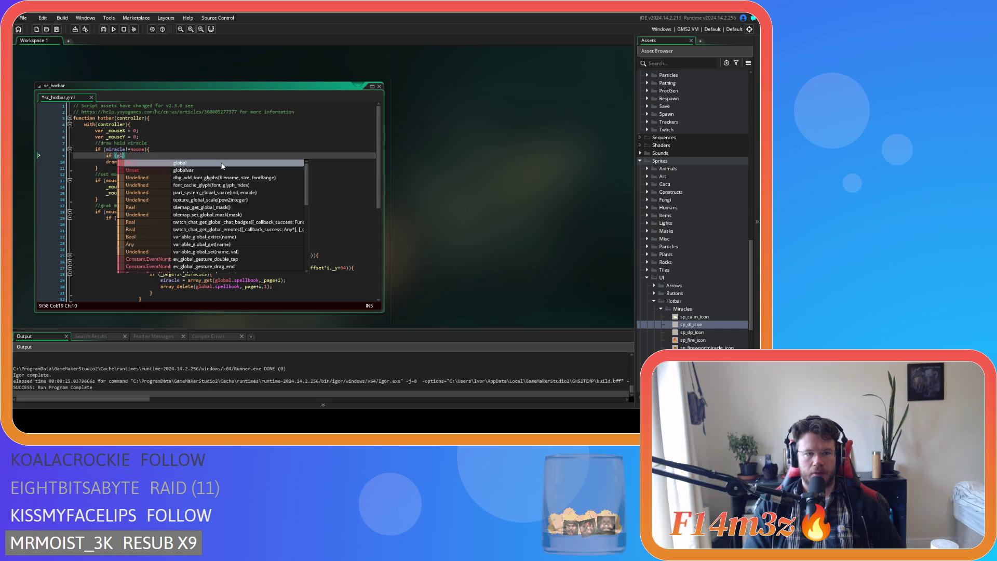
type("o")
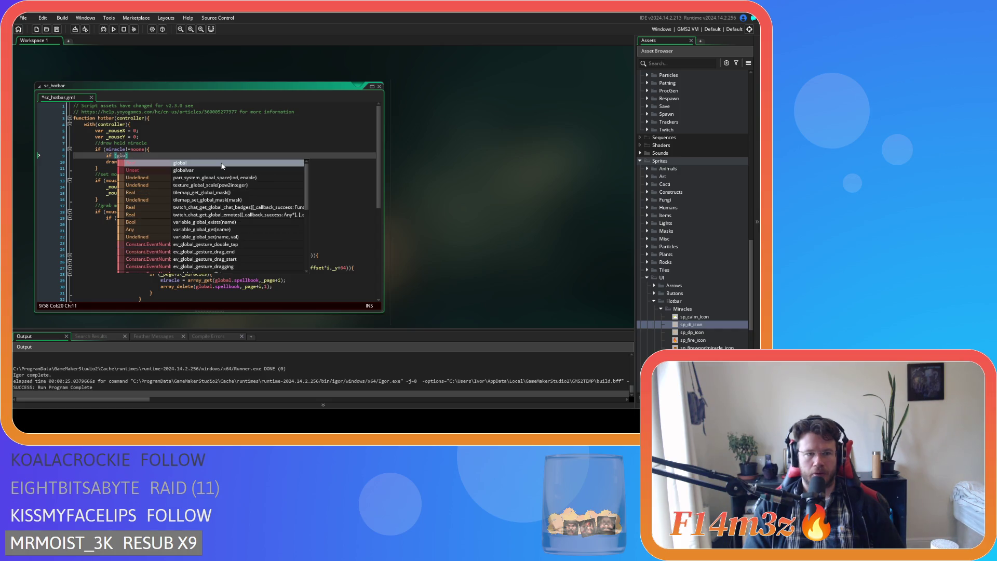
key("Return")
type(".")
type("god")
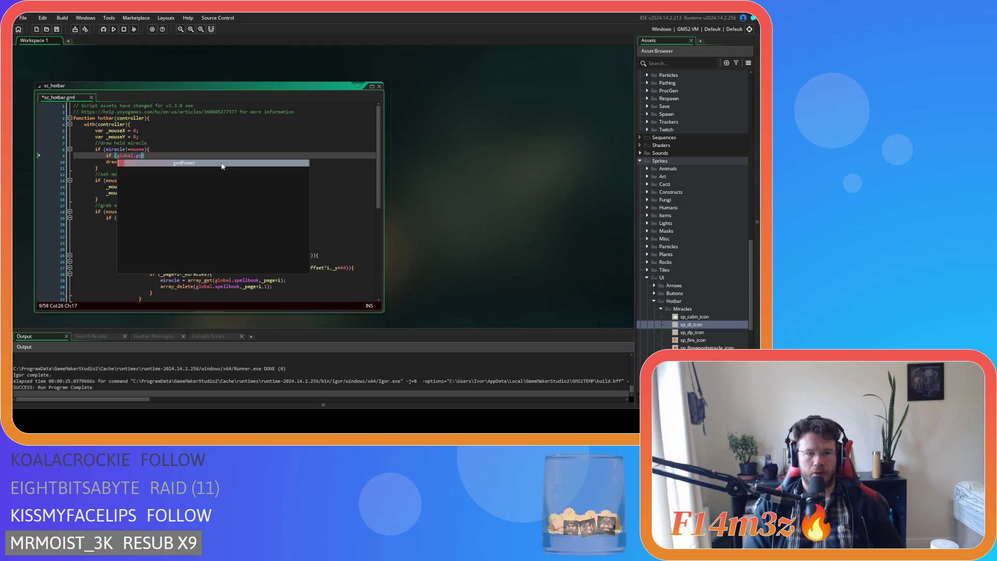
key("Return")
type(">")
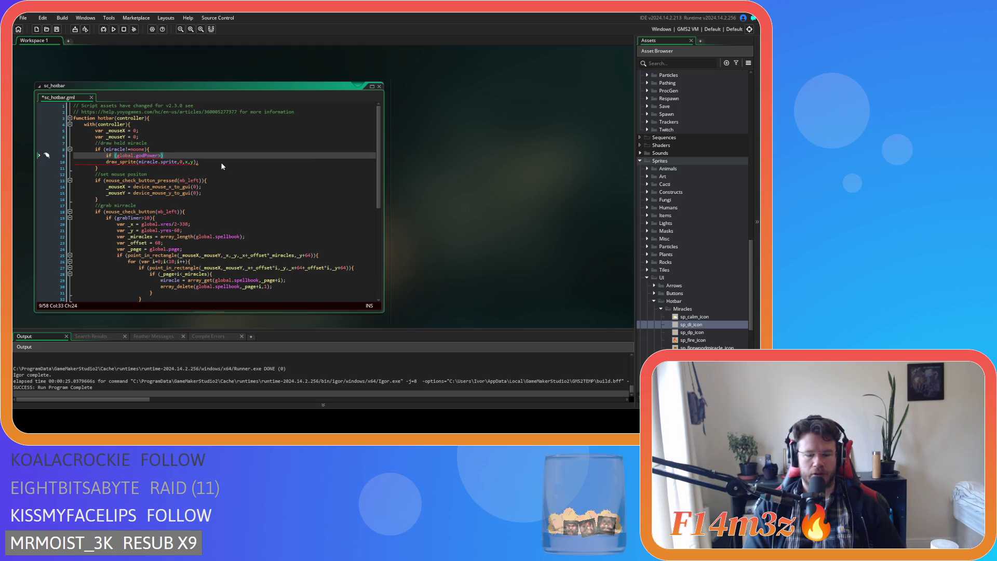
type("=")
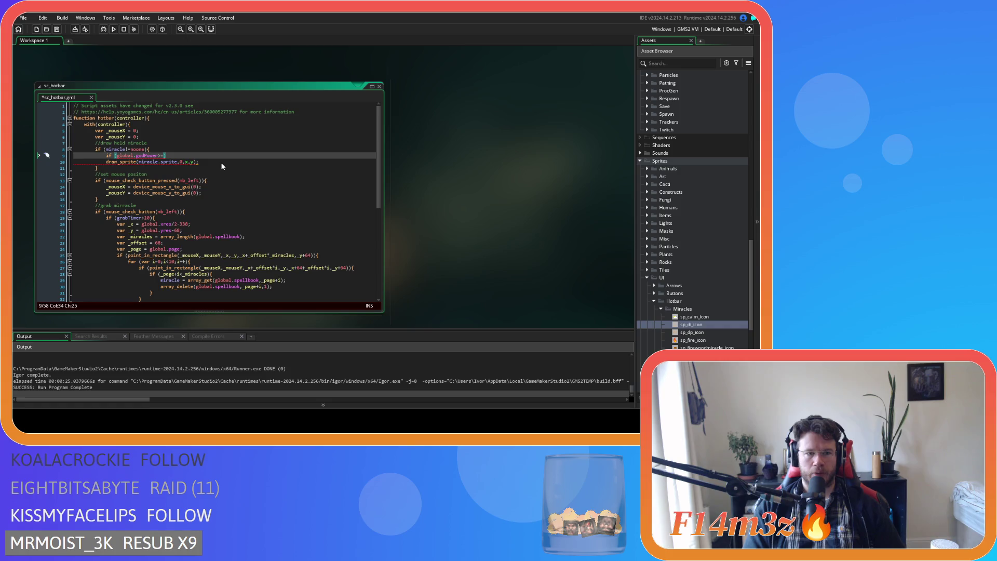
type("miracle.cos")
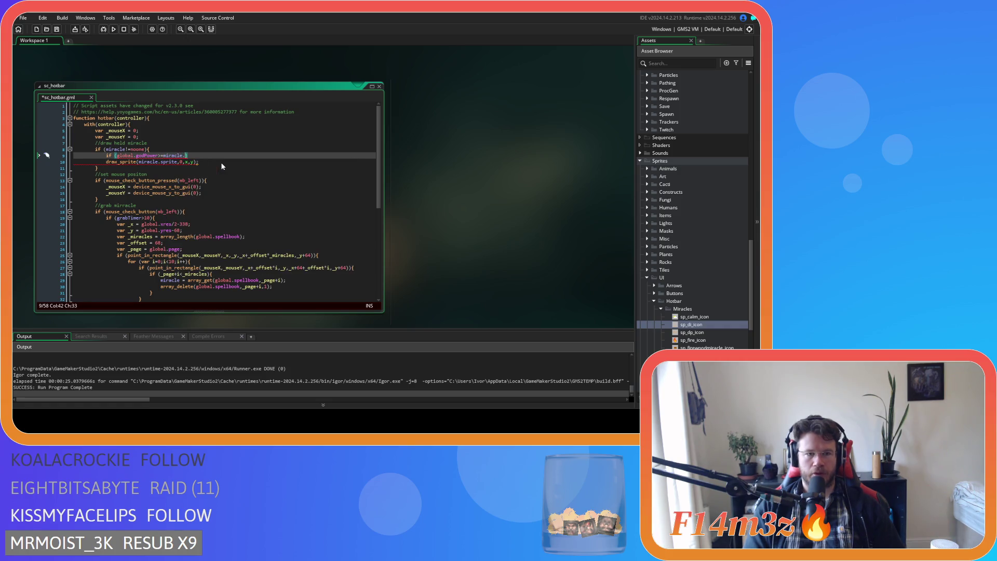
type("t){")
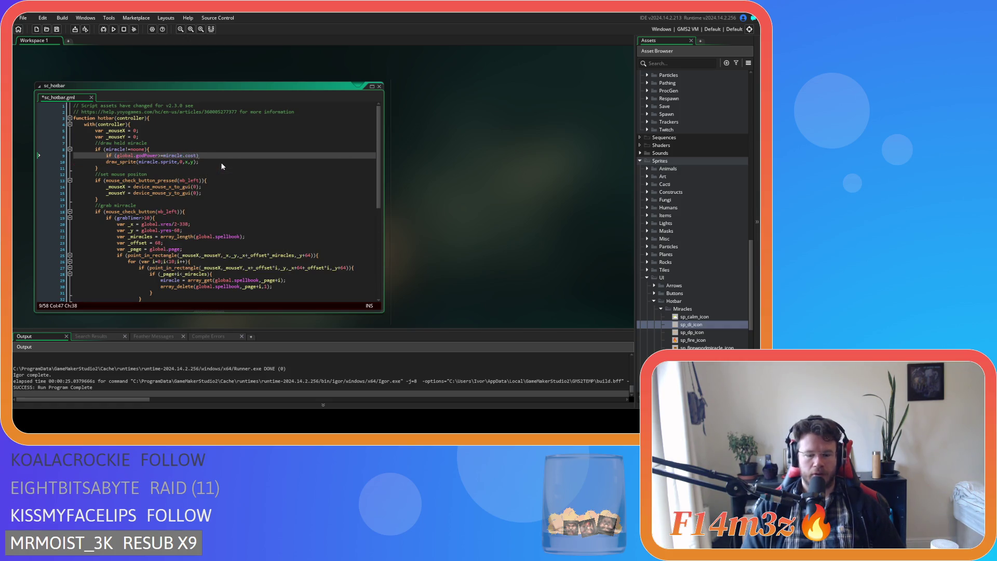
left_click(222, 162)
key("Home")
key("Tab")
key("End")
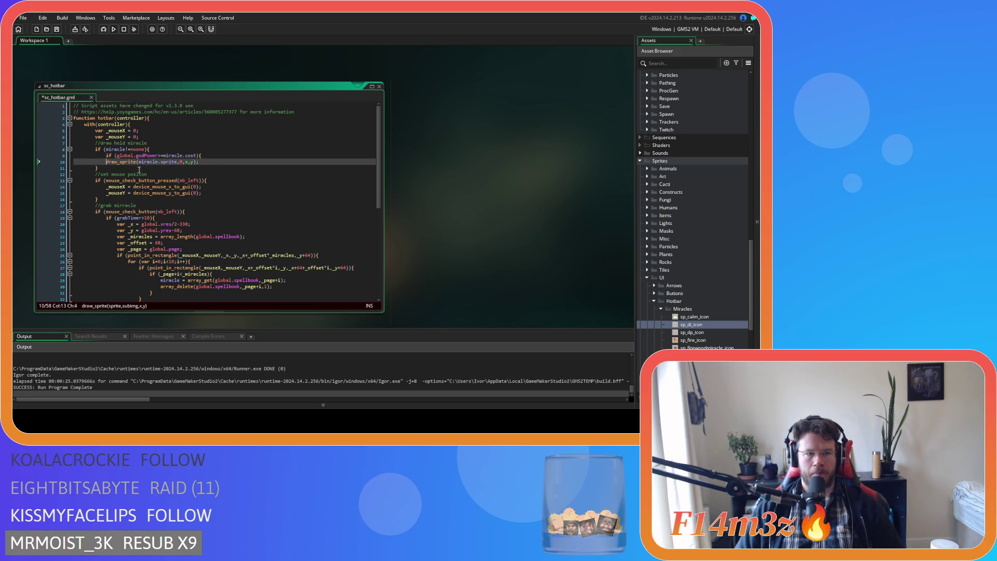
Add an else branch with a copy of the draw_sprite call using frame 2, and save
key("Return")
type("}e")
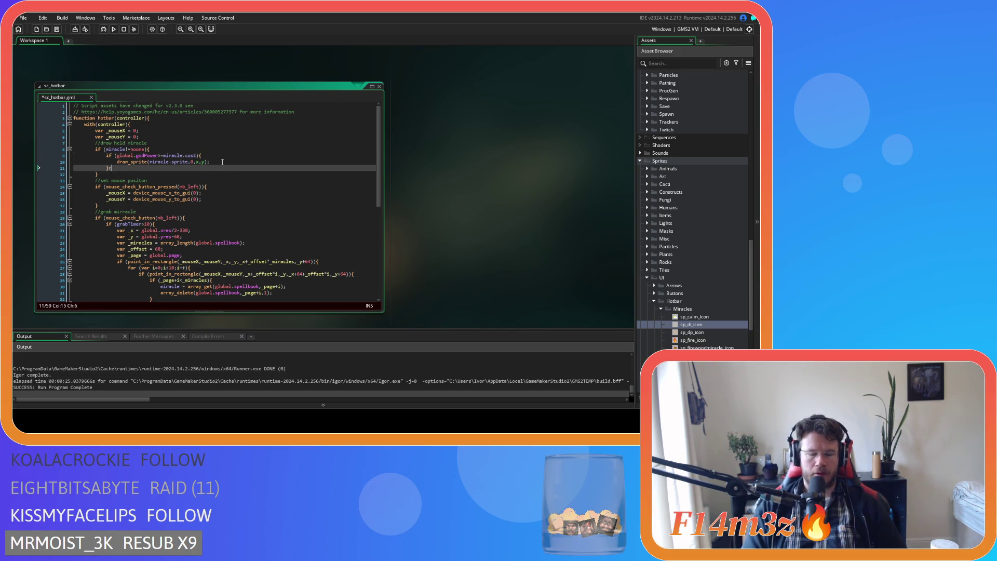
type("lse{")
key("Return")
left_click_drag(223, 161, 116, 162)
key("ctrl+c")
left_click(128, 174)
key("ctrl+v")
double_click(192, 174)
type("2")
key("ctrl+s")
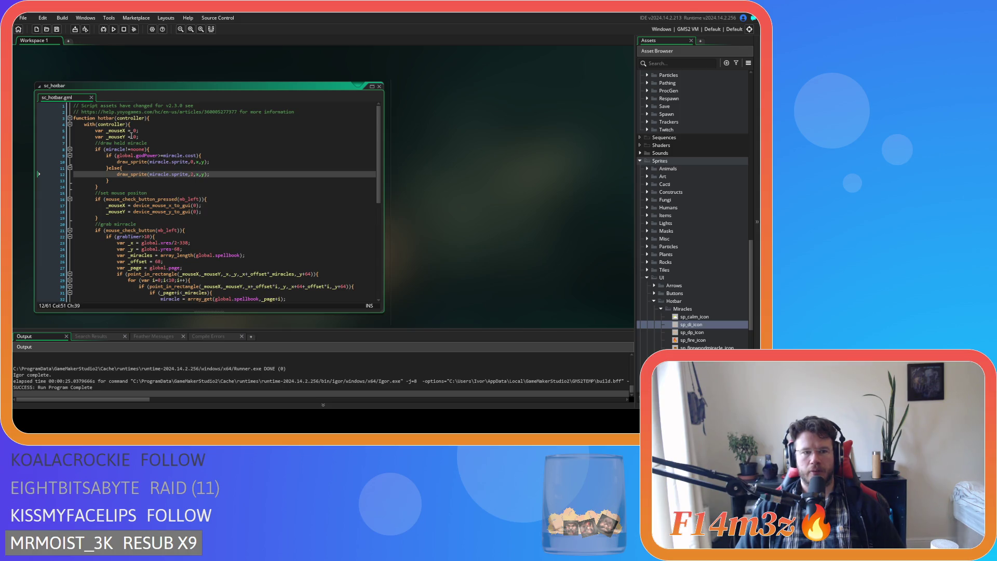
Replace the x argument on line 10 with device_mouse_x_to_gui(0)
double_click(198, 162)
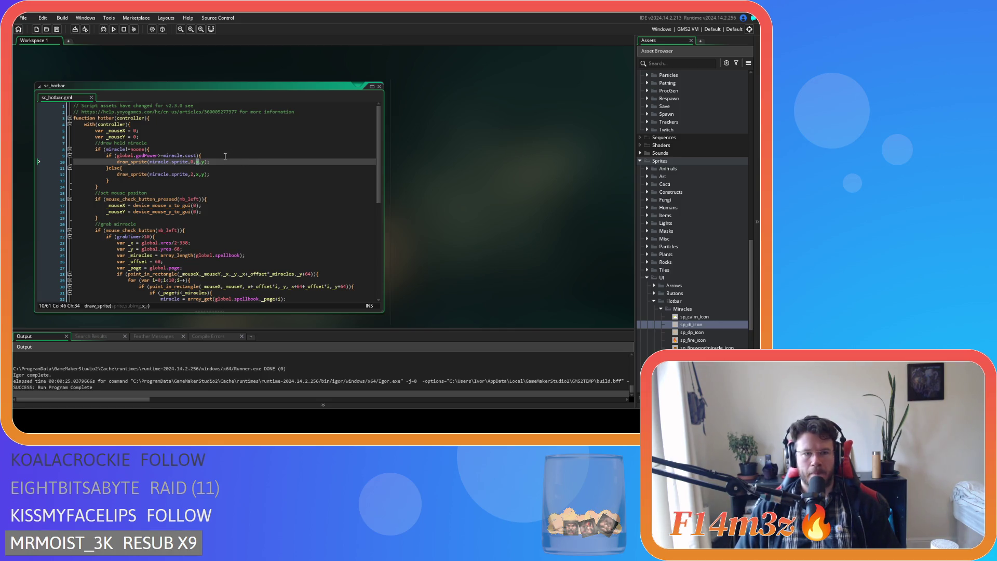
type("_ui")
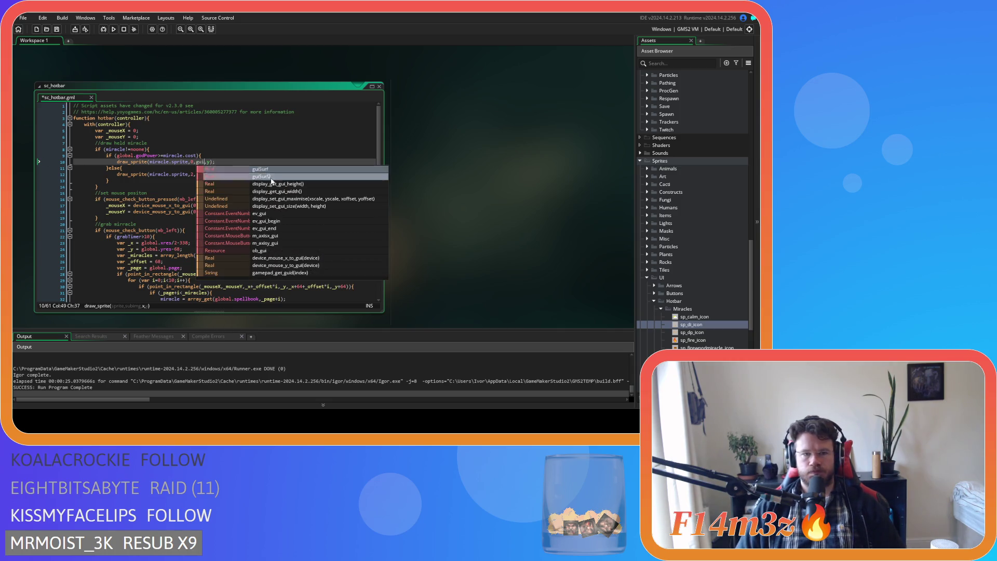
left_click(321, 258)
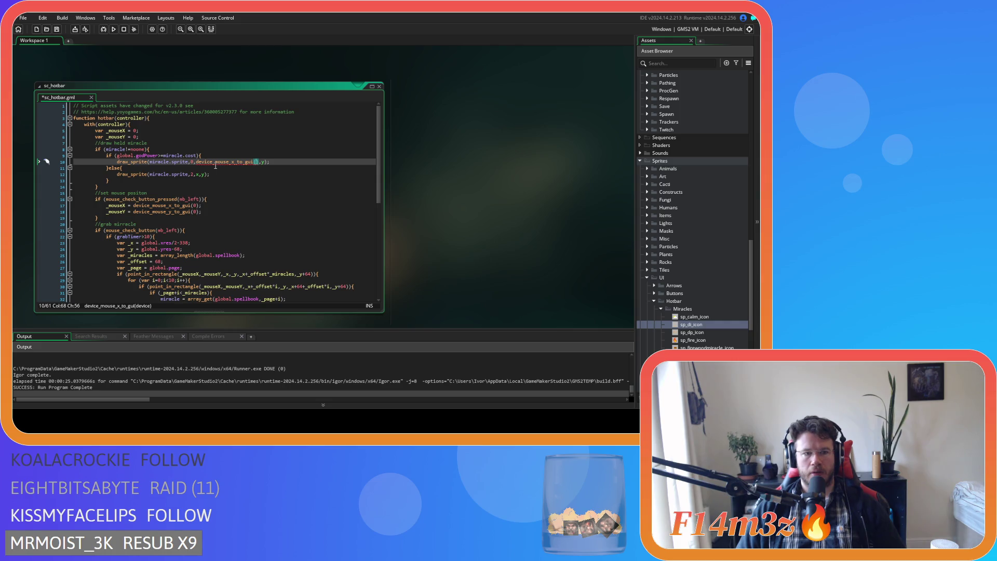
type("0")
key("End")
left_click_drag(259, 164, 196, 162)
Replace the y argument with device_mouse_y_to_gui(0) and search the project for device_mouse_x_to_gui
double_click(265, 161)
type("device_mouse_y_to_gui(0)")
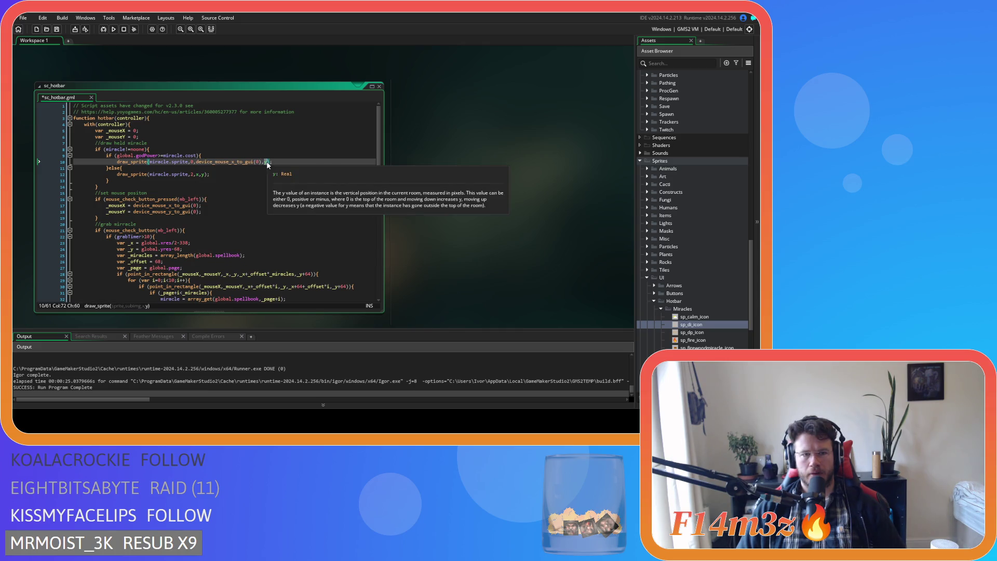
double_click(223, 162)
key("ctrl+shift+f")
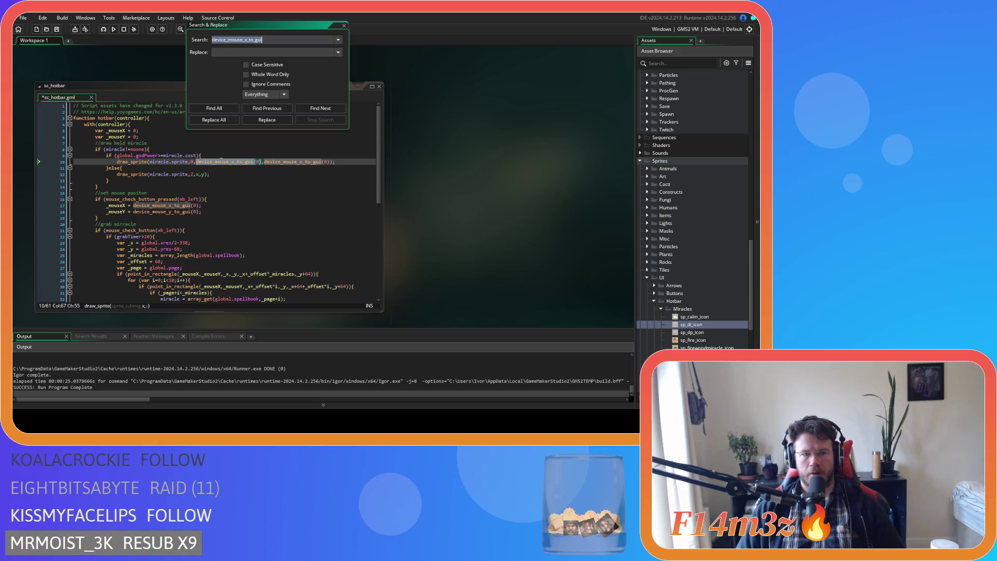
Review all device_mouse_x_to_gui uses, then fix line 10's second call to device_mouse_y_to_gui
key("Return")
scroll(273, 380, "down", 3)
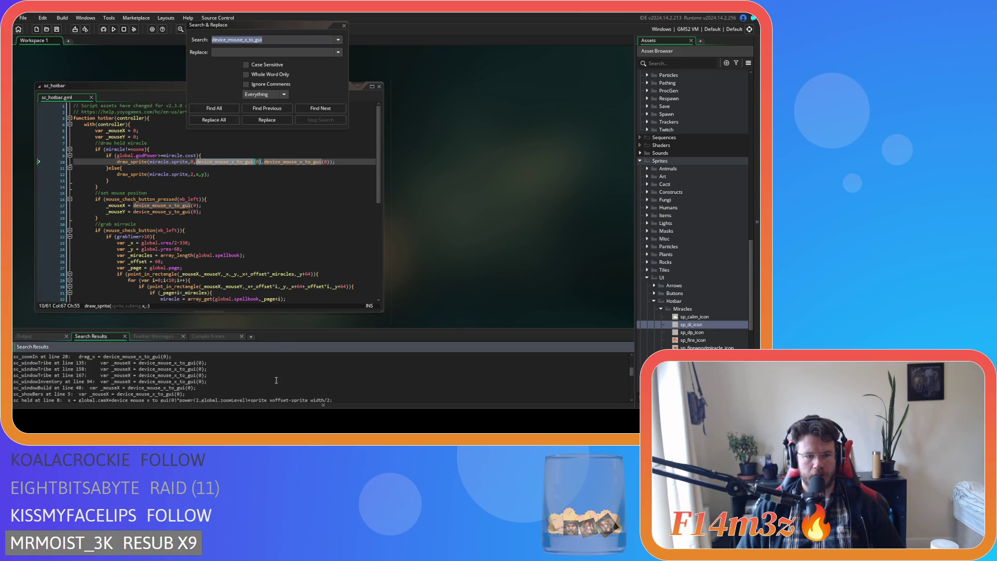
left_click(343, 25)
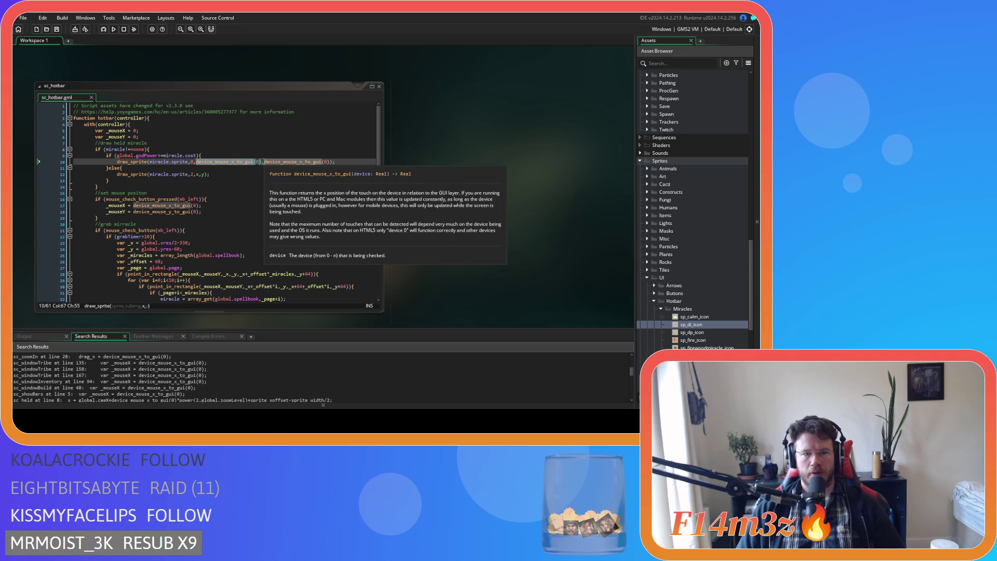
left_click(299, 162)
key("BackSpace")
type("y")
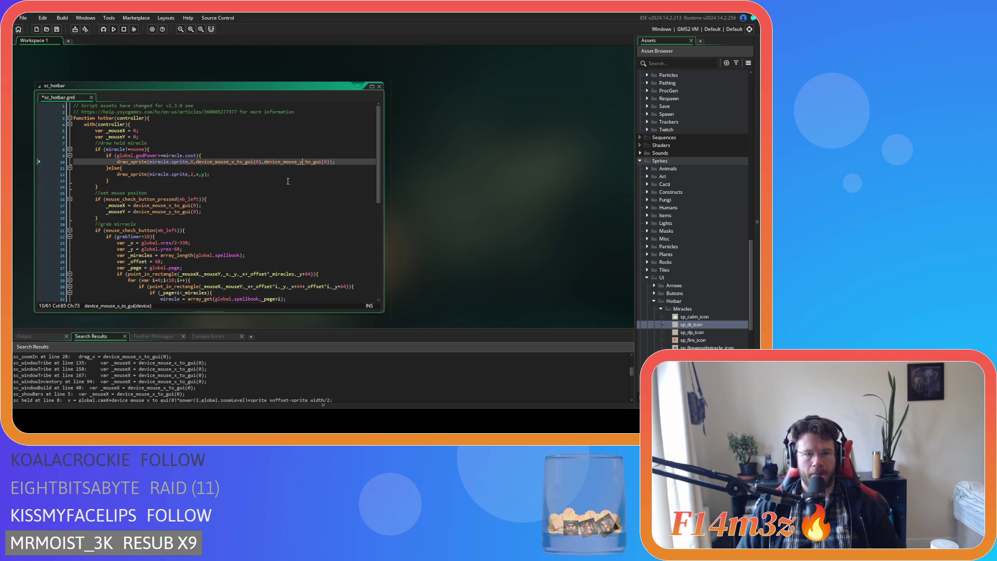
Use device_mouse_x_to_gui(0) and device_mouse_y_to_gui(0) as line 12's draw_sprite coordinates and save
left_click(198, 163)
key("ctrl+c")
double_click(198, 174)
key("ctrl+v")
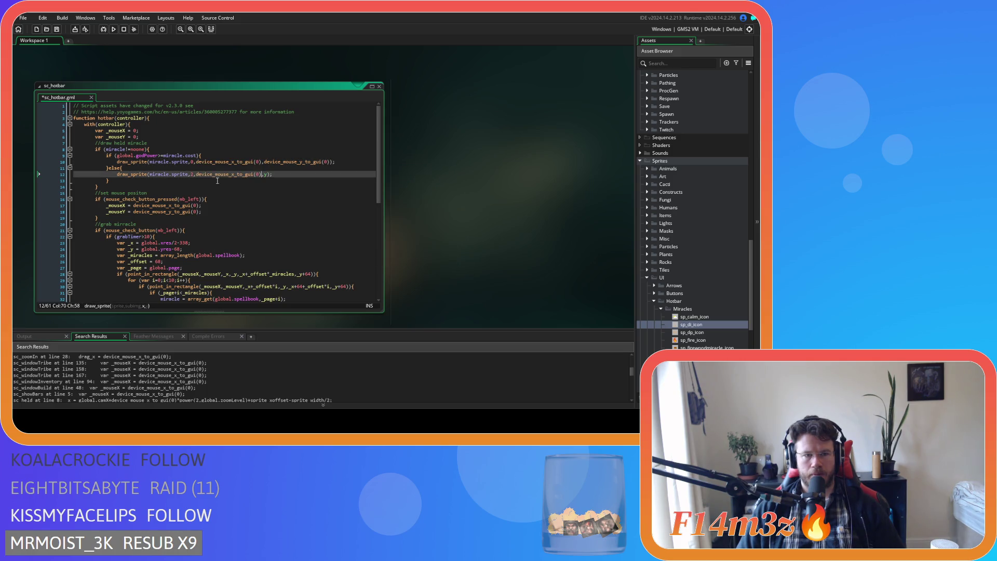
key("Left")
key("Delete")
key("ctrl+v")
key("Left")
key("Left")
key("Left")
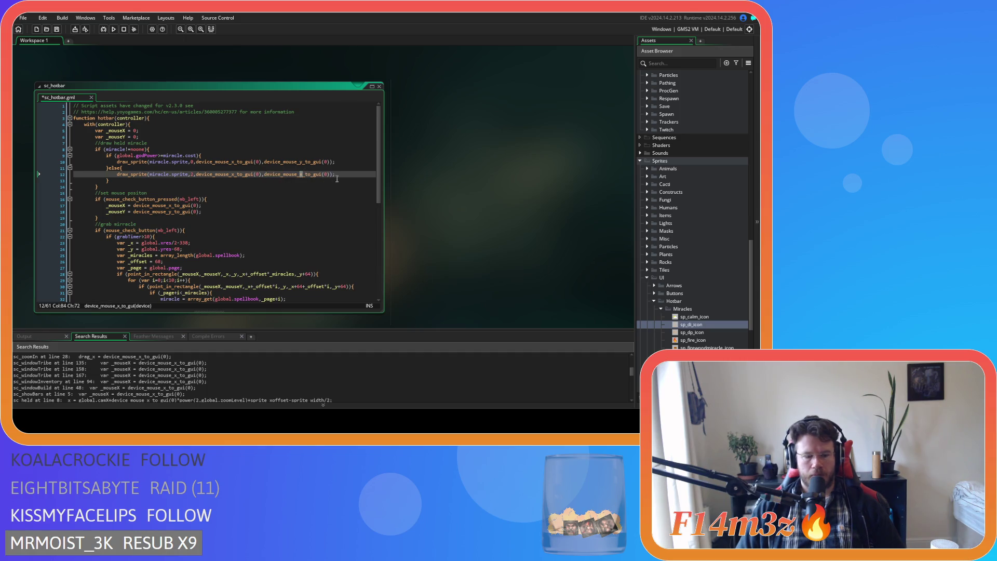
type("y")
left_click(351, 174)
key("ctrl+s")
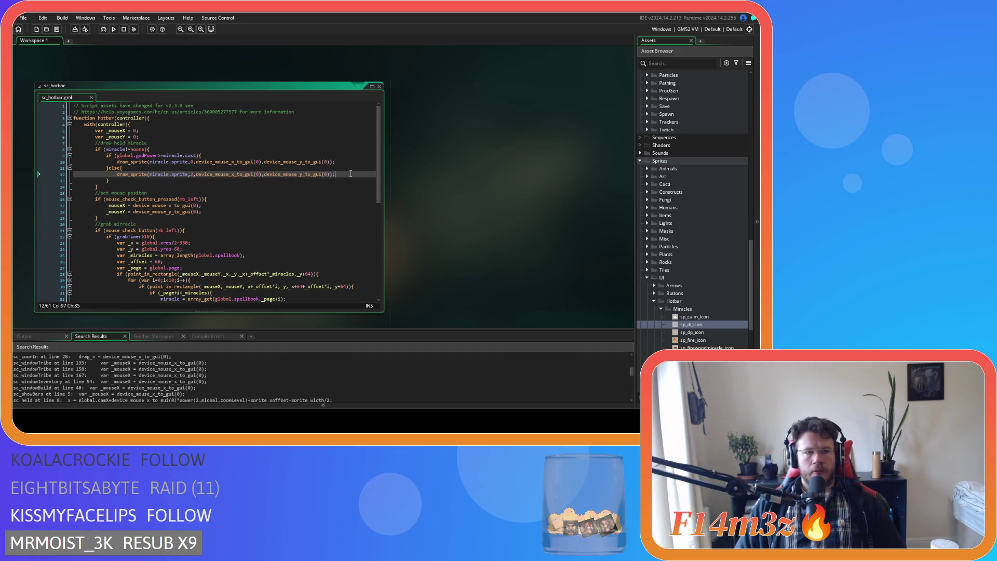
left_click(300, 161)
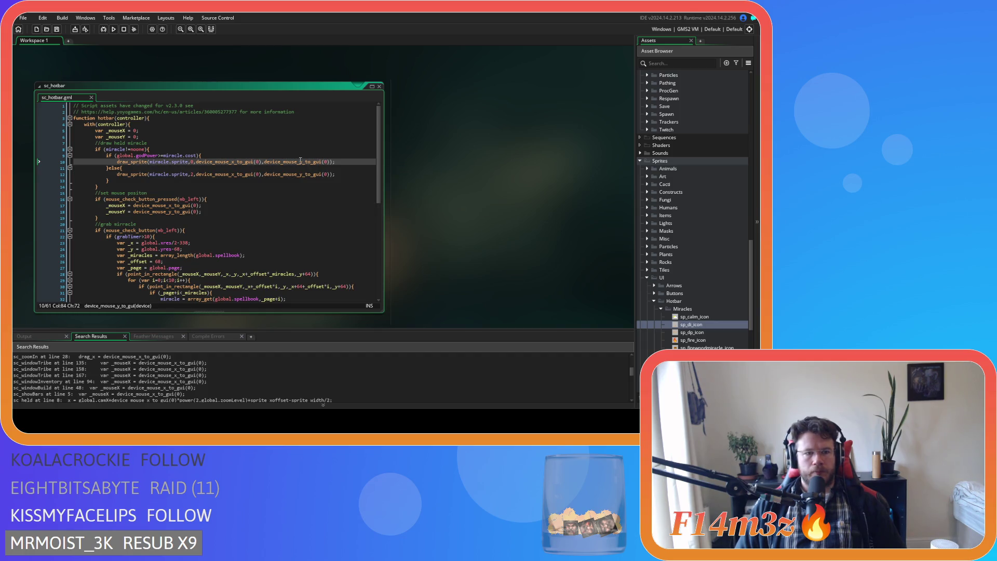
mouse_move(299, 162)
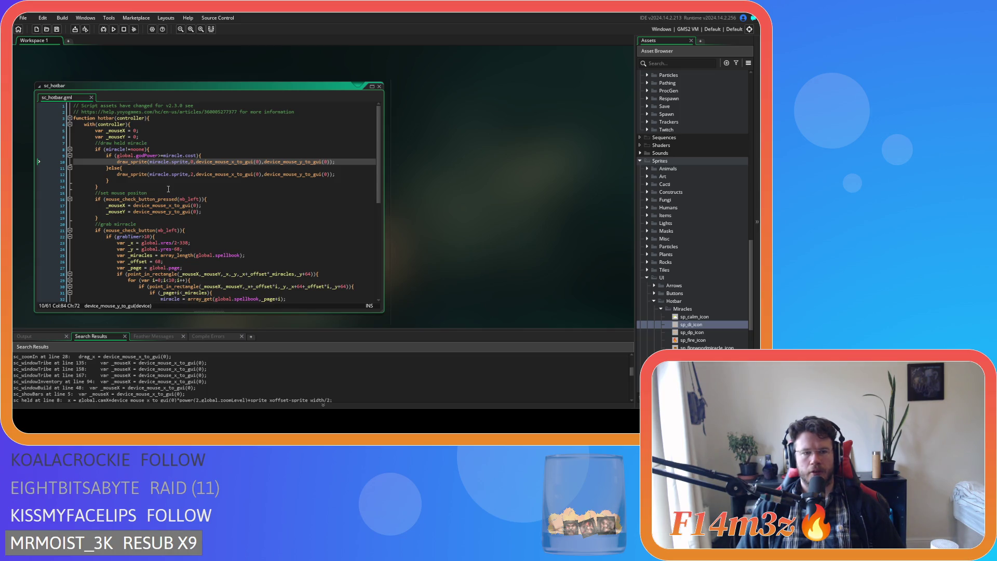
Wrap the select-miracle code in if (miracle==noone) after grabTimer = 0; and add an else block
scroll(168, 189, "down", 10)
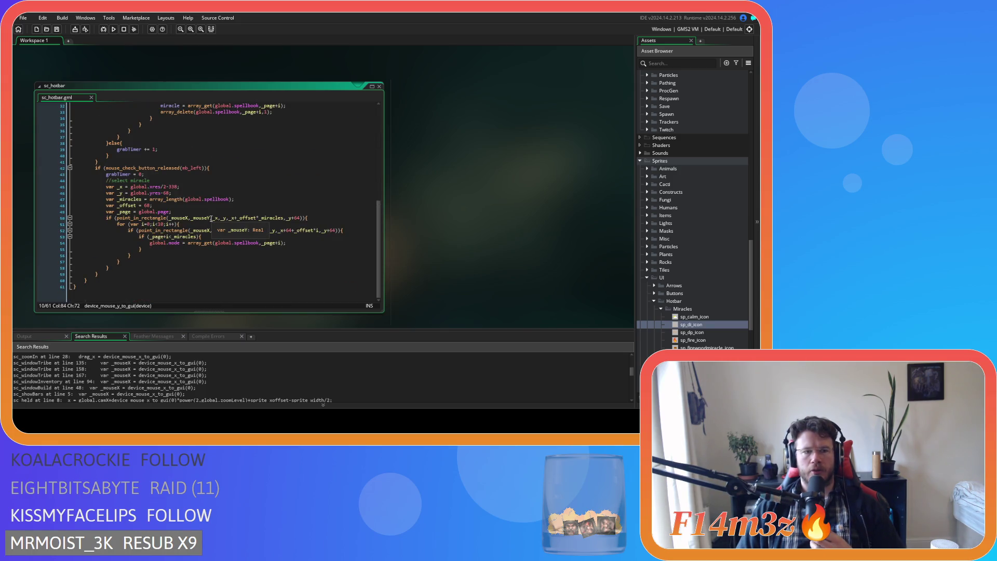
left_click(179, 182)
left_click(242, 174)
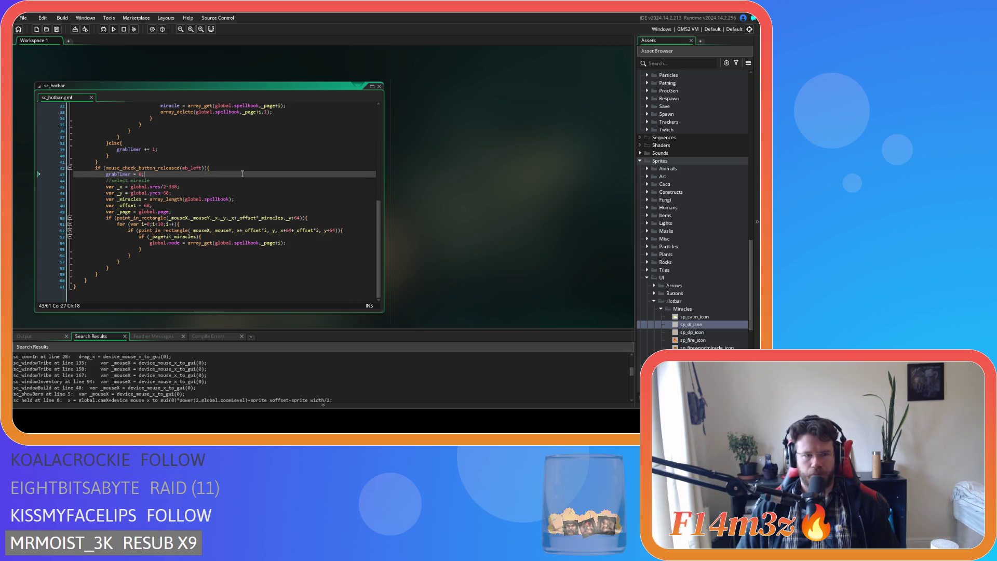
key("Return")
type("if (miracle")
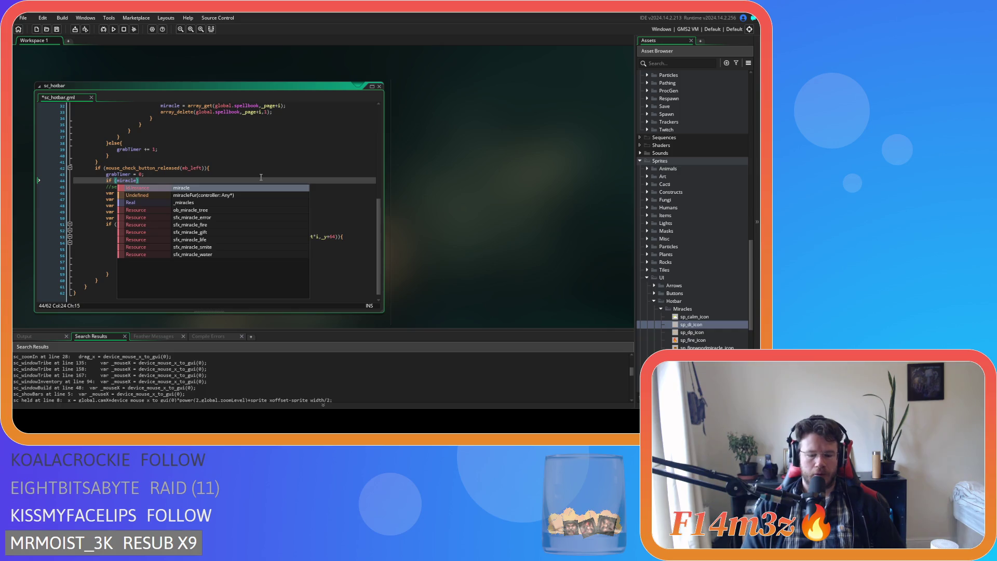
type("==")
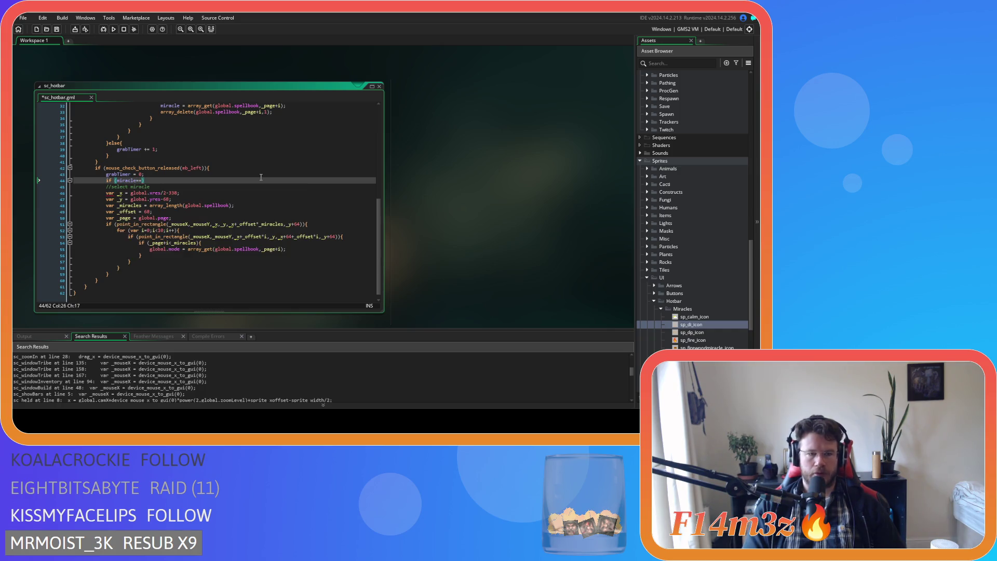
type("noone)")
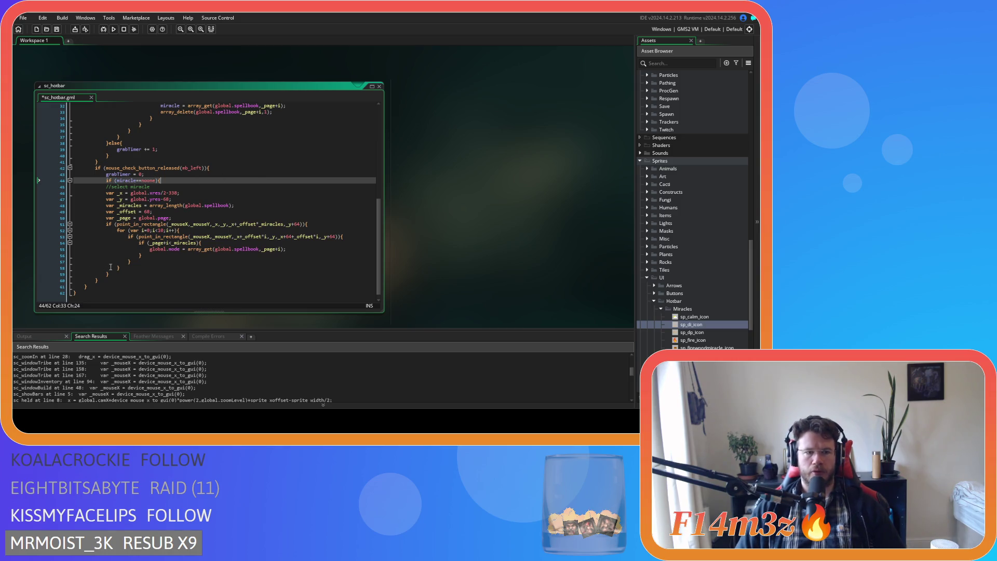
left_click_drag(116, 273, 76, 186)
key("Tab")
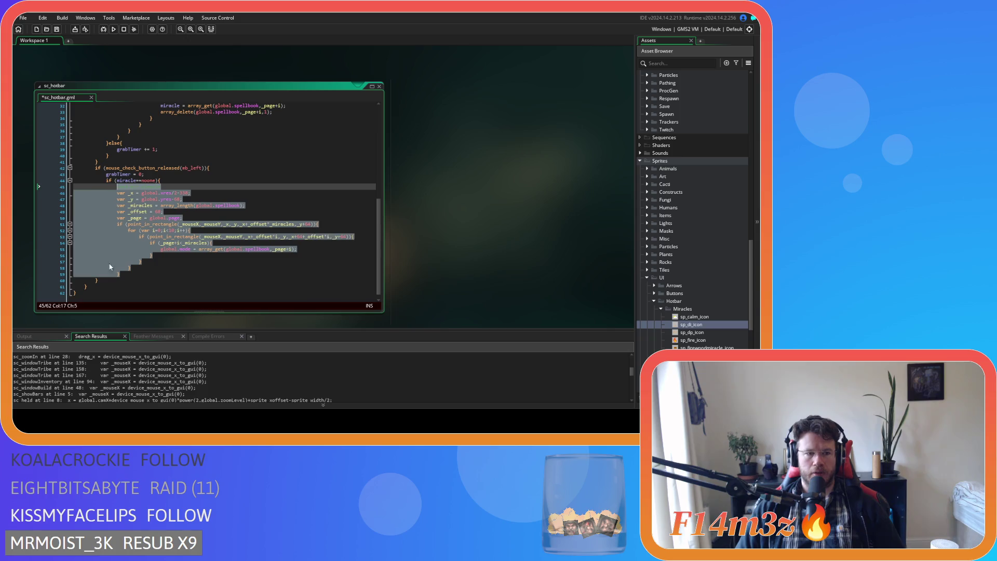
left_click(142, 275)
key("Return")
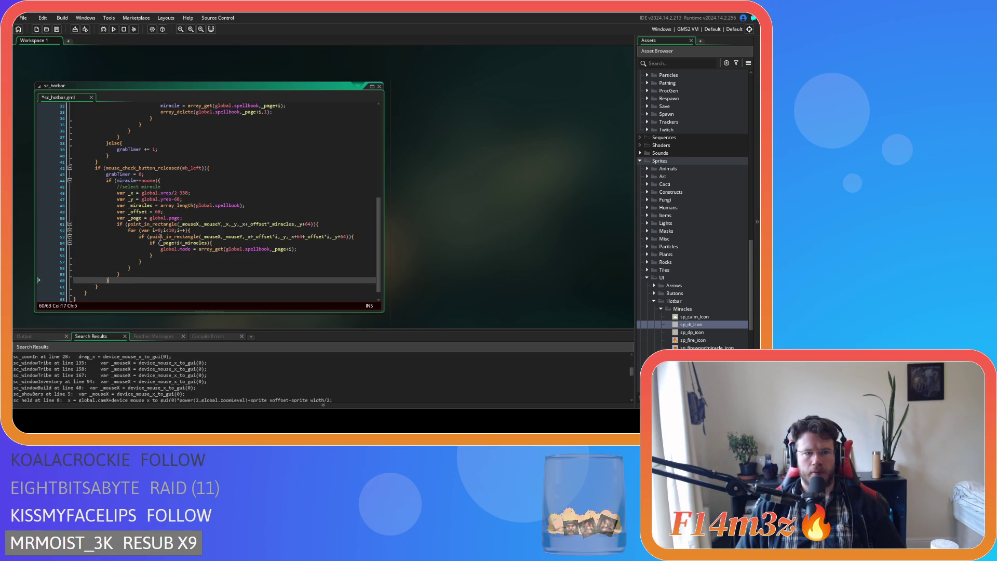
type("else{")
key("Return")
key("Return")
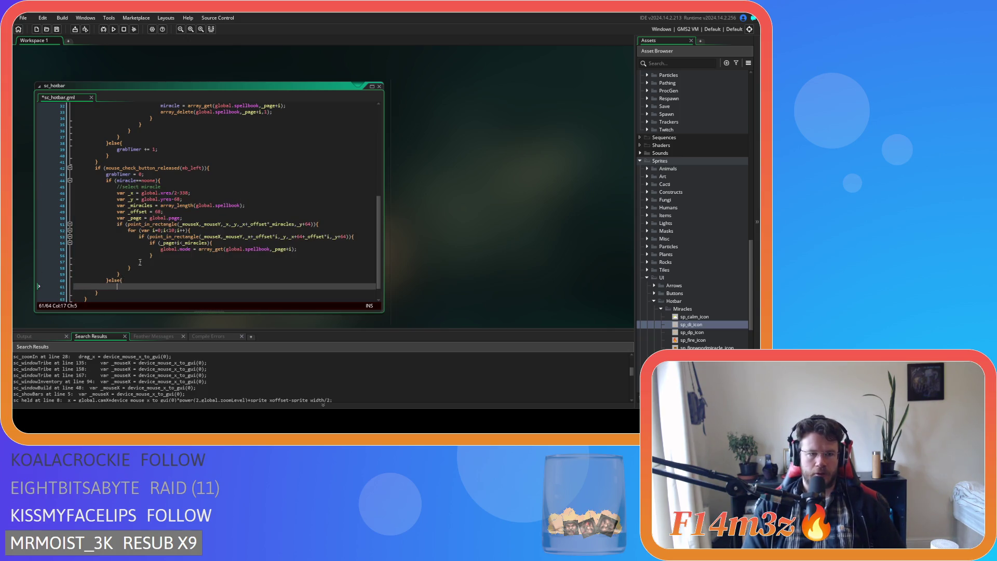
left_click(137, 285)
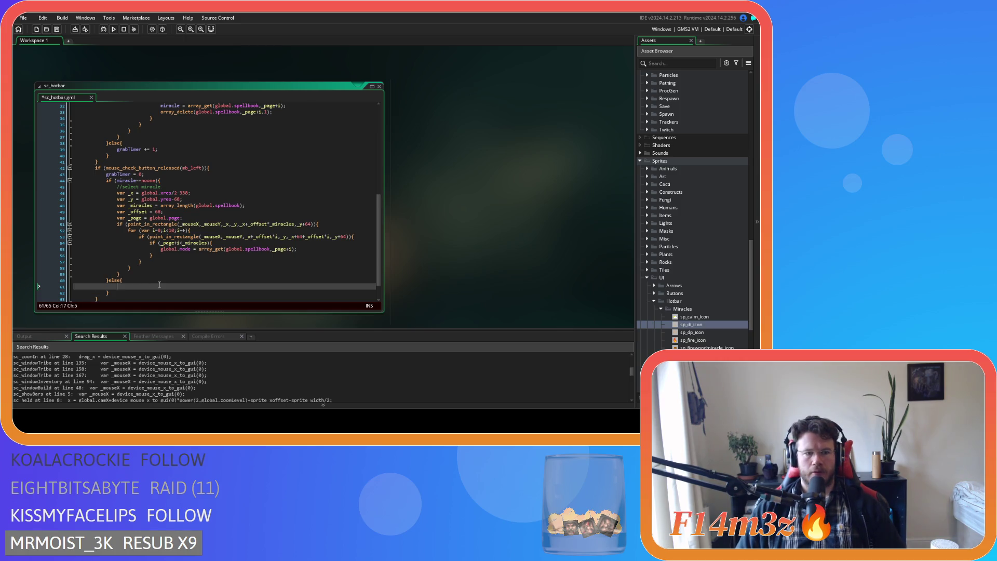
Copy the spellbook pickup loop into the else block and save sc_hotbar
scroll(156, 284, "up", 3)
scroll(159, 284, "up", 1)
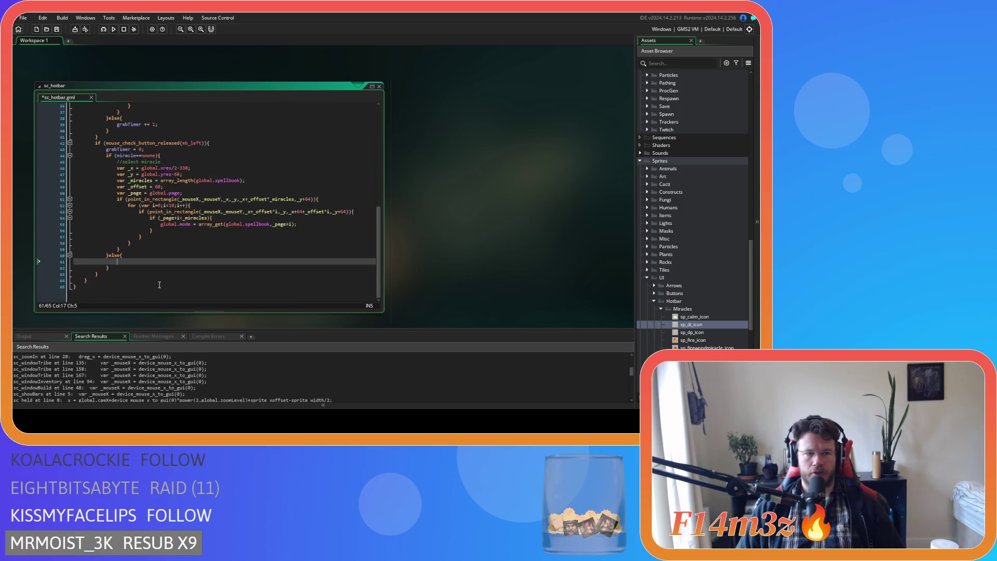
scroll(159, 280, "up", 2)
mouse_move(117, 164)
left_mouse_down()
mouse_move(141, 243)
mouse_move(123, 252)
mouse_move(117, 165)
left_mouse_up()
left_click(123, 252)
right_click(126, 183)
left_click(153, 216)
scroll(153, 216, "down", 5)
left_click_drag(117, 261, 159, 261)
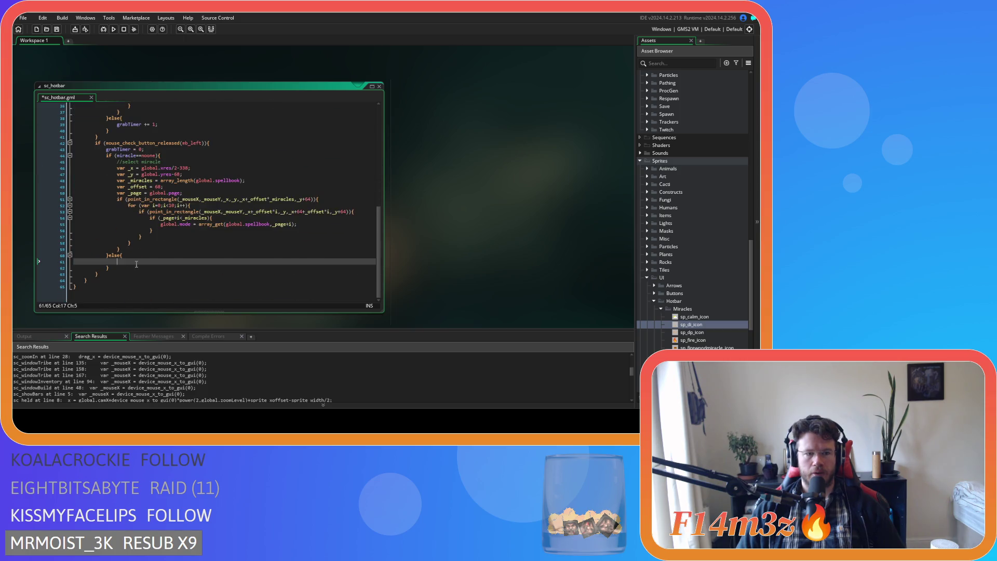
key("ctrl+v")
scroll(167, 289, "down", 2)
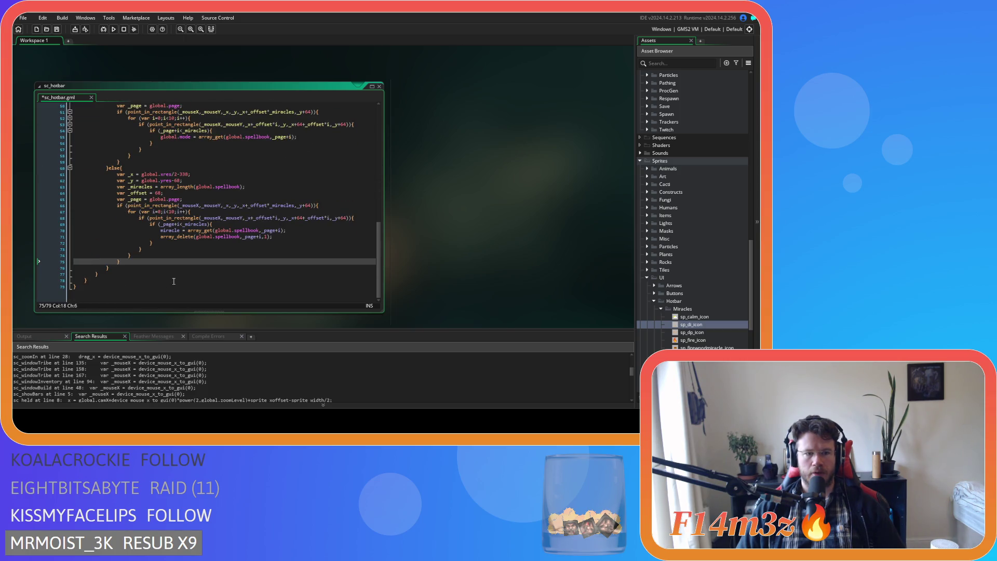
scroll(174, 281, "up", 1)
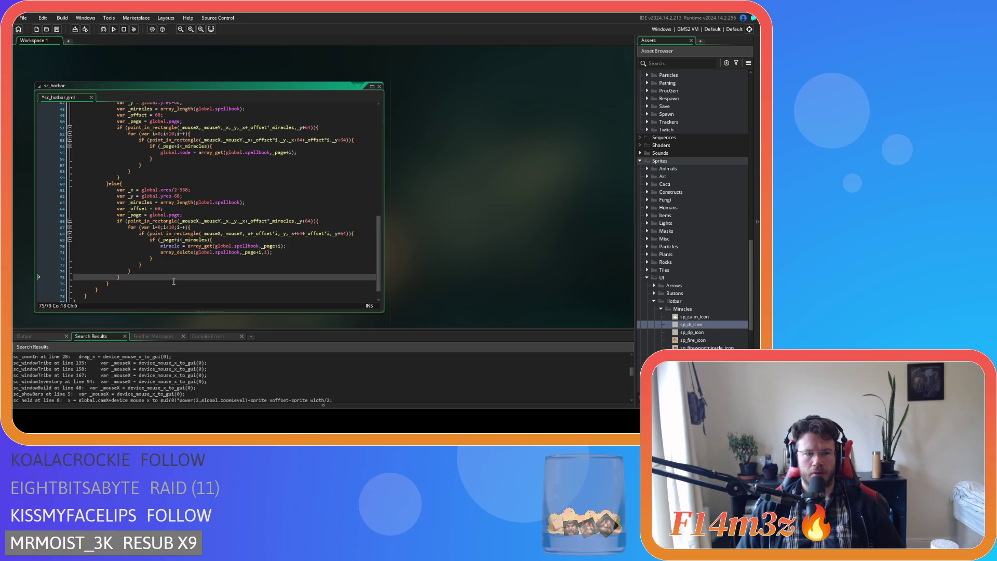
mouse_move(177, 227)
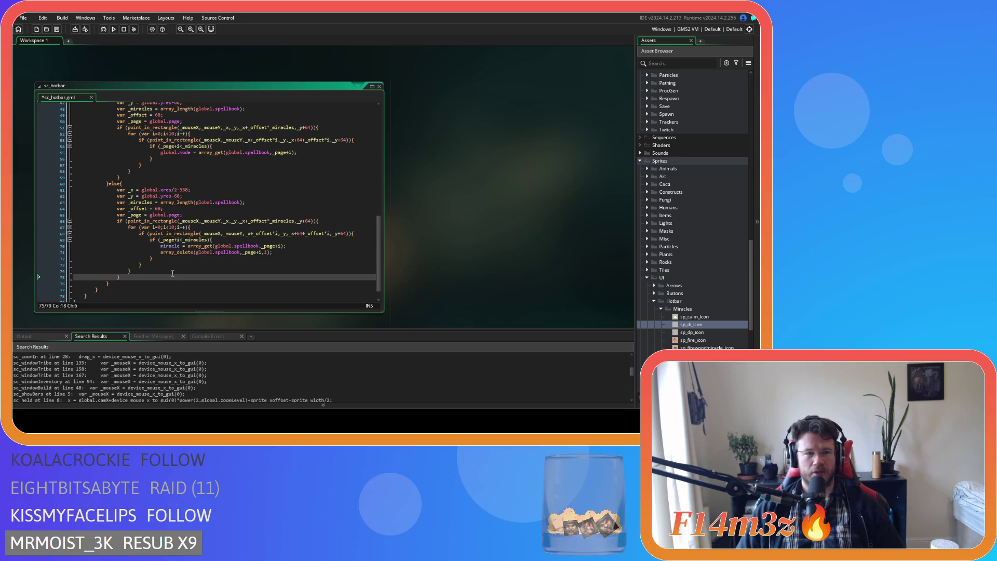
scroll(172, 273, "down", 1)
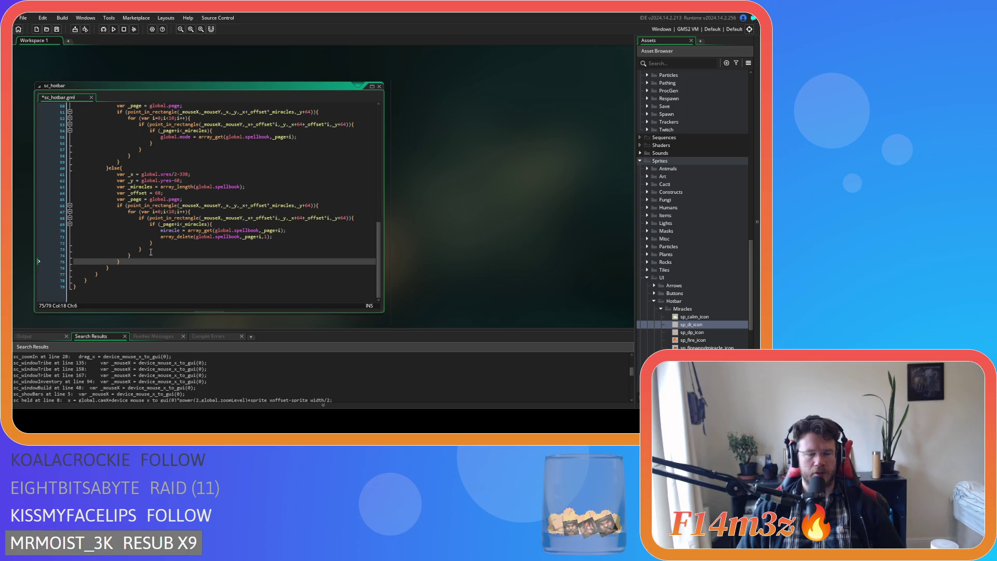
key("ctrl+s")
Review the pasted array_get and array_delete lines in sc_hotbar
left_click(202, 212)
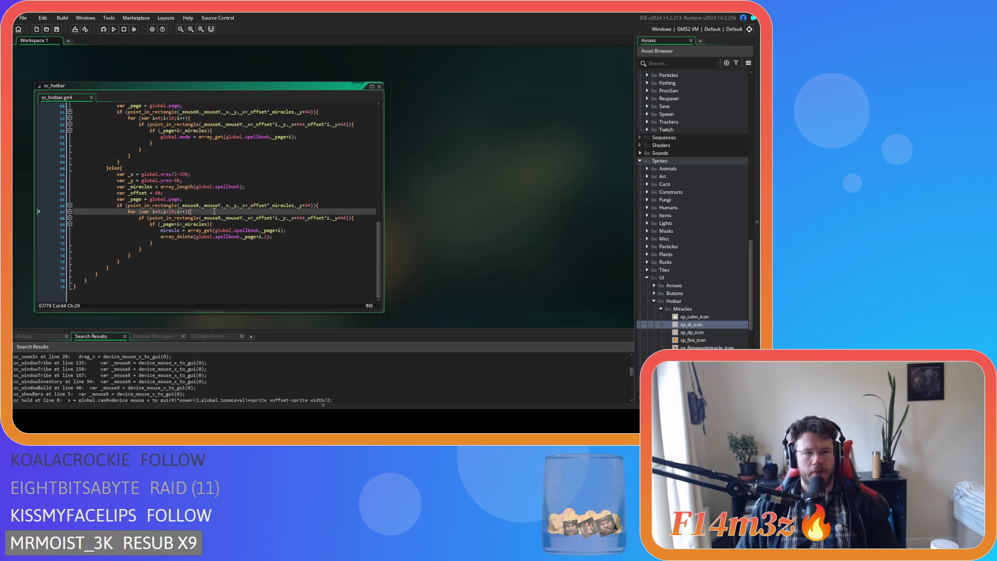
mouse_move(211, 229)
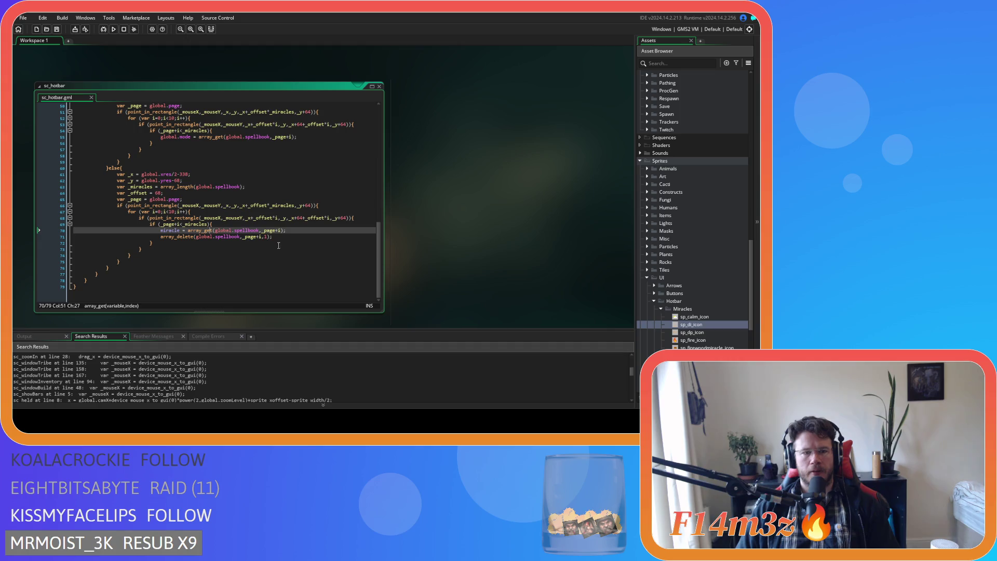
left_click(275, 237)
left_click_drag(276, 237, 173, 236)
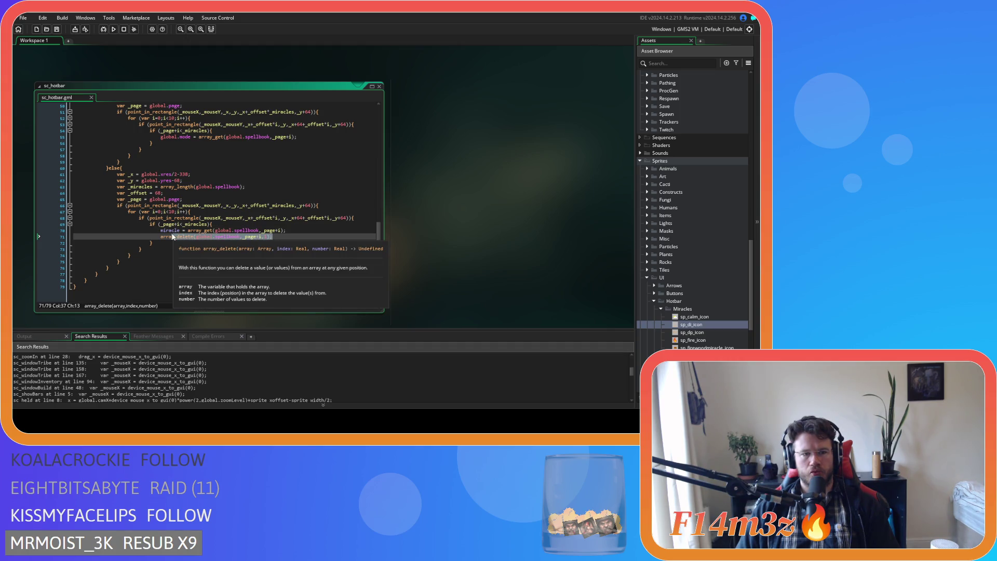
left_click_drag(173, 236, 159, 234)
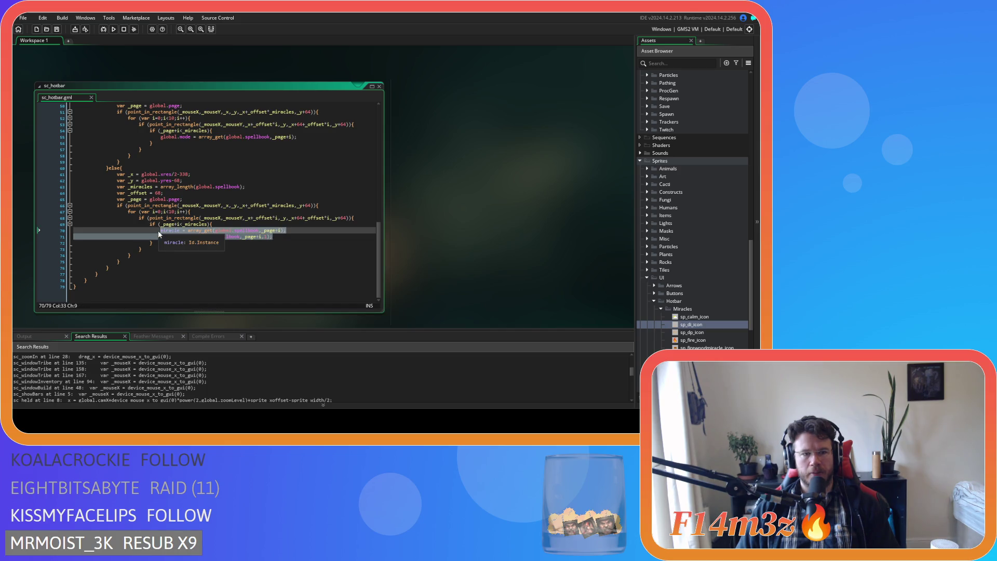
left_click(214, 235)
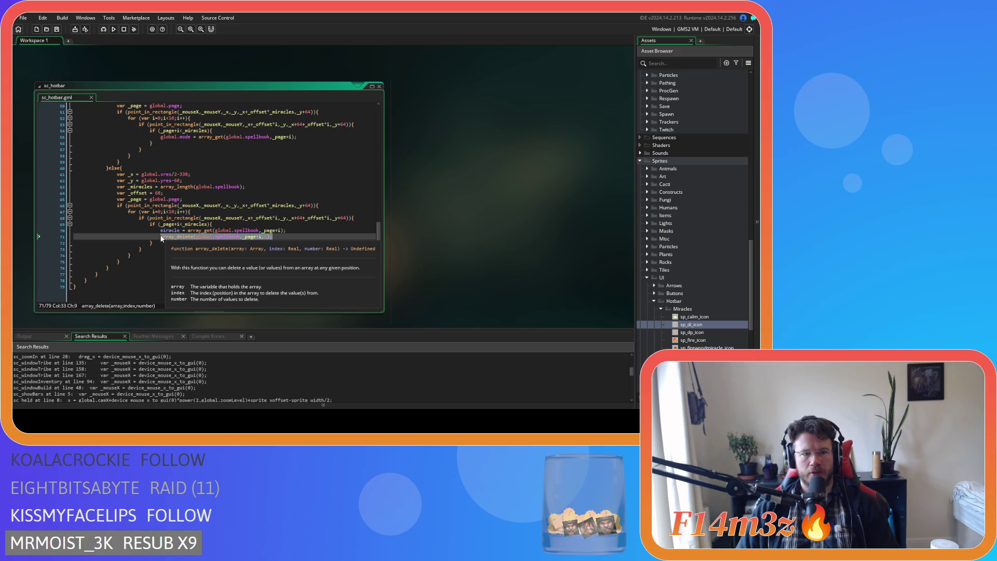
Start an empty array_set() call on a new line below array_delete
left_click(302, 237)
key("Return")
type("e")
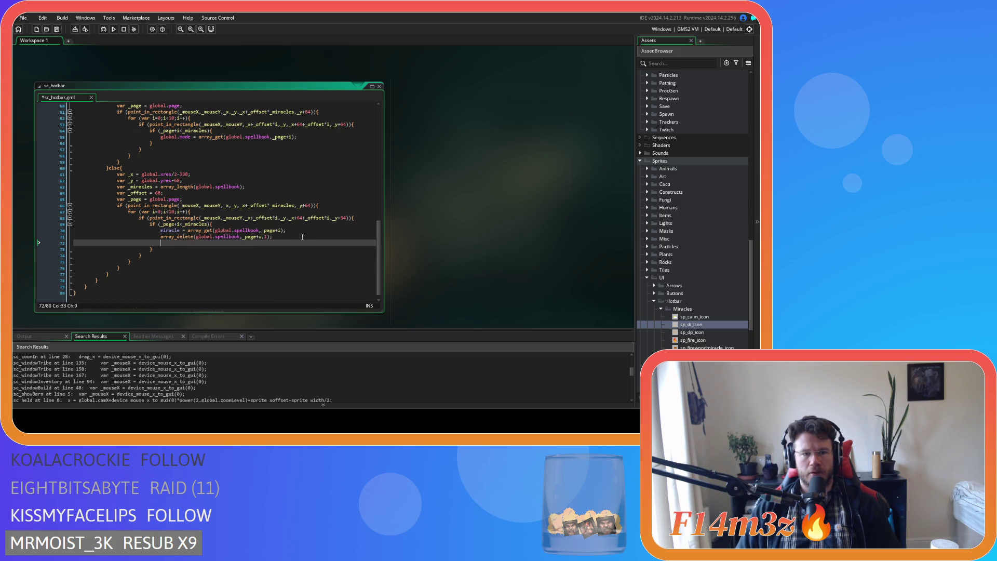
type("rray_in")
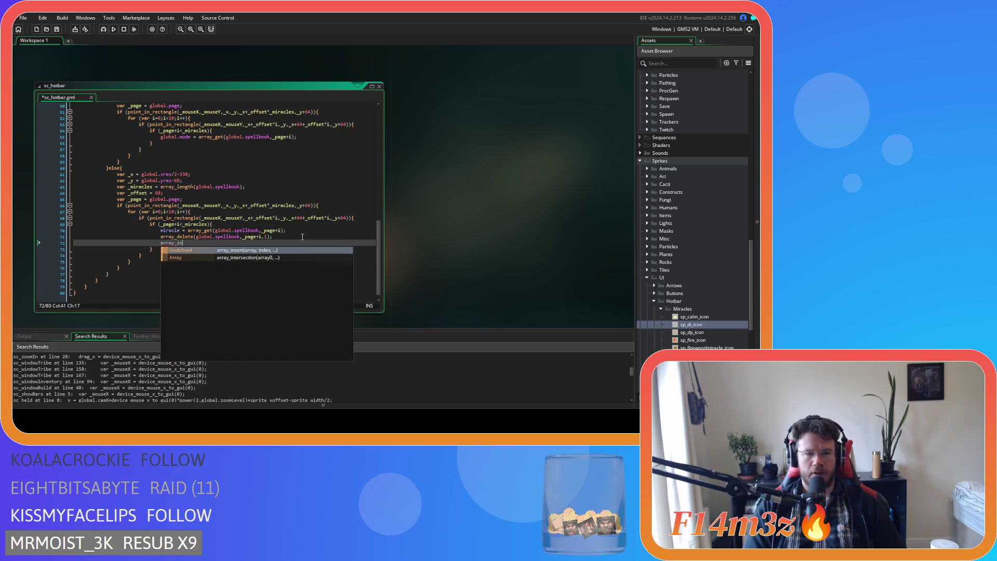
key("BackSpace")
key("BackSpace")
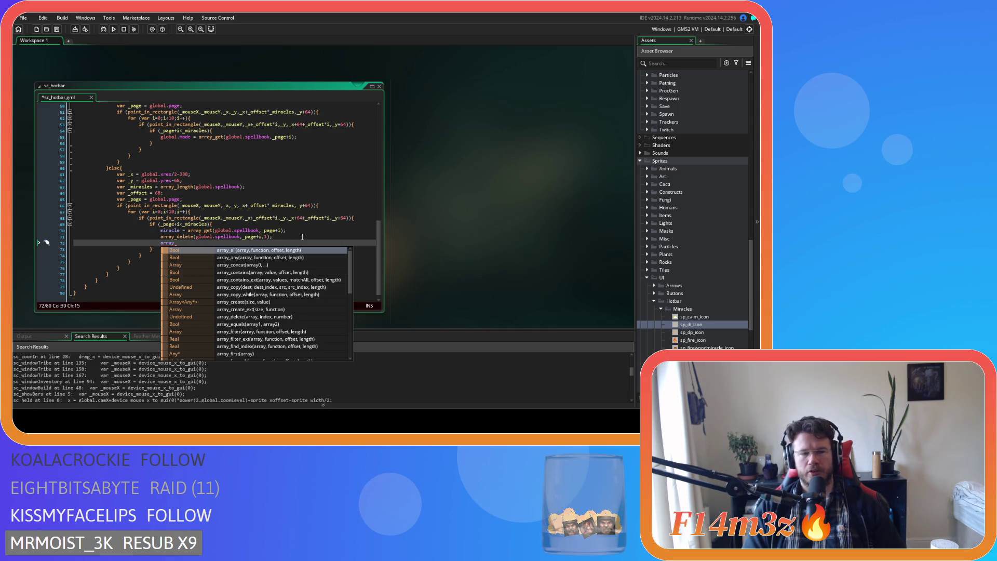
type("set_")
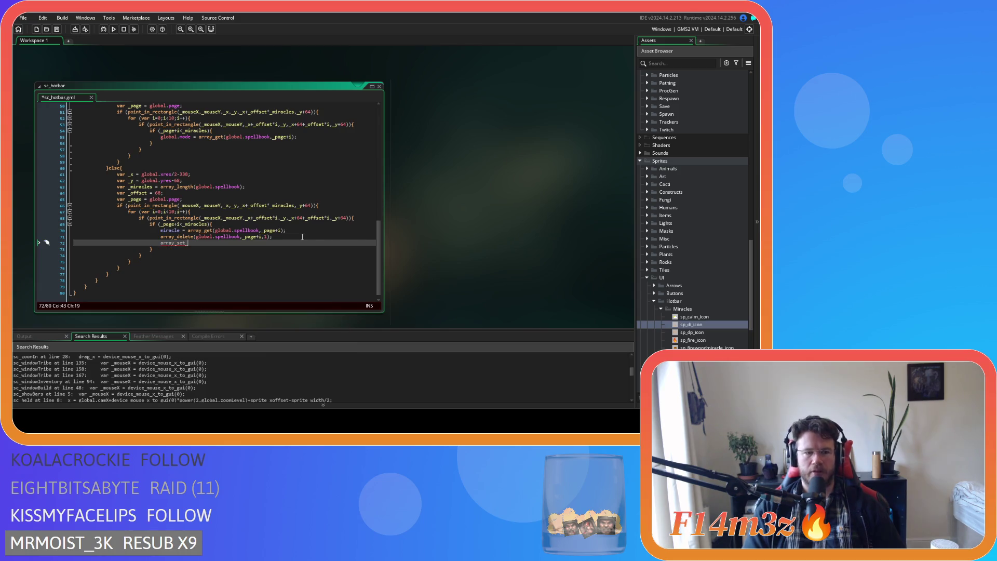
key("BackSpace")
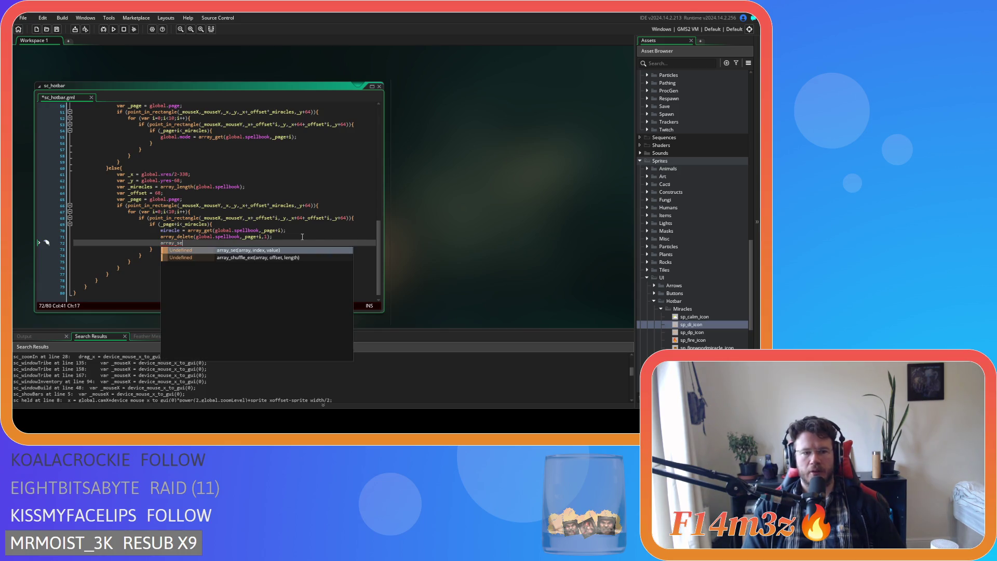
key("Return")
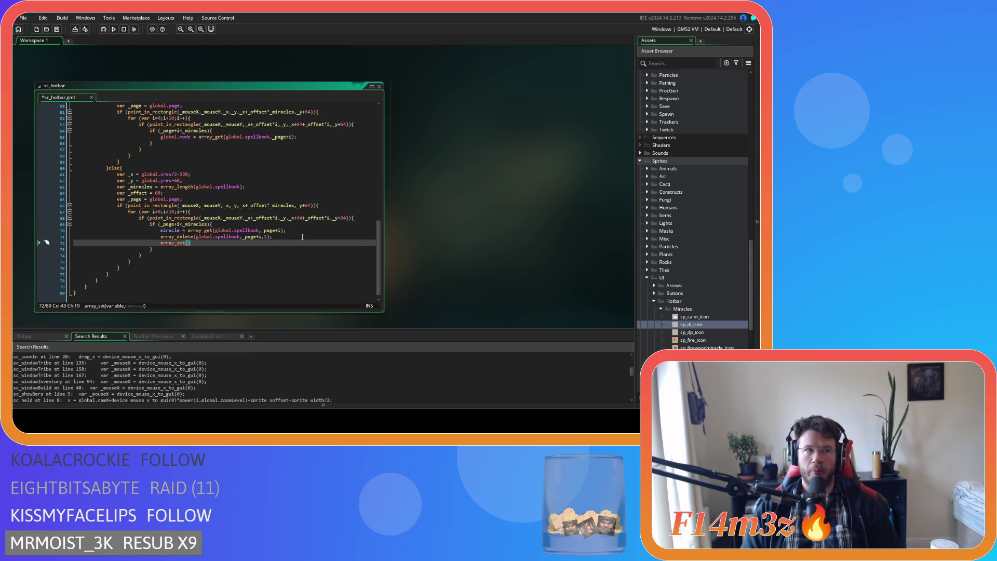
scroll(302, 236, "up", 10)
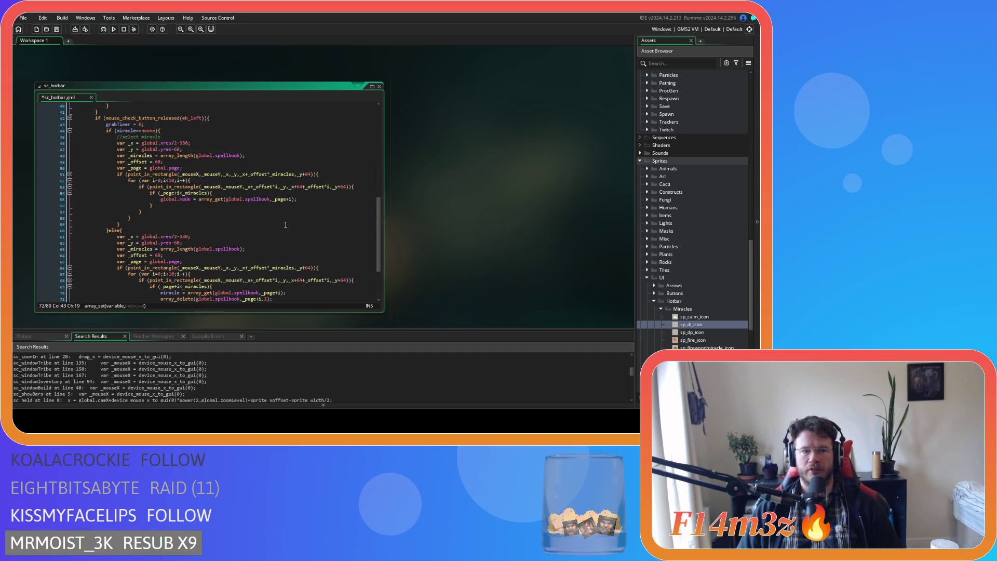
In ob_gui's Create event, declare oldSlot = 0 below miracle = noone and save
scroll(265, 214, "up", 3)
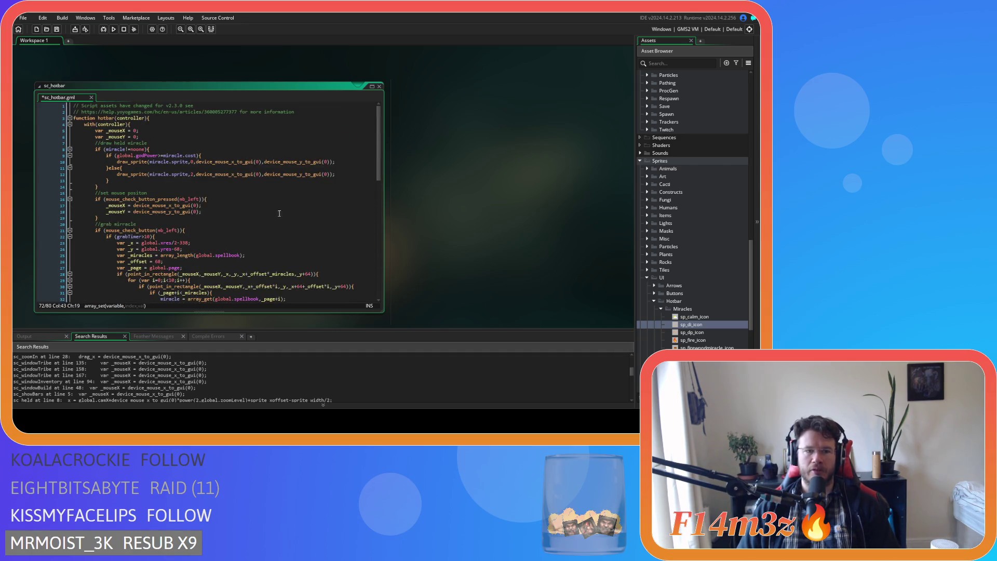
scroll(690, 316, "up", 10)
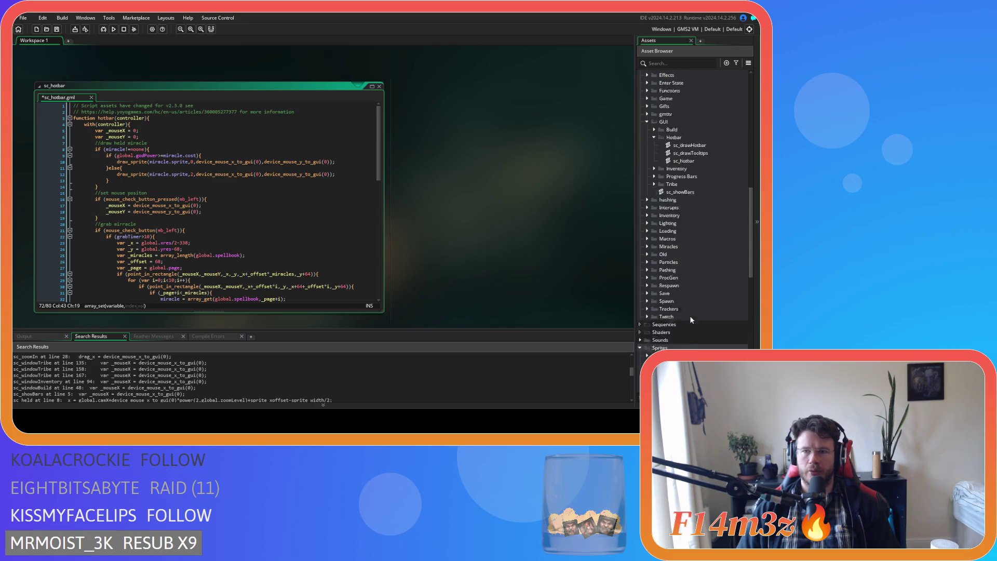
scroll(688, 275, "up", 3)
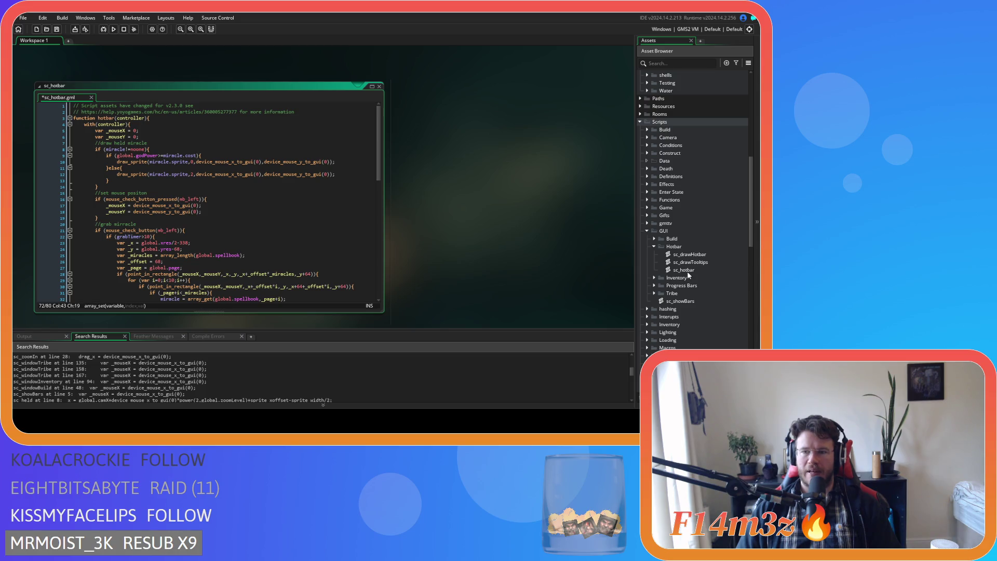
scroll(686, 267, "up", 15)
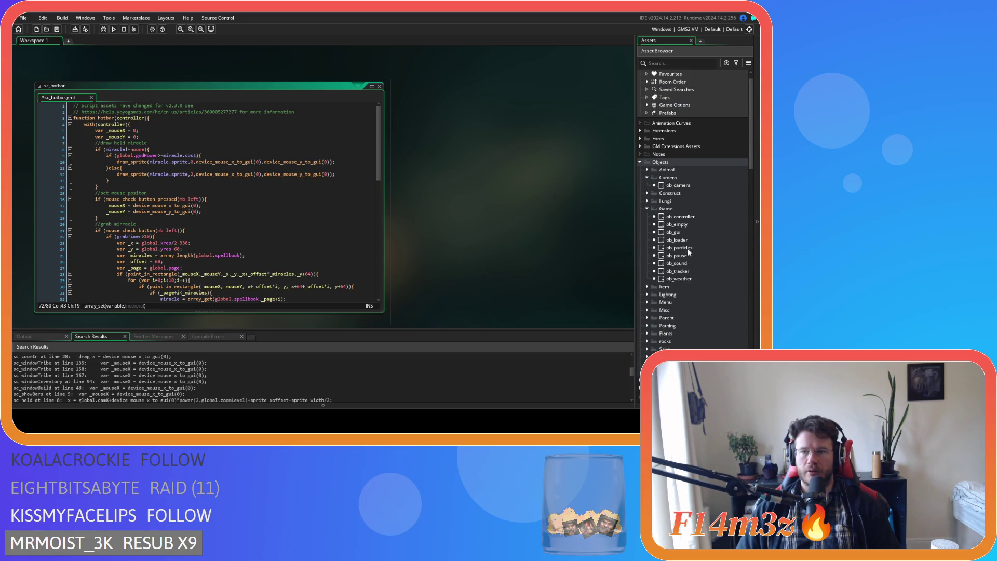
double_click(687, 231)
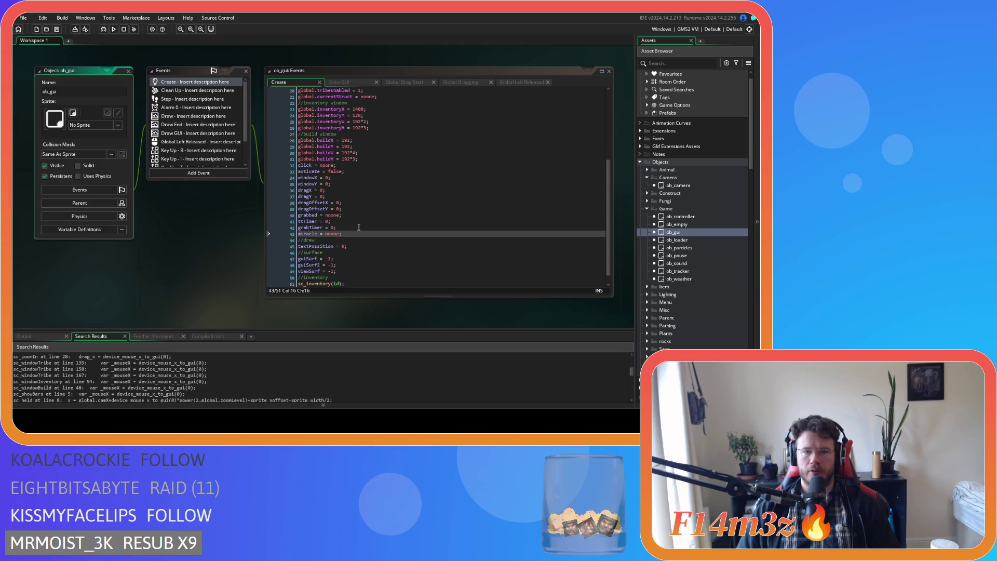
left_click(357, 235)
key("Return")
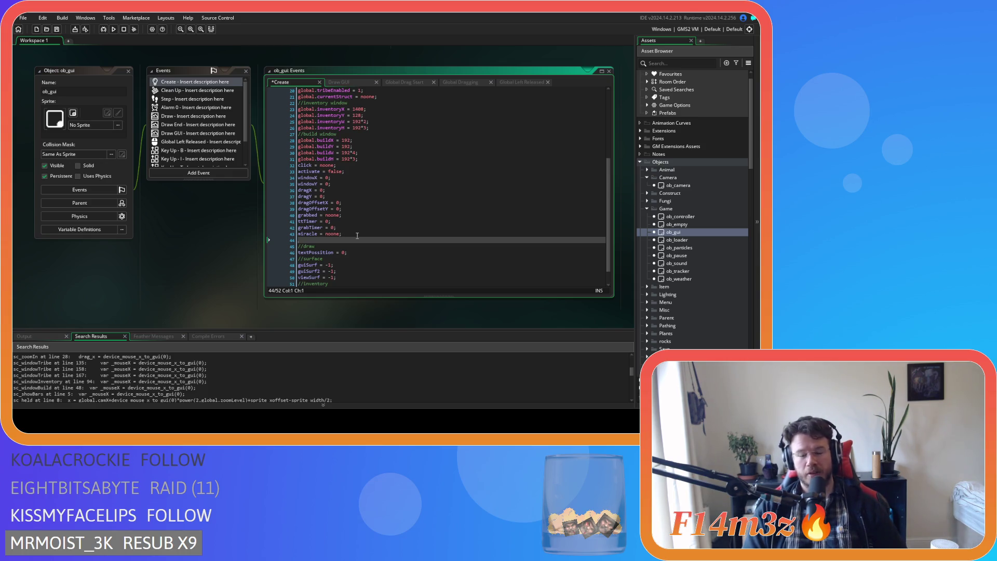
type("old")
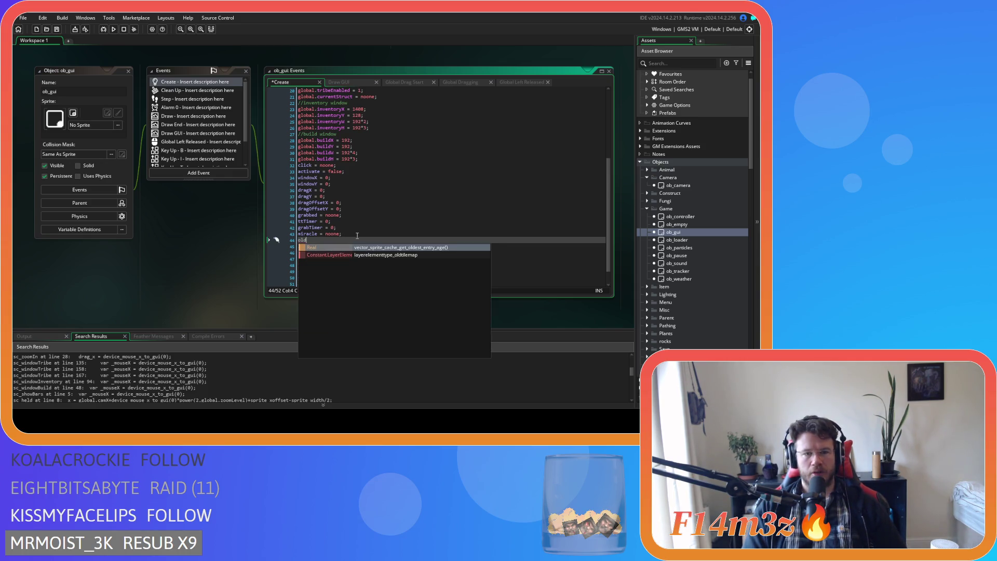
type("Slot ")
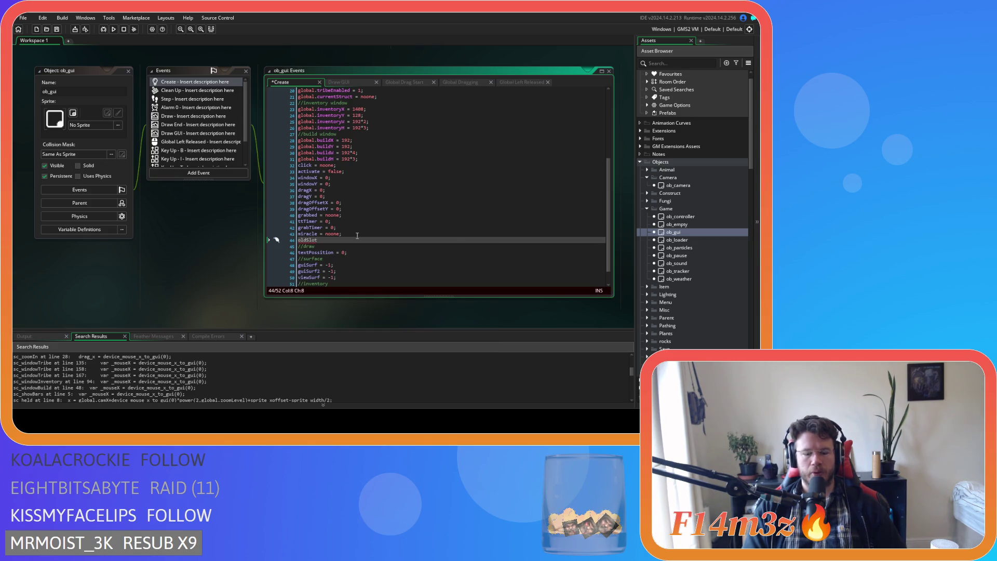
type("= 0;")
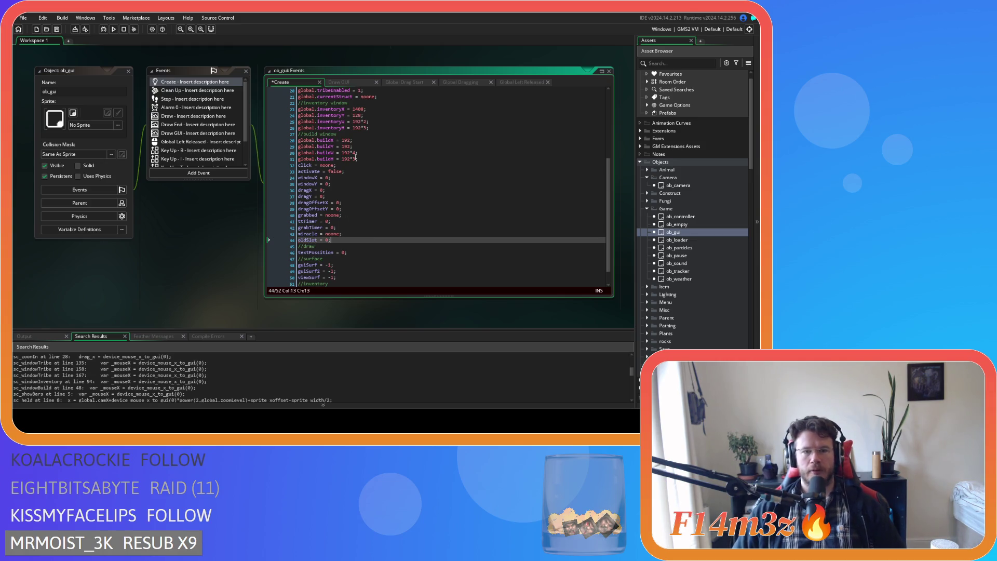
key("ctrl+s")
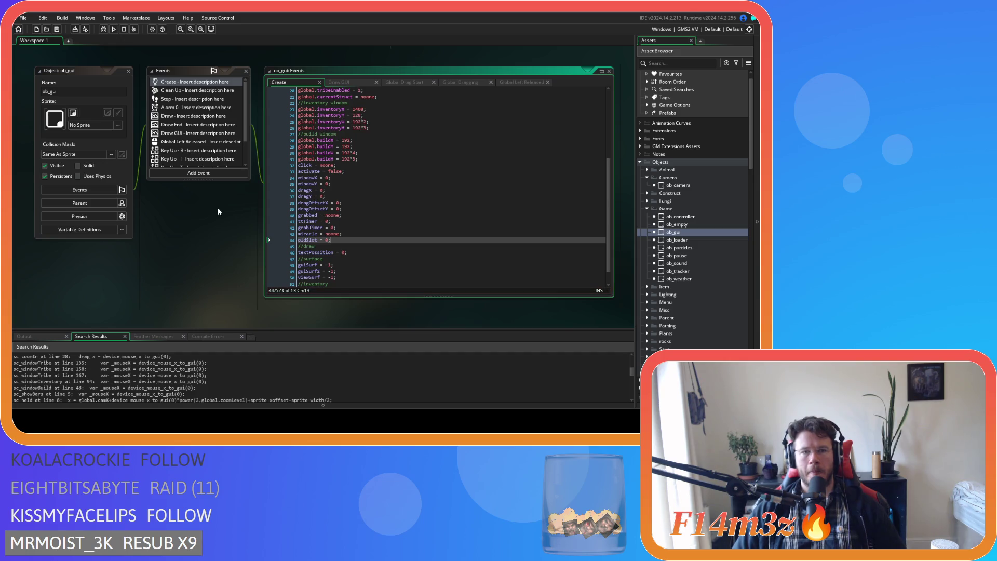
scroll(217, 208, "up", 5)
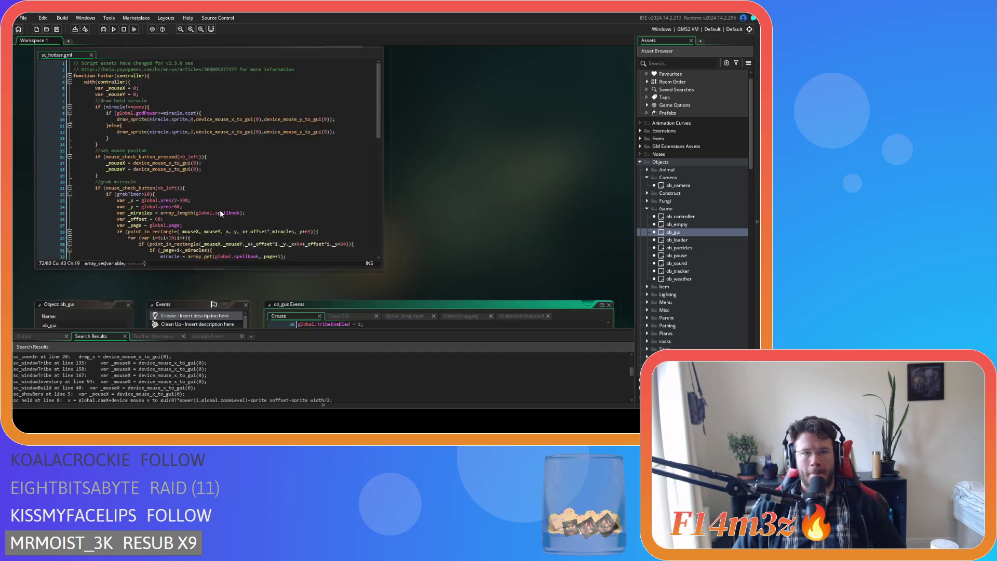
Fill in array_set(global.spellbook,_page+i,miracle); then add miracle = noone and save sc_hotbar
scroll(430, 240, "down", 3)
scroll(431, 240, "up", 1)
left_click(278, 210)
scroll(278, 210, "down", 15)
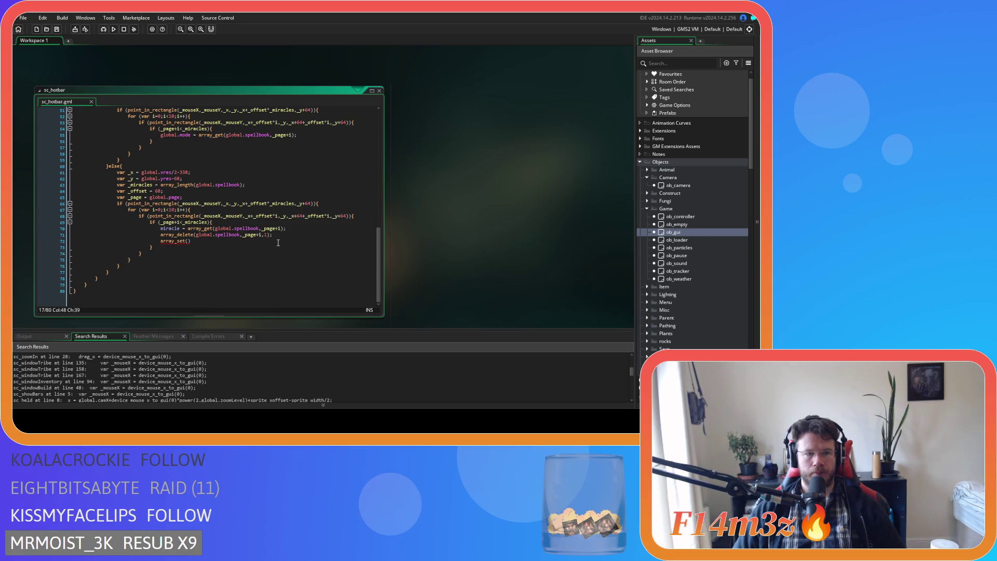
left_click(255, 242)
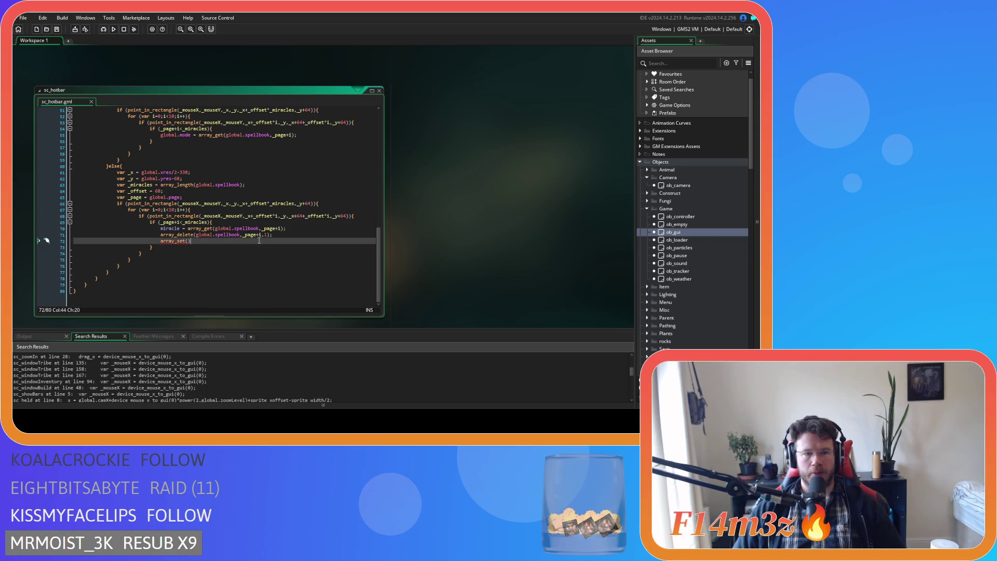
key("Left")
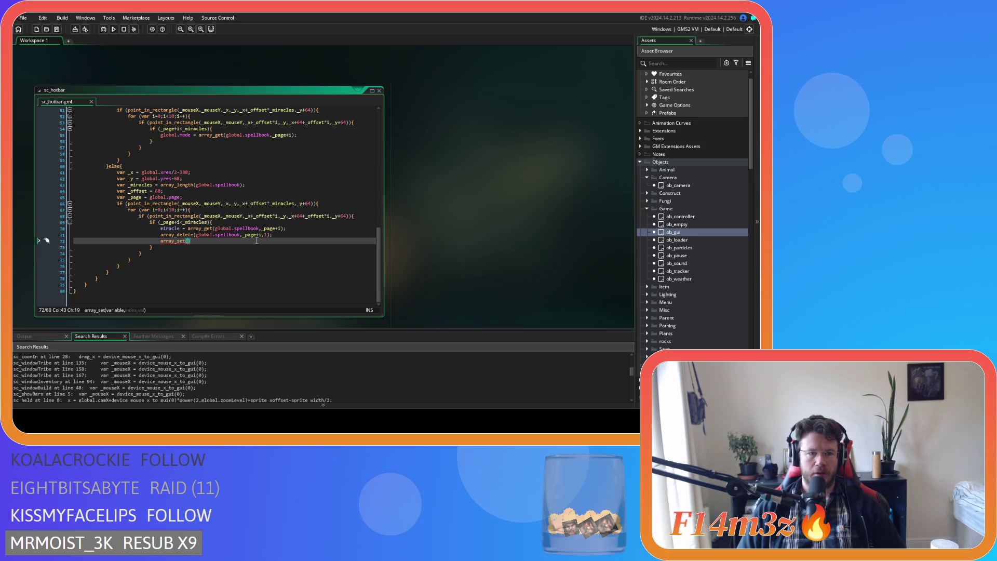
type("global.spellbook")
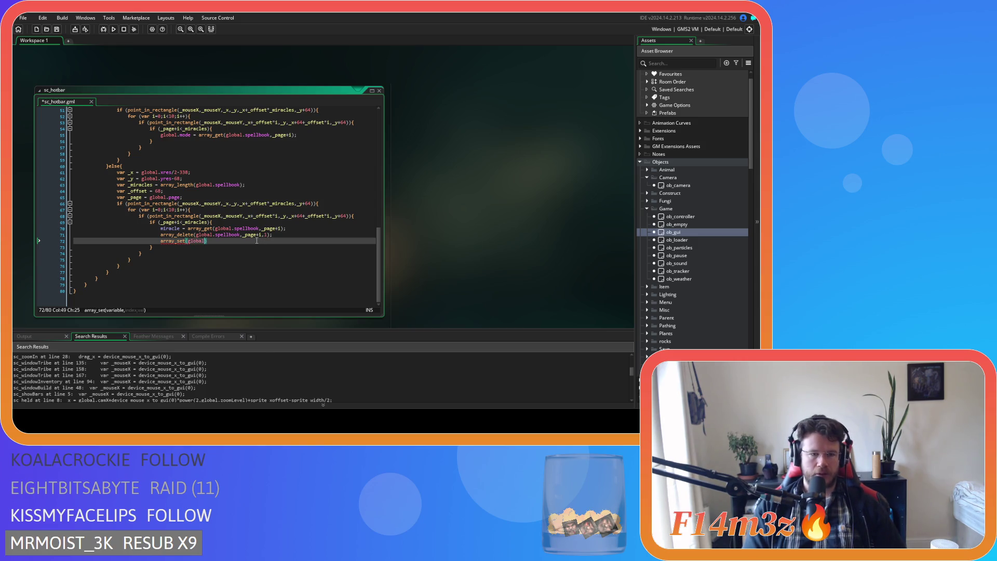
type(",")
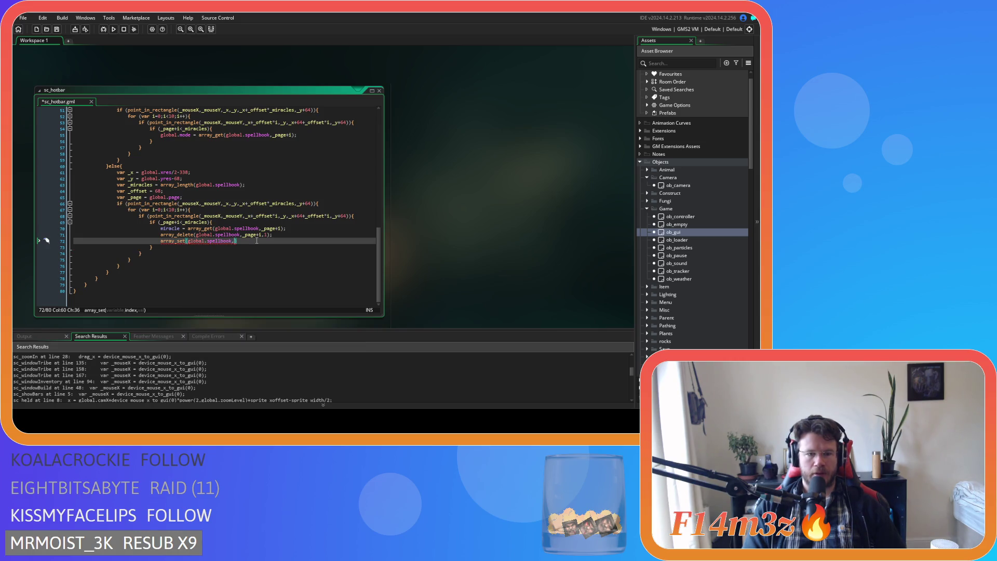
type("_page+")
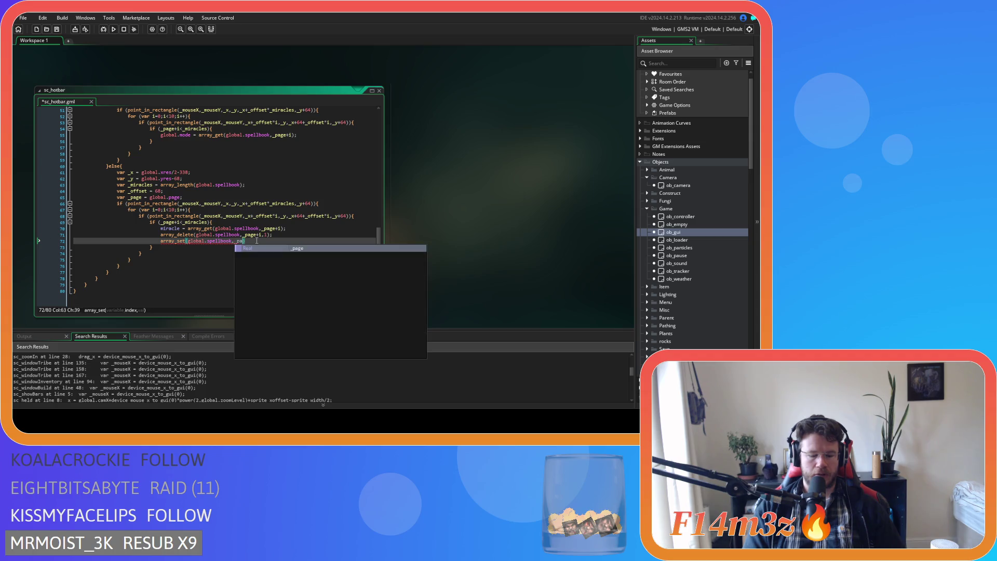
type("i")
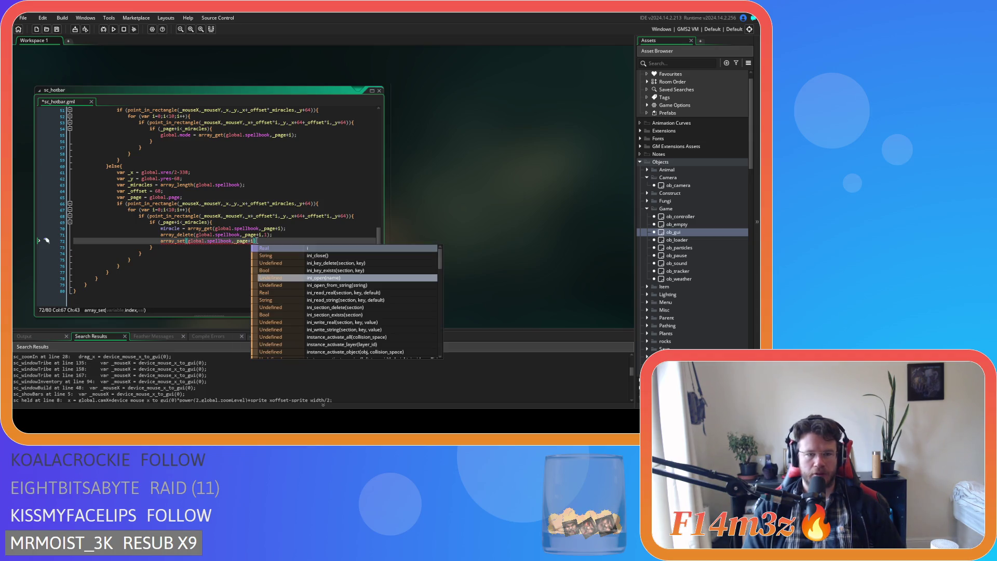
type(",mirac")
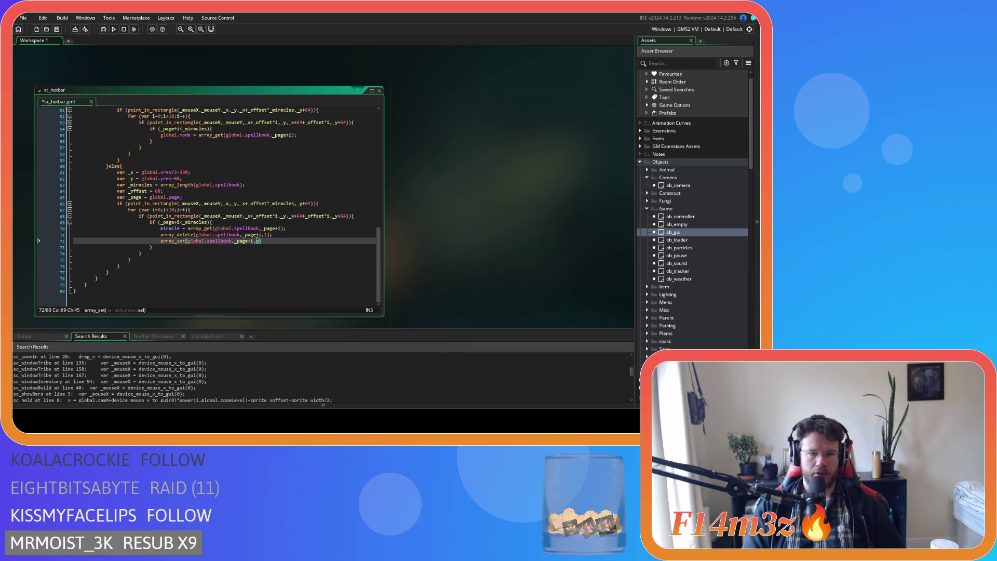
type("le)")
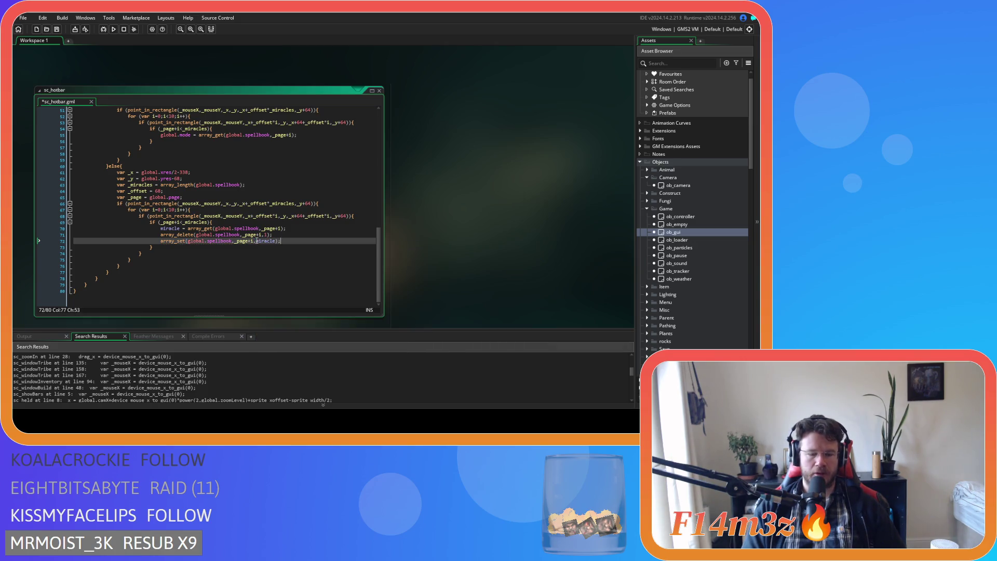
type(";")
key("Return")
type("miracle = noone")
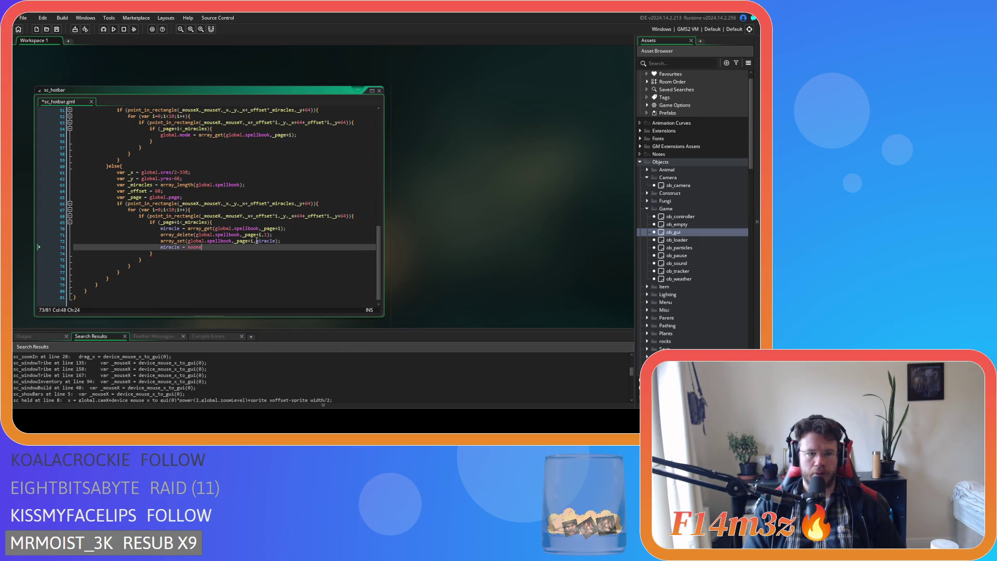
key("ctrl+s")
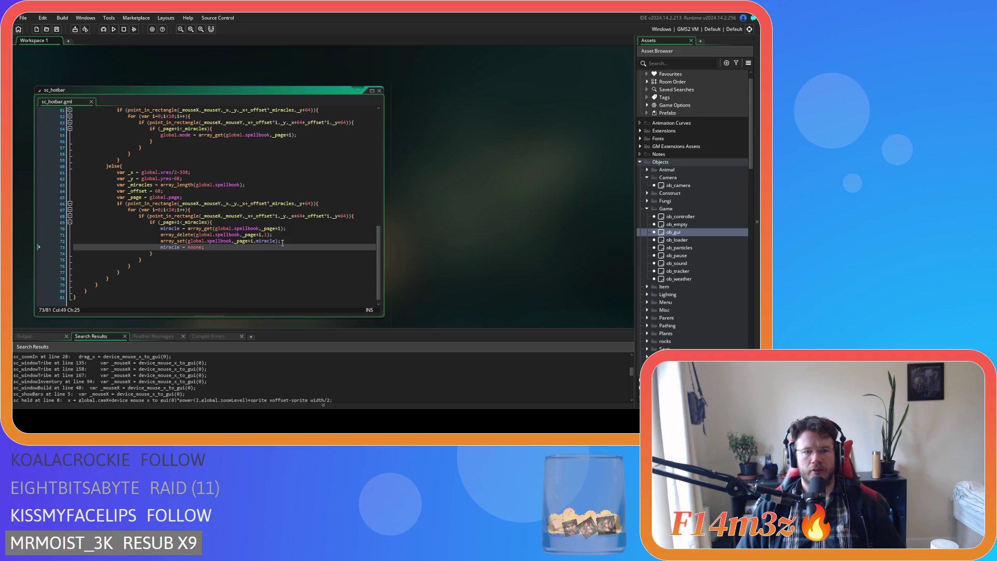
Begin an empty if () on a new line below array_delete
mouse_move(74, 242)
left_mouse_down()
mouse_move(78, 227)
mouse_move(34, 225)
left_mouse_up()
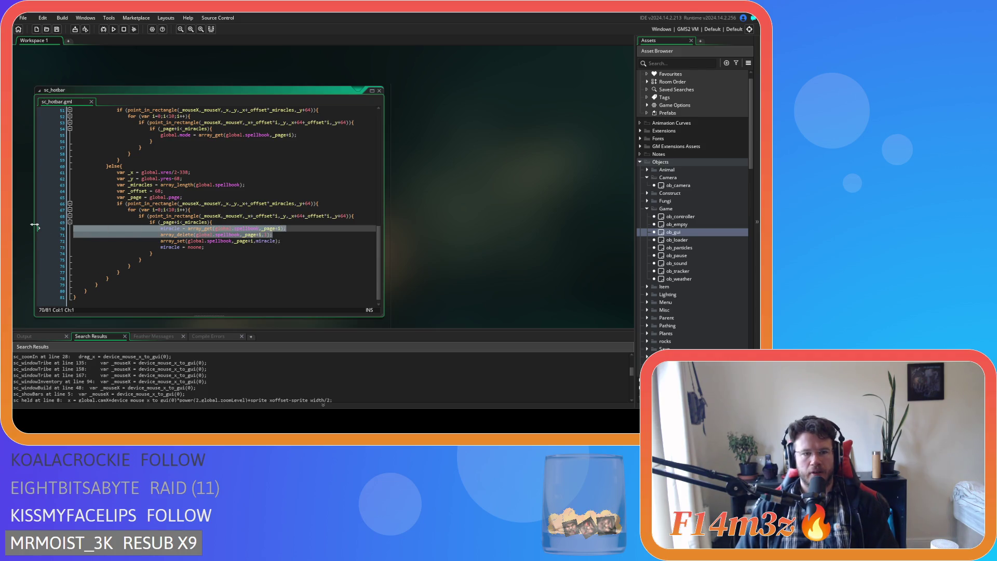
left_click(209, 247)
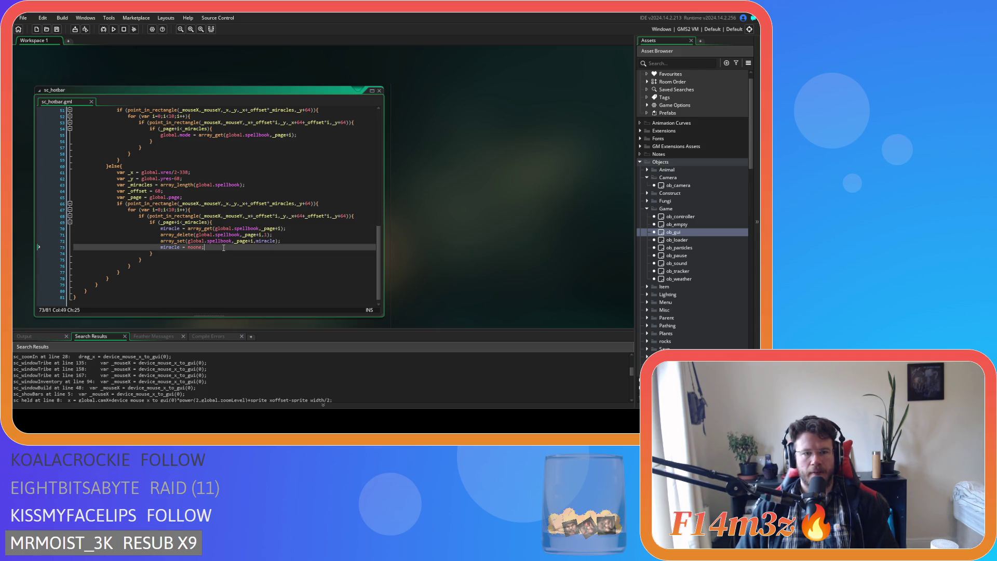
left_click(283, 234)
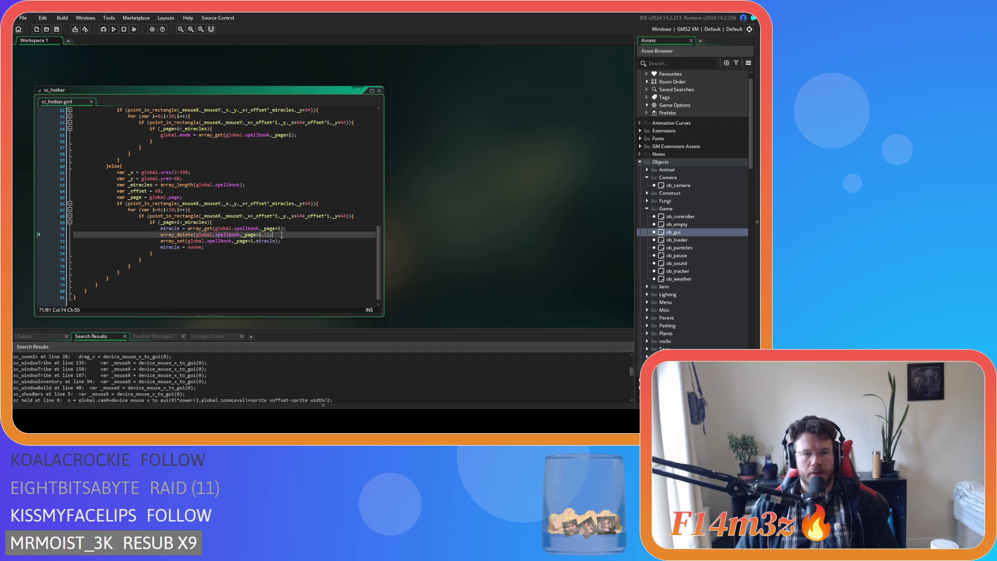
key("Return")
type("if")
key("Left")
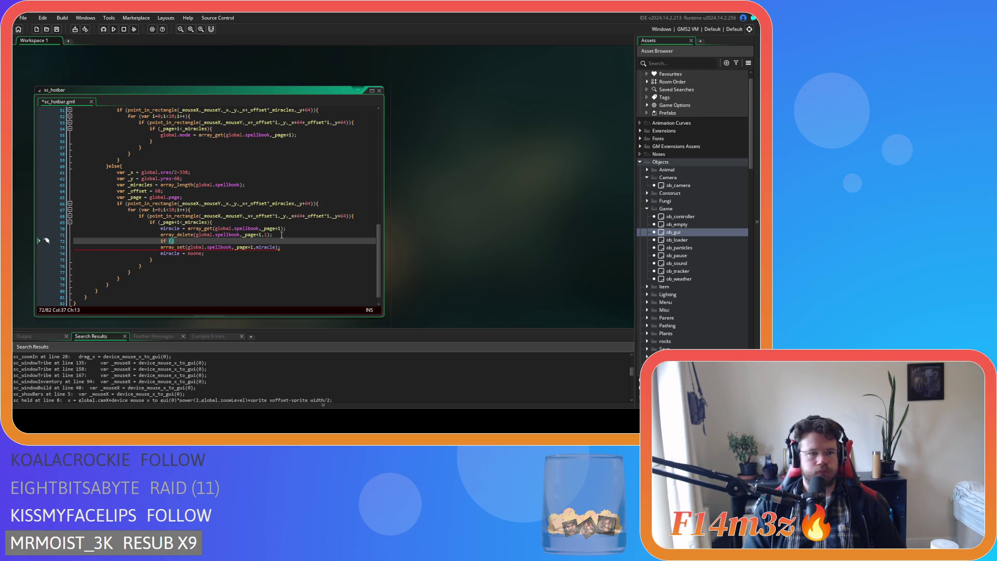
Write the if condition comparing array_get(global.spellbook,_page+i) against -1
type("array_")
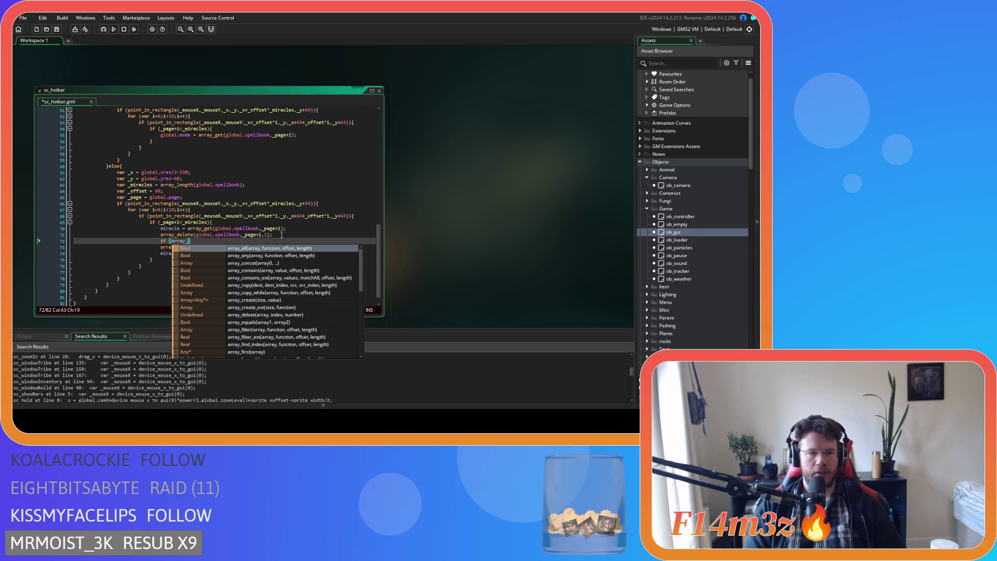
type("get")
key("Return")
type("global.")
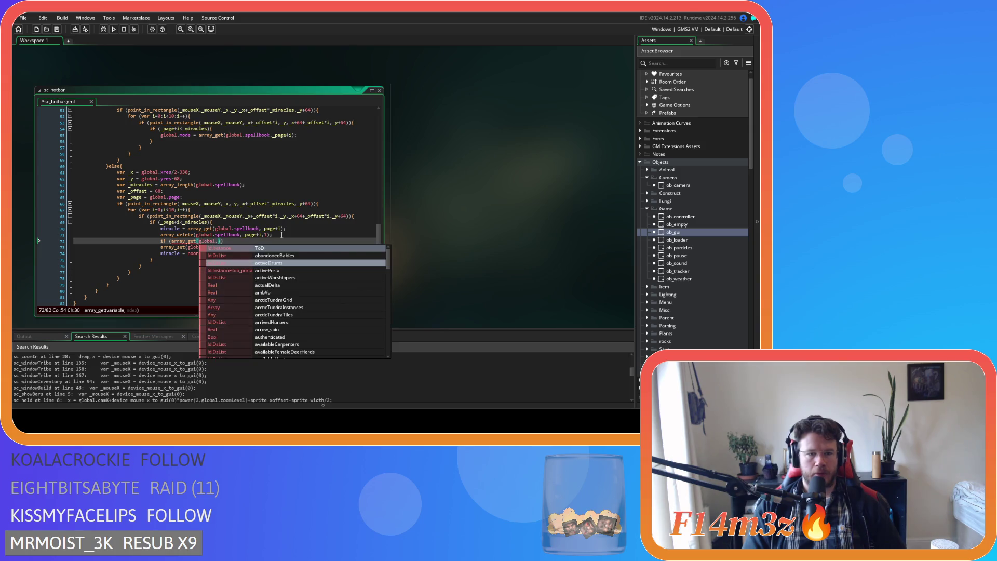
type("spe")
key("Return")
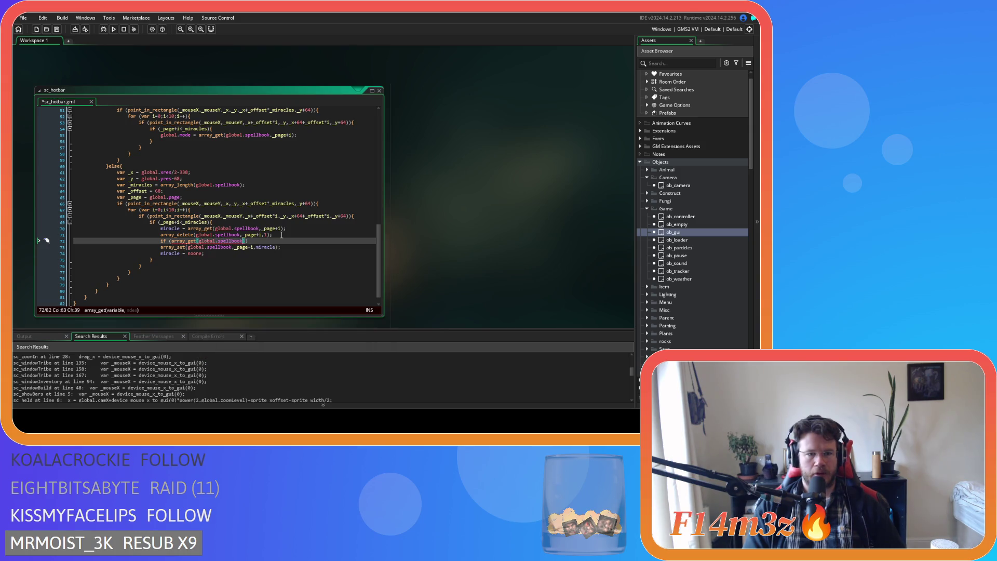
type(",")
type("_page")
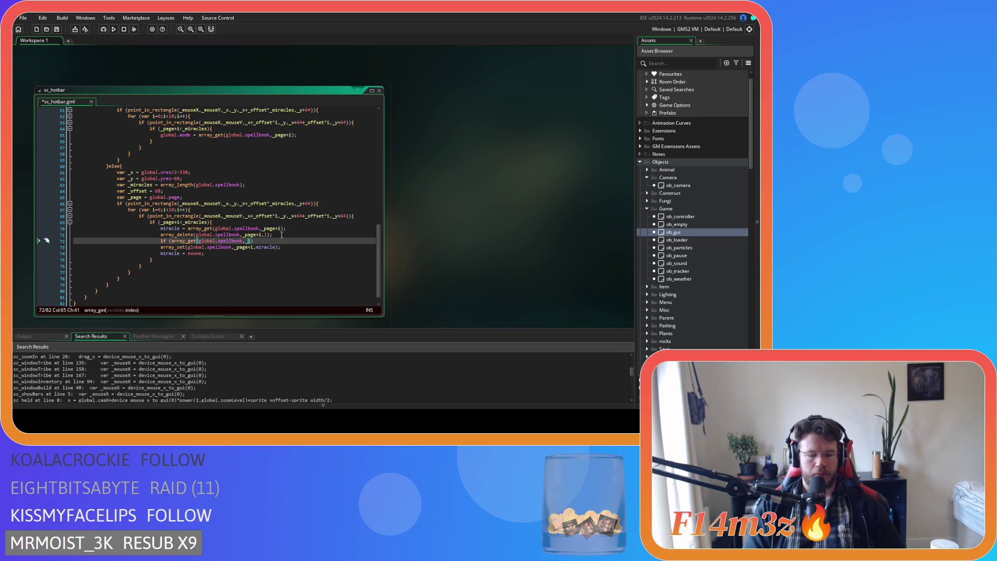
type("+i)")
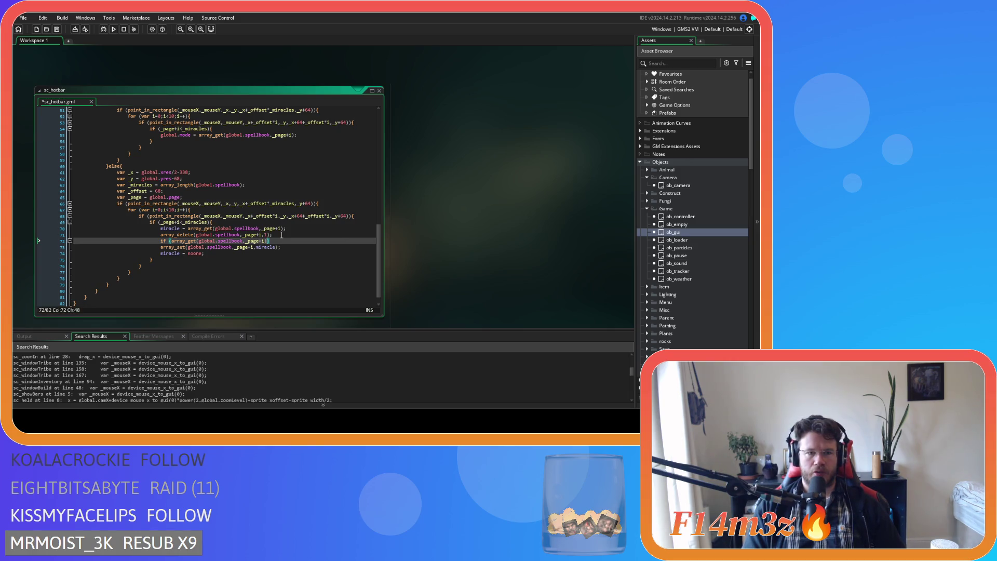
type("!")
type("=")
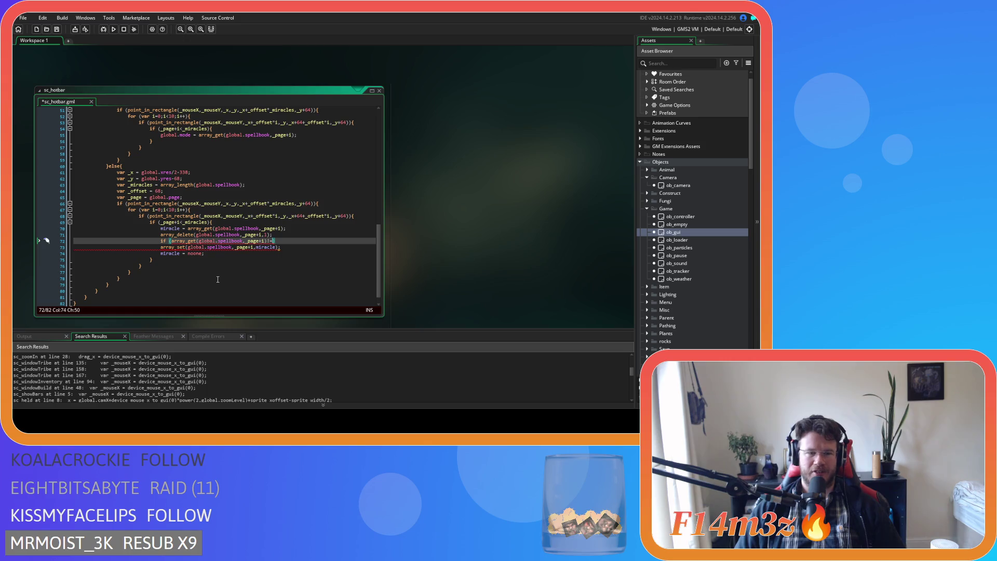
type("-1")
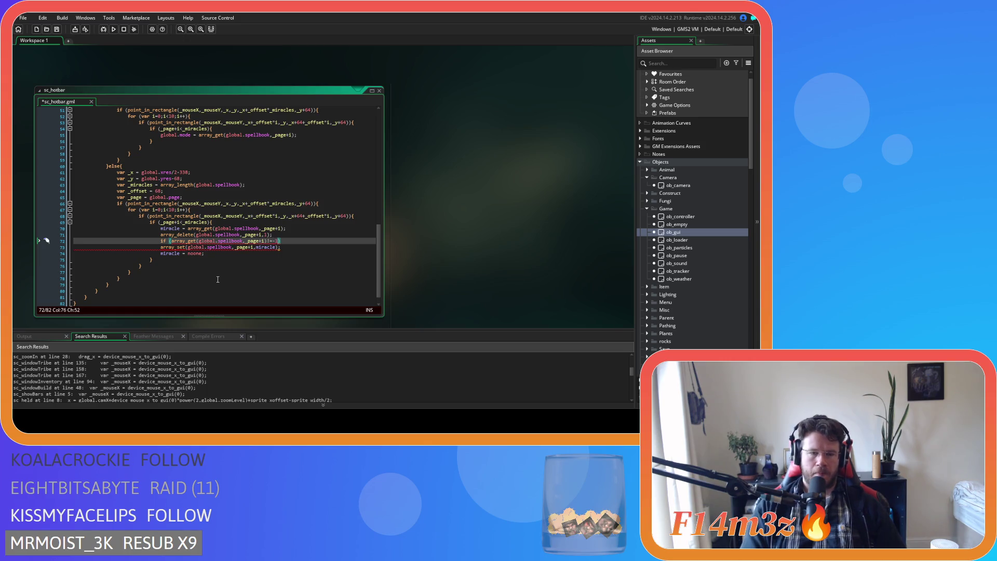
scroll(223, 251, "up", 3)
scroll(233, 249, "down", 5)
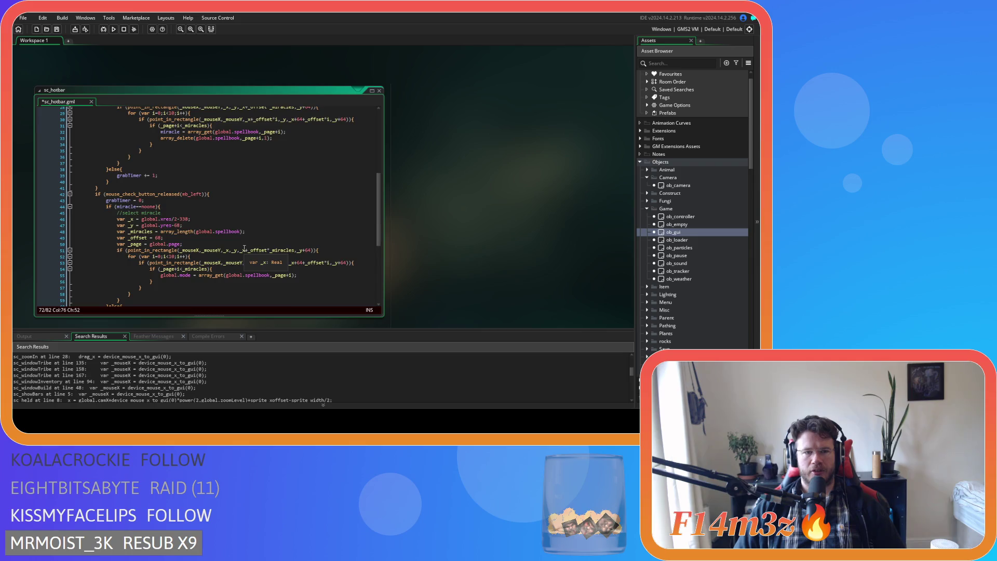
scroll(244, 248, "up", 2)
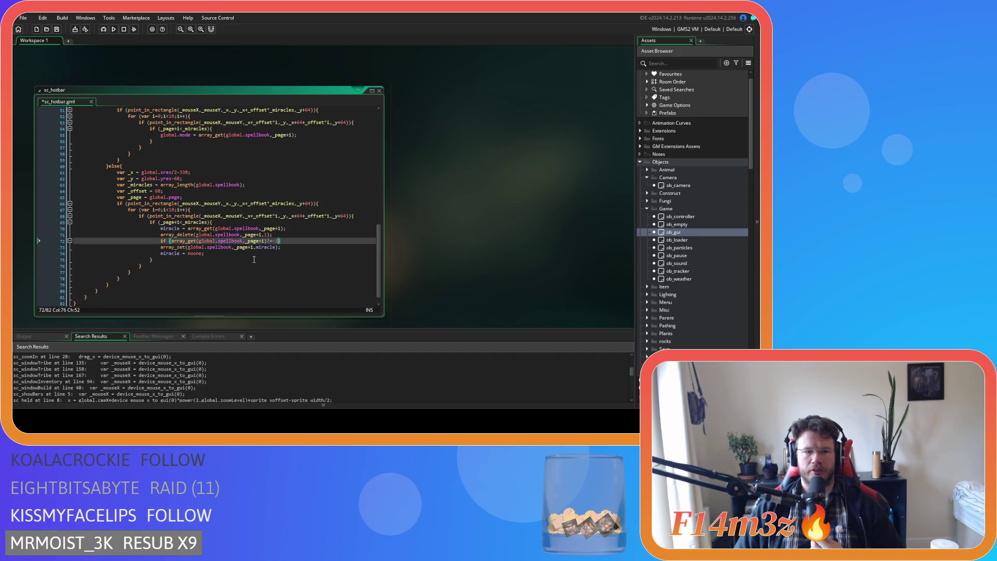
type("1")
Make the comparison ==-1, remove the stray brace, and indent array_set and the miracle reset under the if
left_click(301, 242)
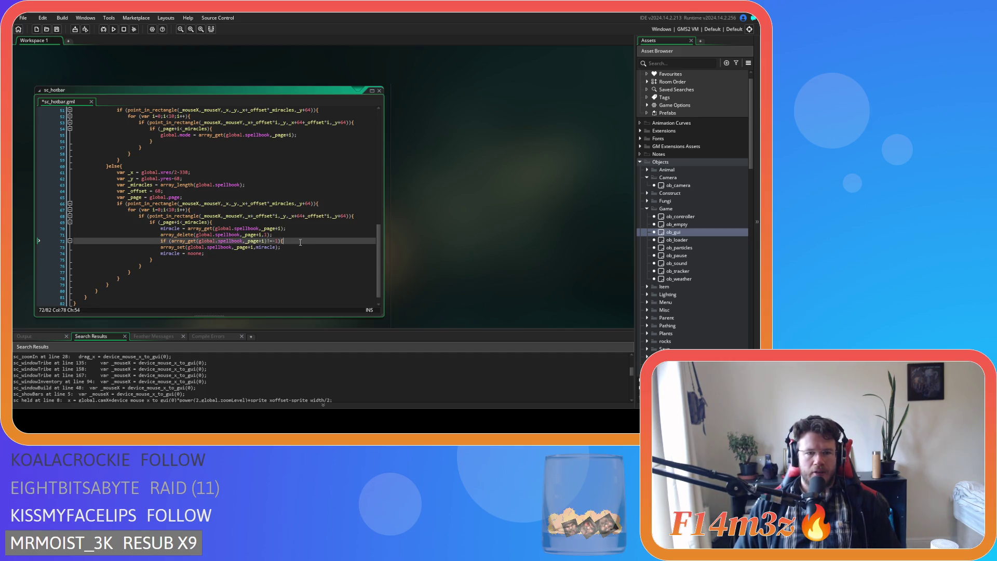
key("BackSpace")
key("Left")
key("Left")
key("Left")
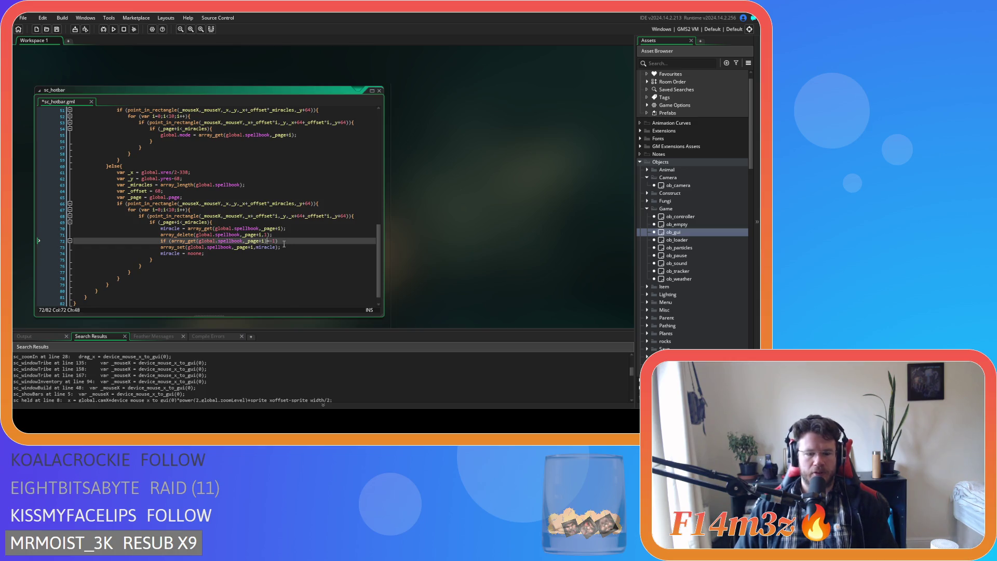
type("=")
left_click(286, 240)
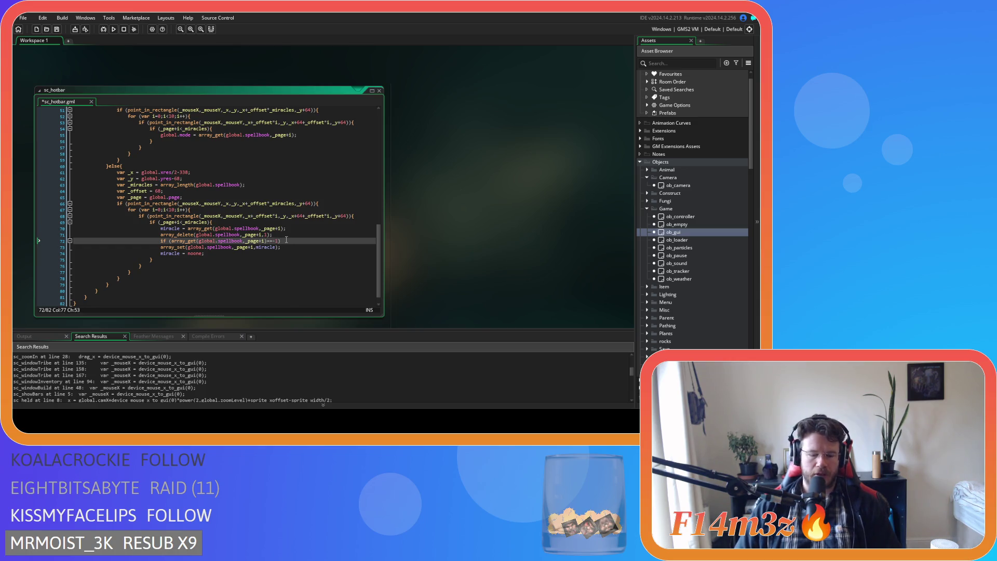
left_click(232, 252, "shift")
key("Tab")
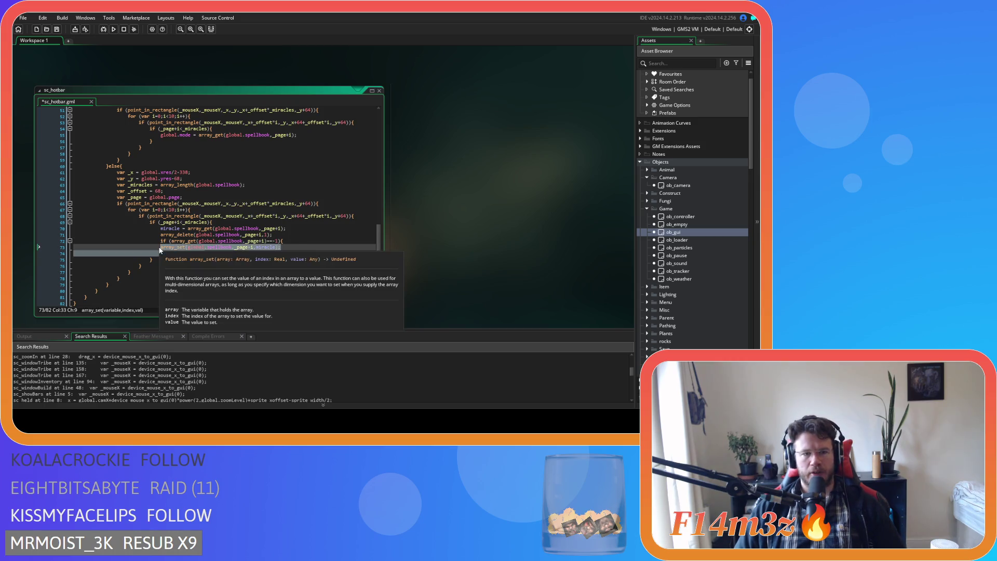
type("miracle = noone;")
left_click(236, 254)
key("Return")
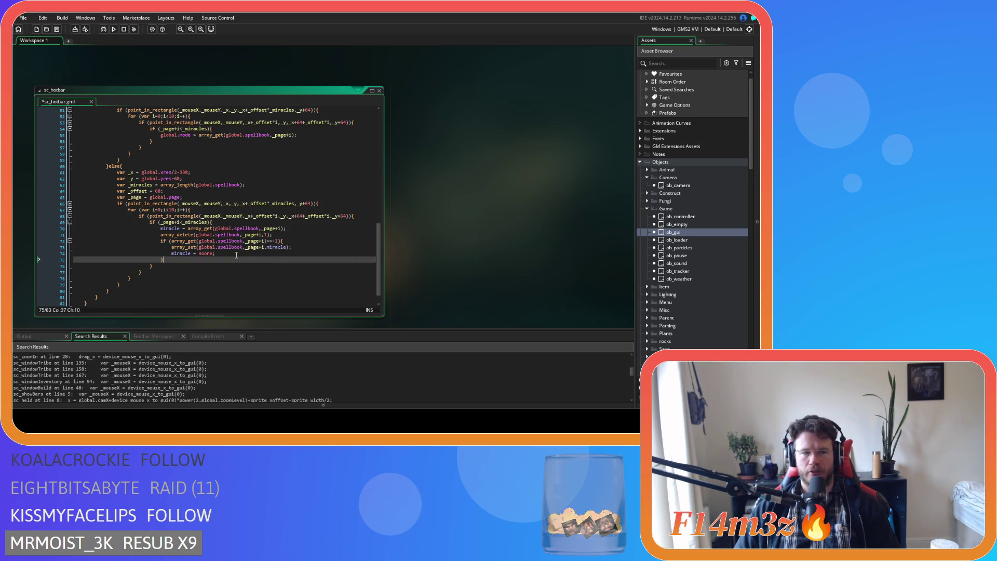
Add an else{ branch beginning with array_set(global.spellbook,oldSlot,array_ge
type("else{")
key("Return")
key("Return")
key("Up")
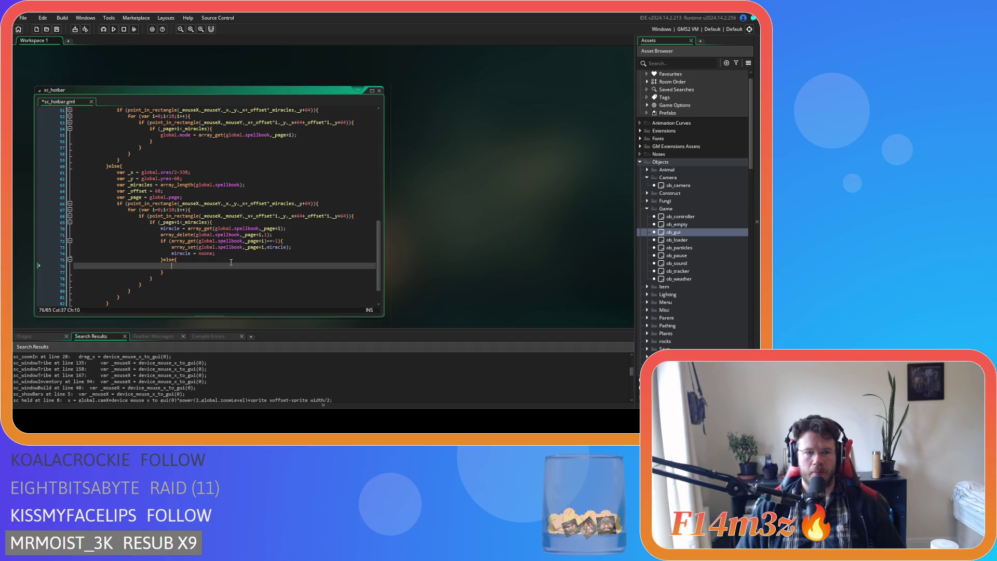
type("array")
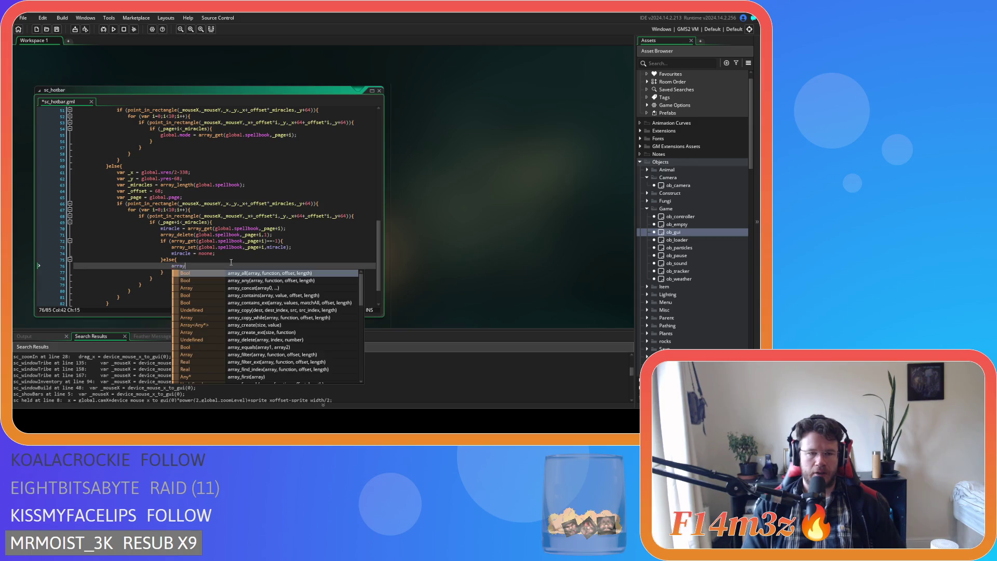
type("_set")
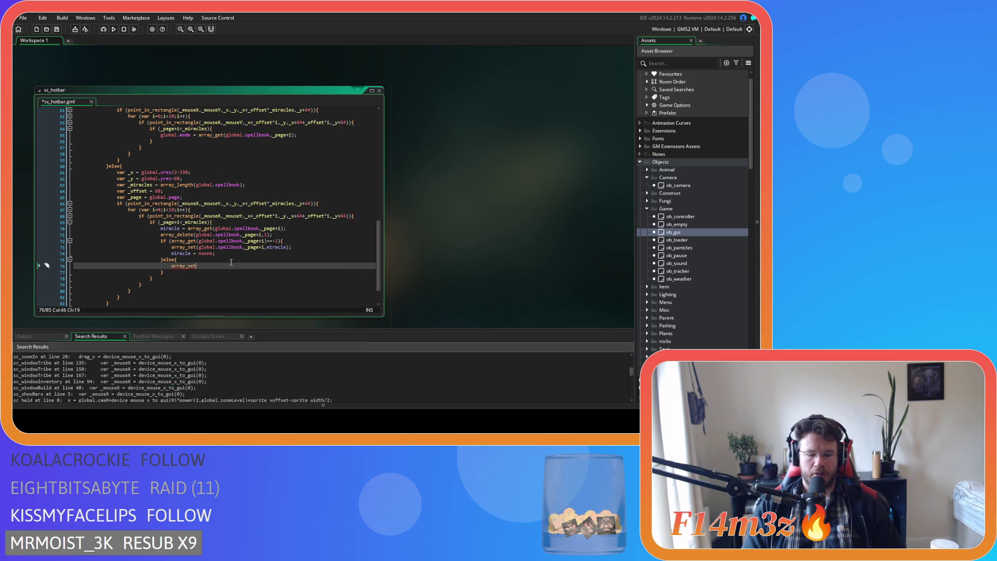
type("(global.spellbook,o")
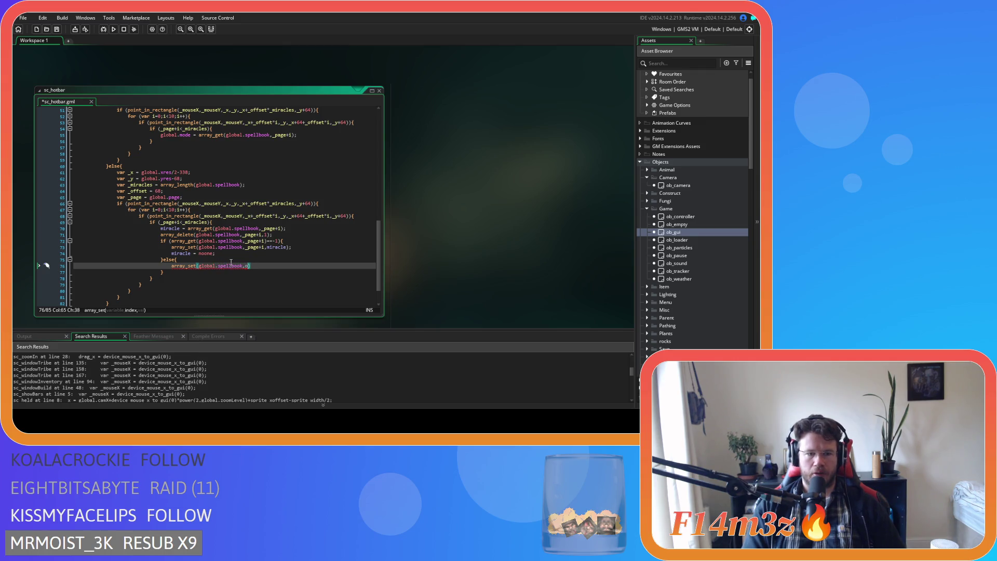
type("ldSlot,")
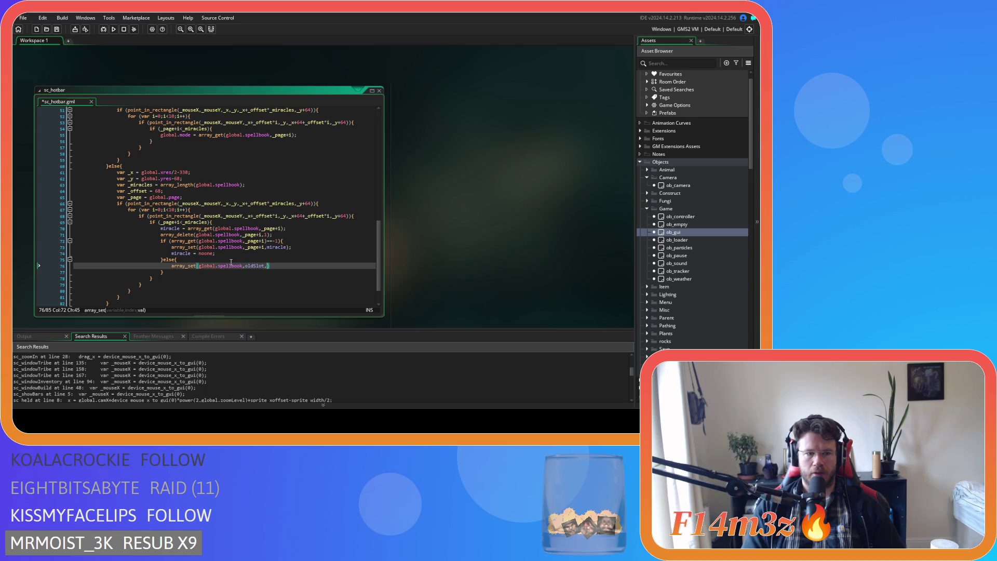
type("array_ge")
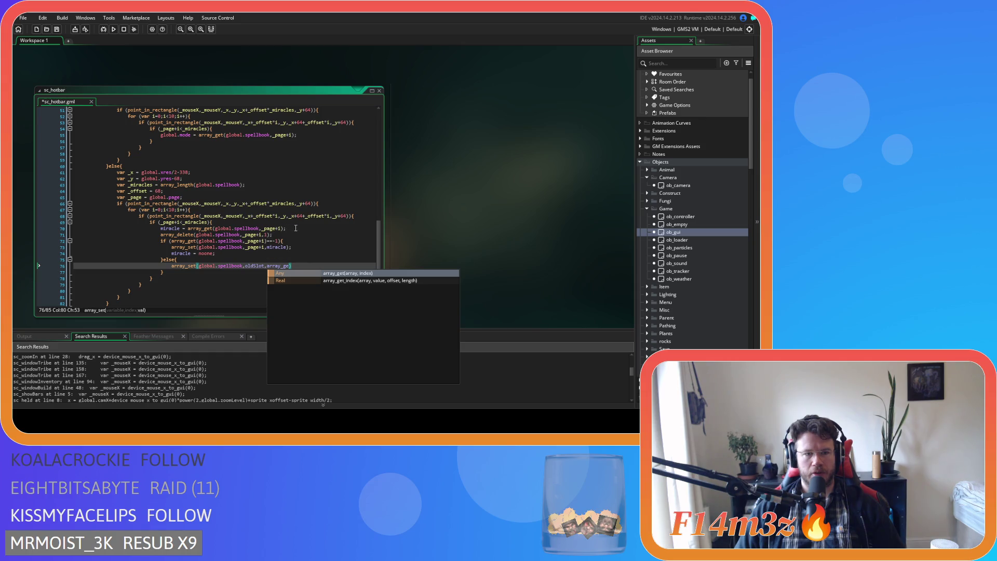
left_click(162, 228)
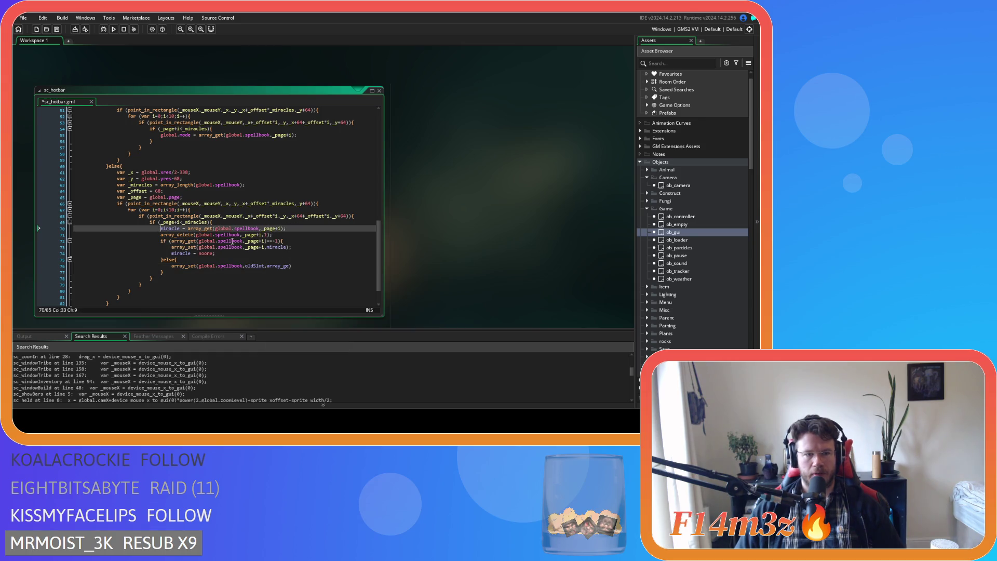
Turn line 70 into a var _miracle declaration and use _miracle as the oldSlot array_set value
type("var _")
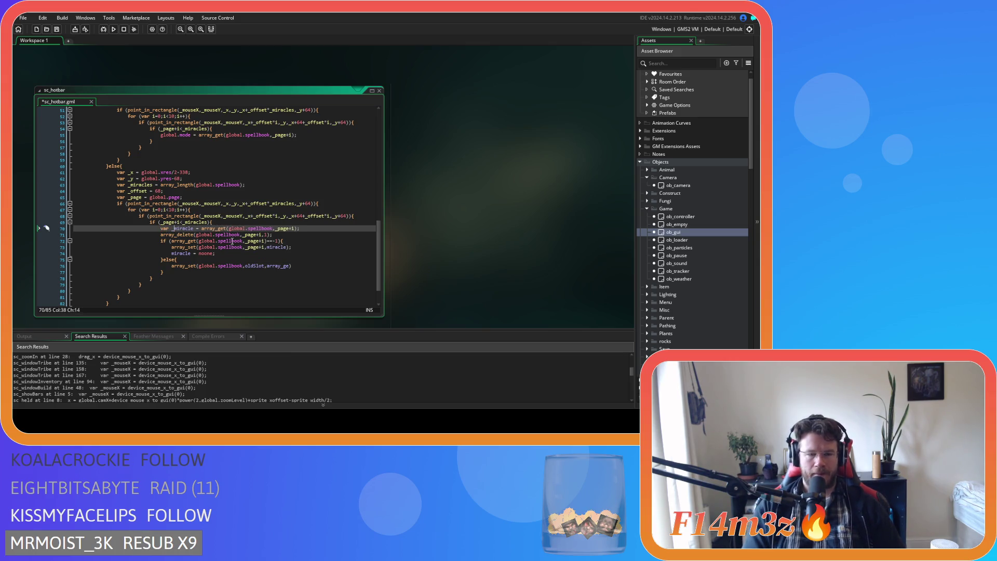
key("Escape")
key("ctrl+s")
key("End")
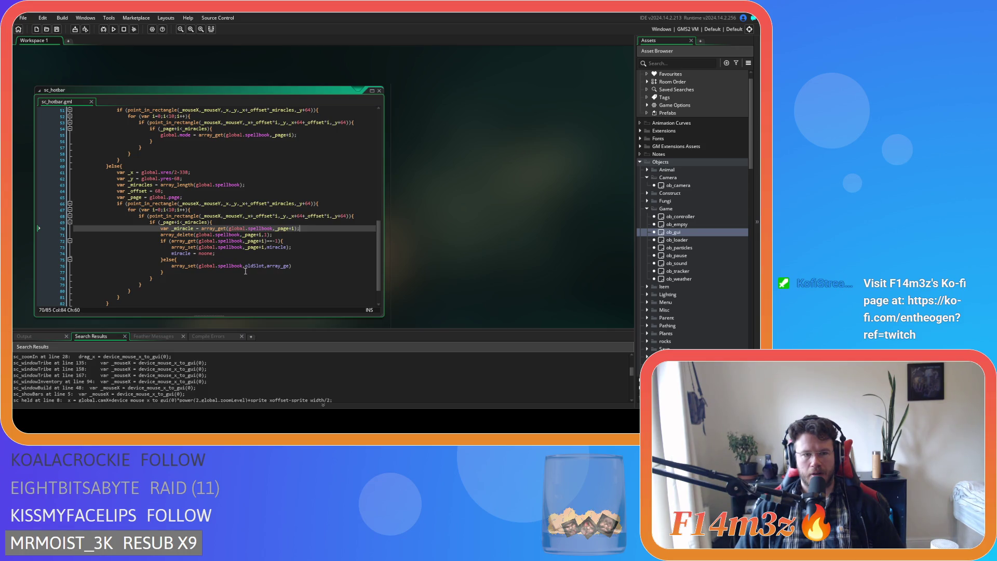
double_click(275, 266)
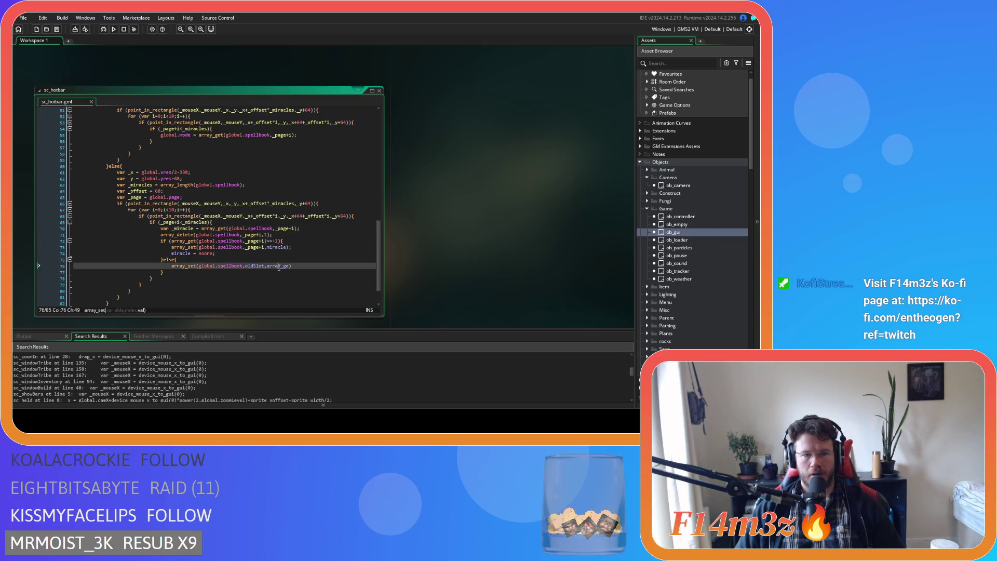
type("_mi")
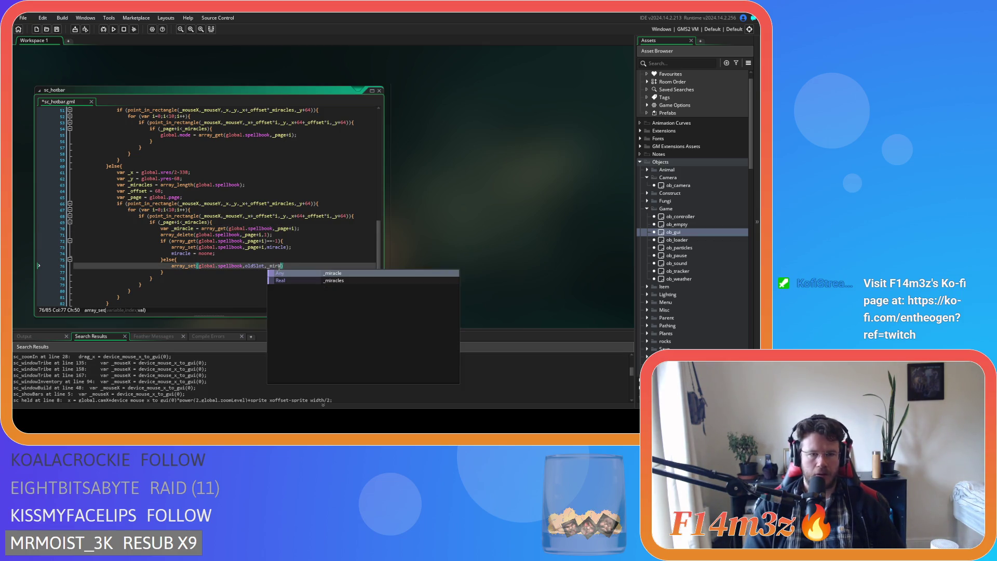
key("Return")
key("ctrl+s")
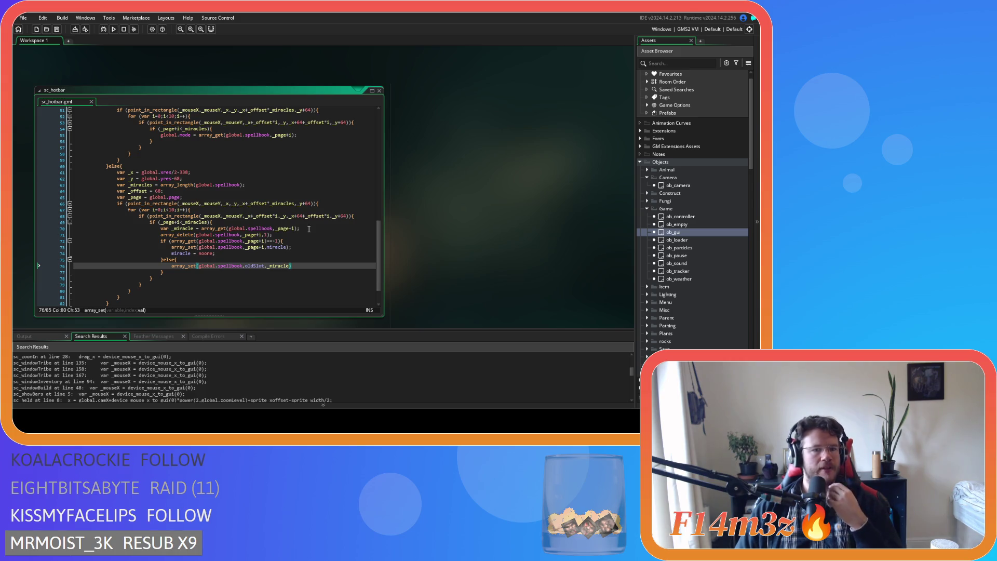
Move the _miracle declaration into the top of the else block and save
left_click(309, 228)
left_click_drag(308, 228, 161, 229)
key("ctrl+c")
key("BackSpace")
key("shift+Home")
key("BackSpace")
key("BackSpace")
left_click(192, 251)
key("Return")
key("ctrl+v")
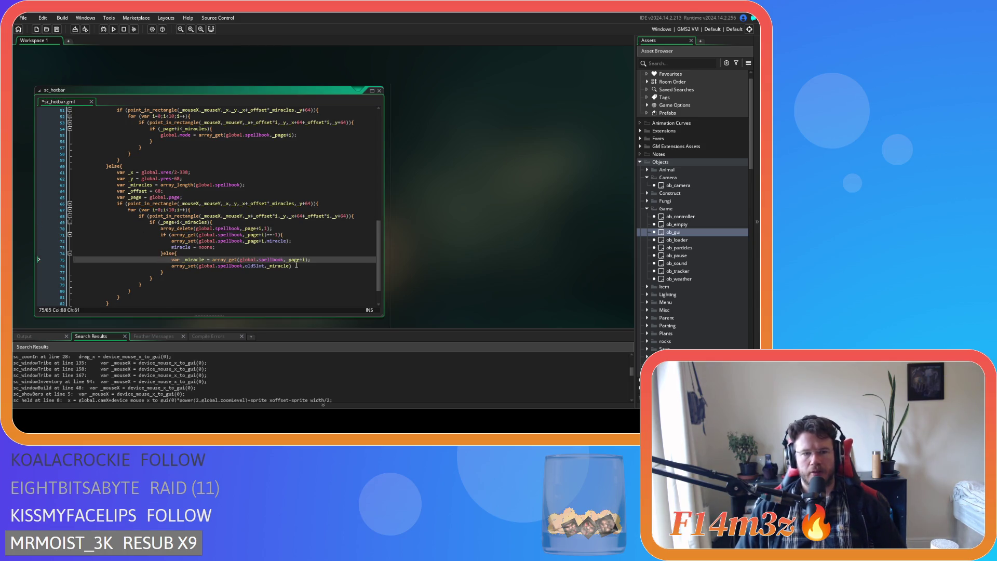
key("ctrl+s")
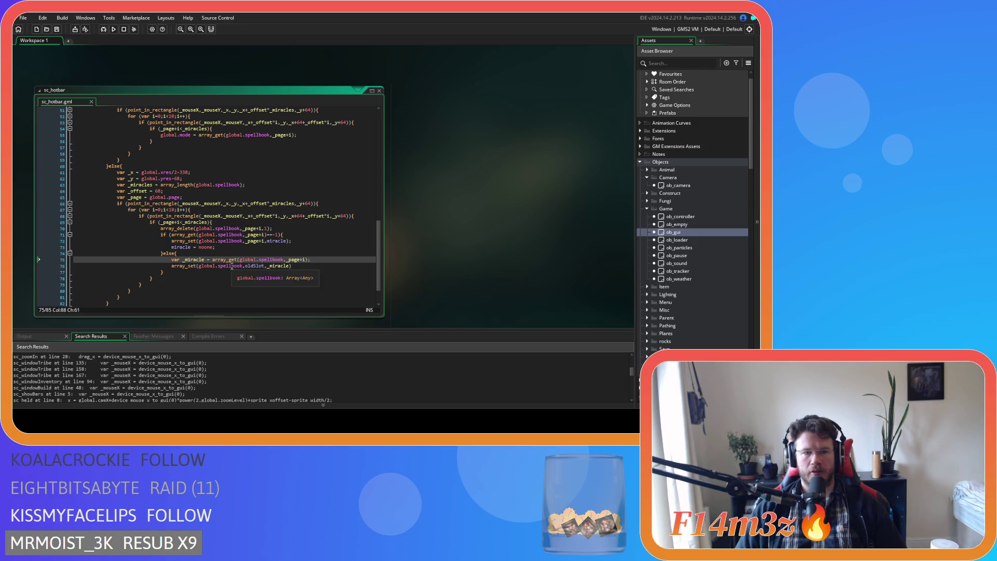
Delete the array_delete statement and end the oldSlot array_set call with a semicolon
left_click_drag(274, 259, 310, 259)
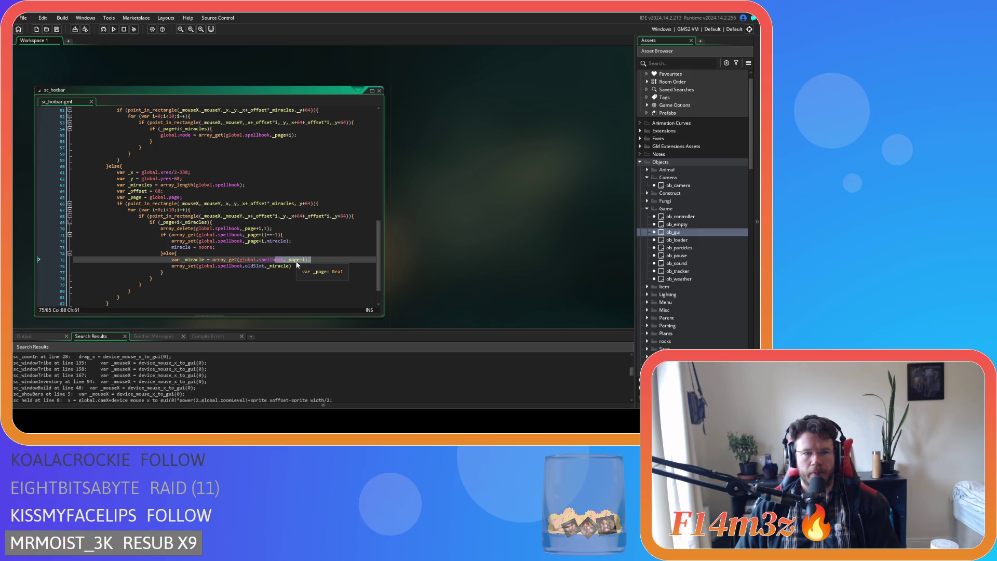
left_click_drag(275, 228, 94, 231)
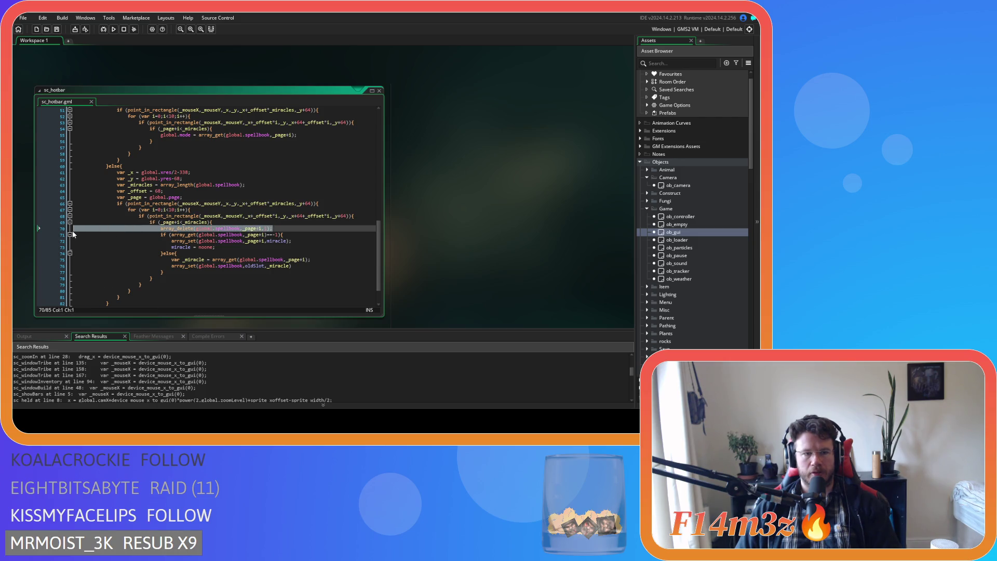
left_click_drag(273, 229, 157, 231)
key("Delete")
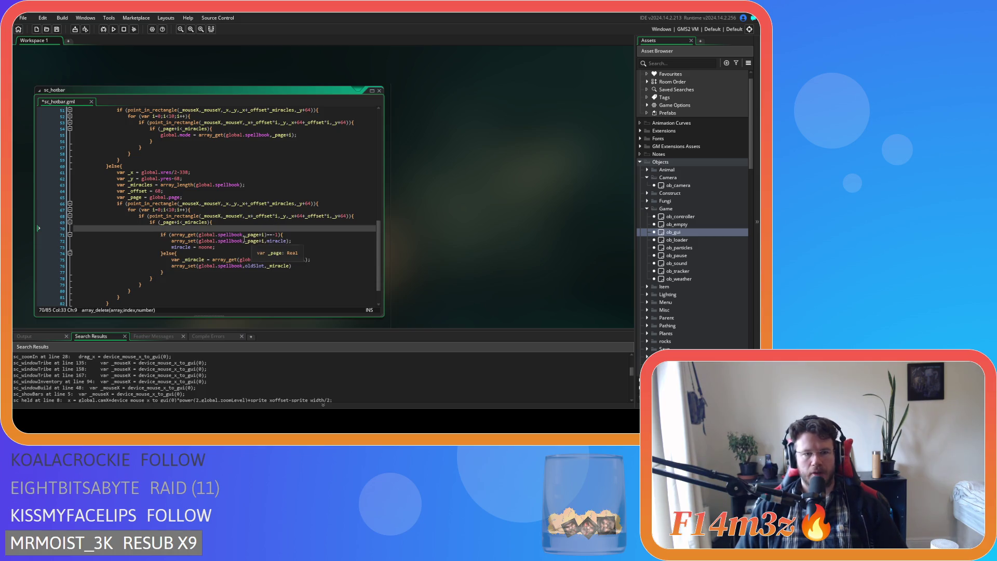
key("BackSpace")
key("BackSpace")
key("BackSpace")
left_click(308, 259)
type(";")
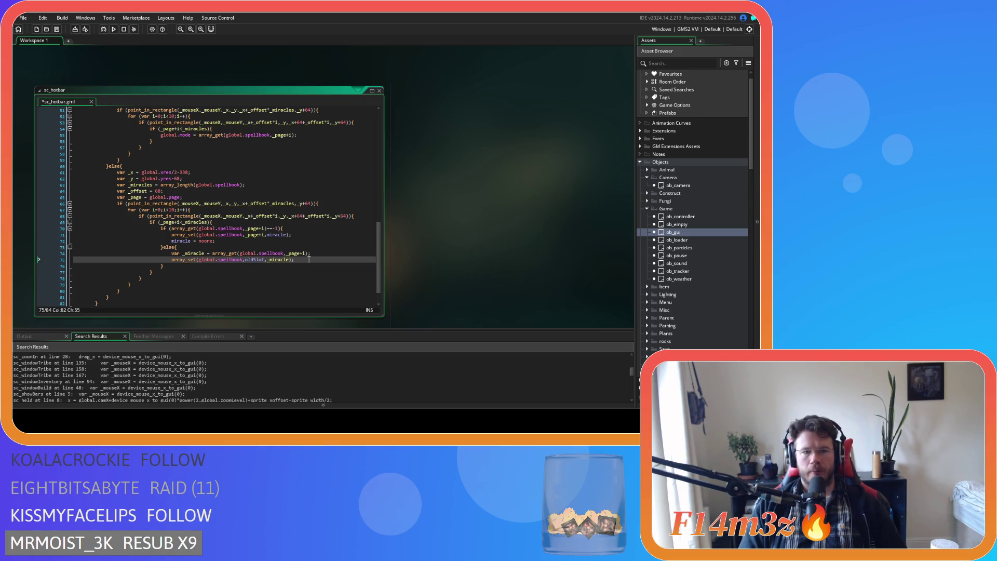
key("Return")
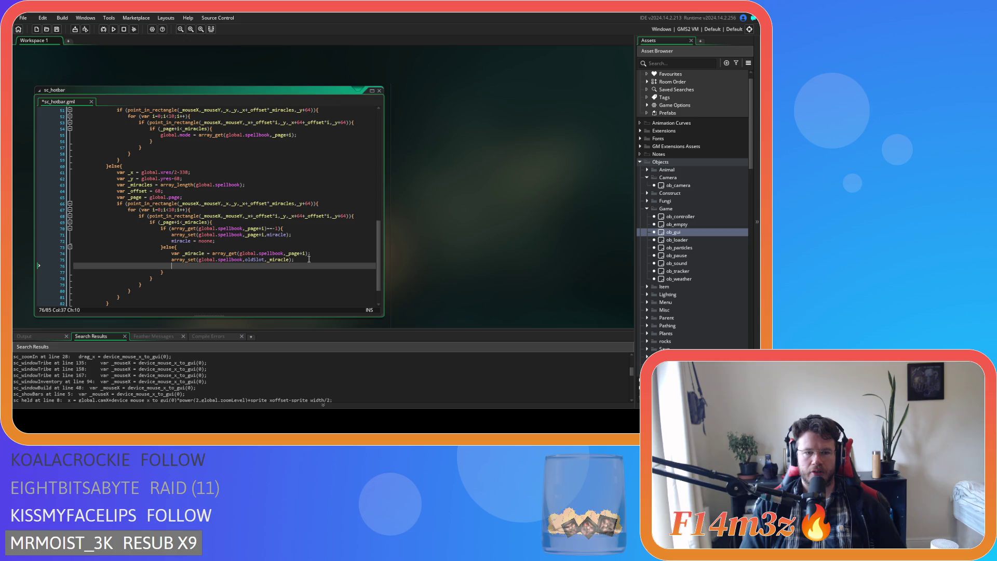
Duplicate the oldSlot array_set line directly below itself
type("array_")
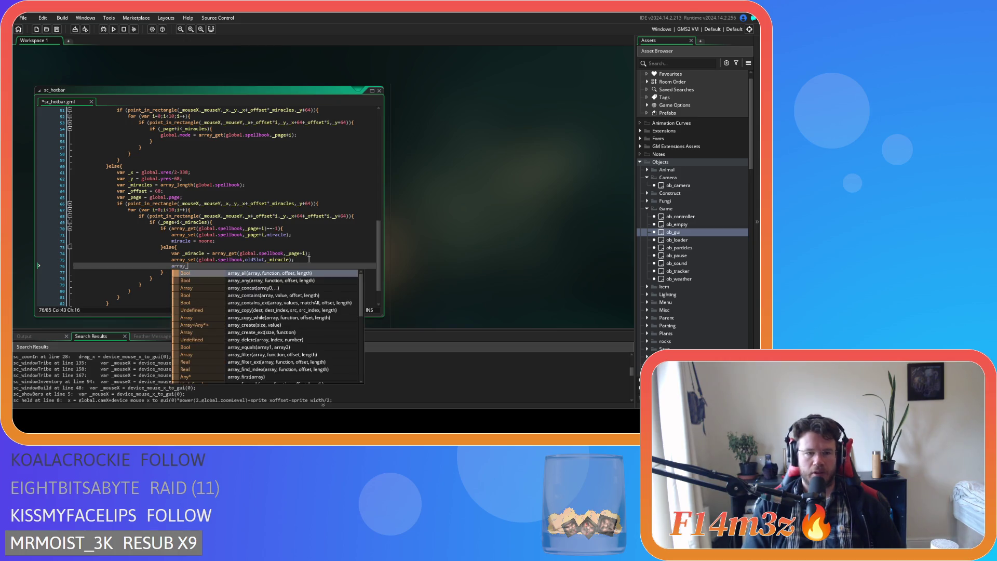
key("ctrl+BackSpace")
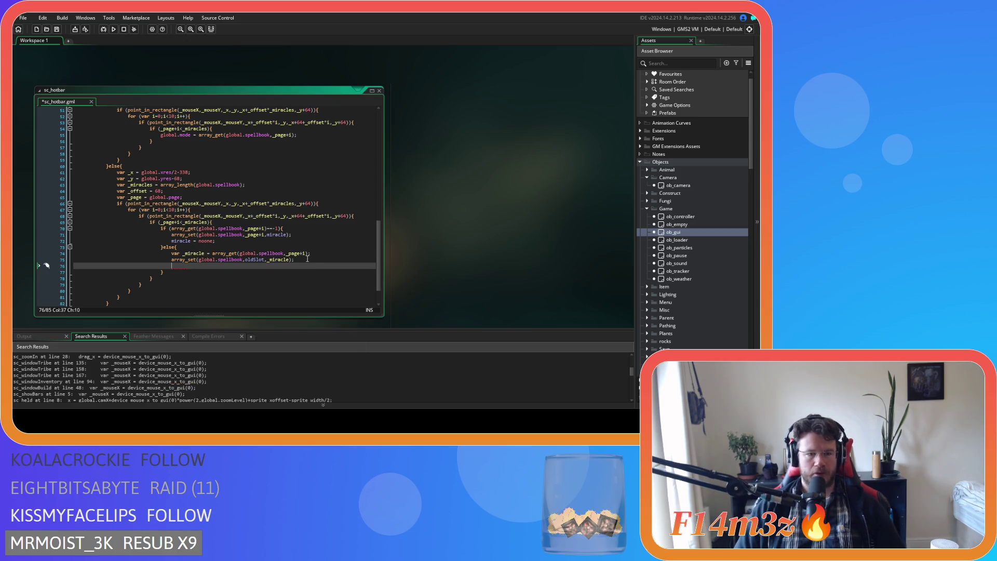
left_click_drag(308, 266, 136, 259)
key("ctrl+c")
left_click(172, 265)
key("ctrl+v")
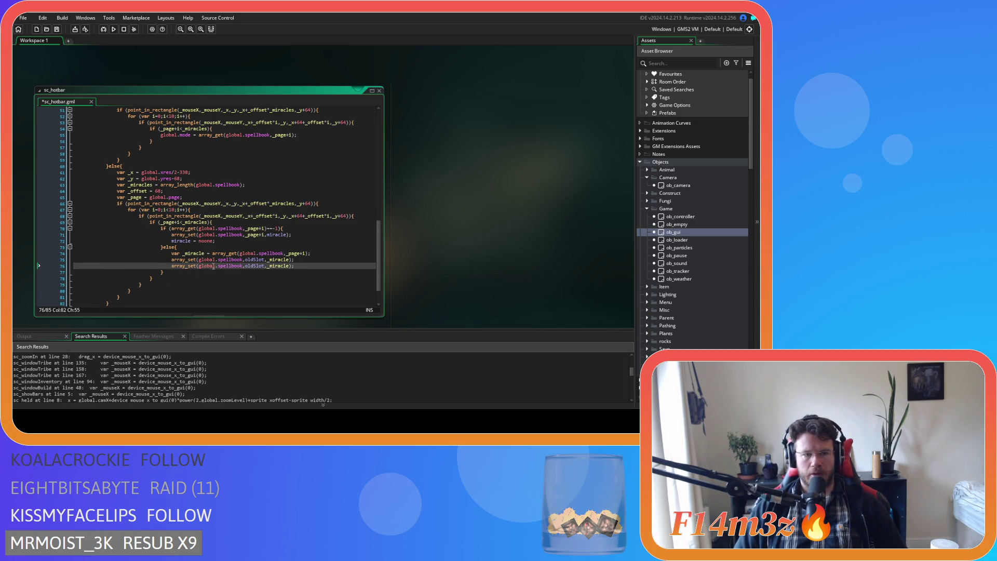
Change the duplicate to array_set(global.spellbook,_page+i,miracle) and save
left_click(251, 265)
double_click(251, 265)
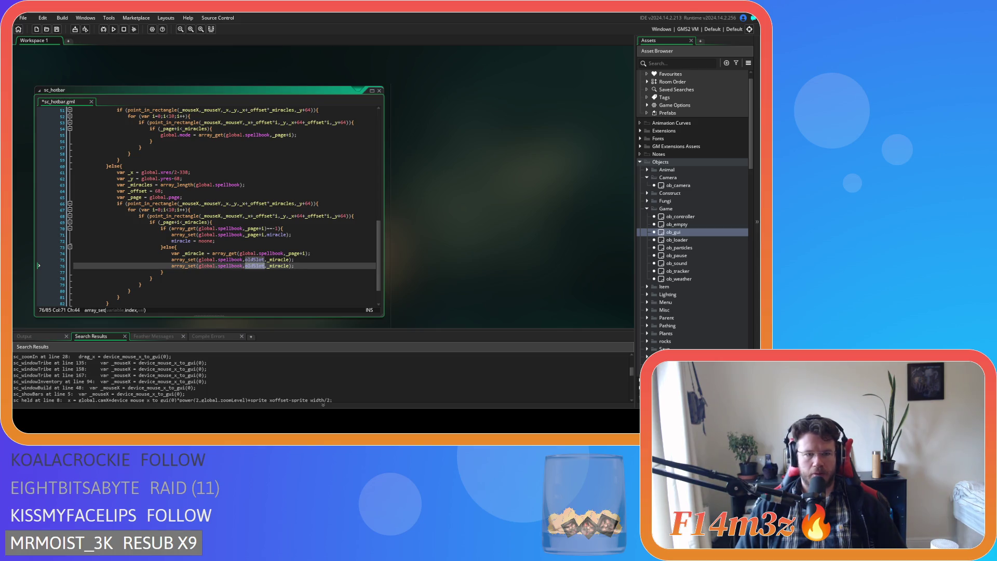
type("m")
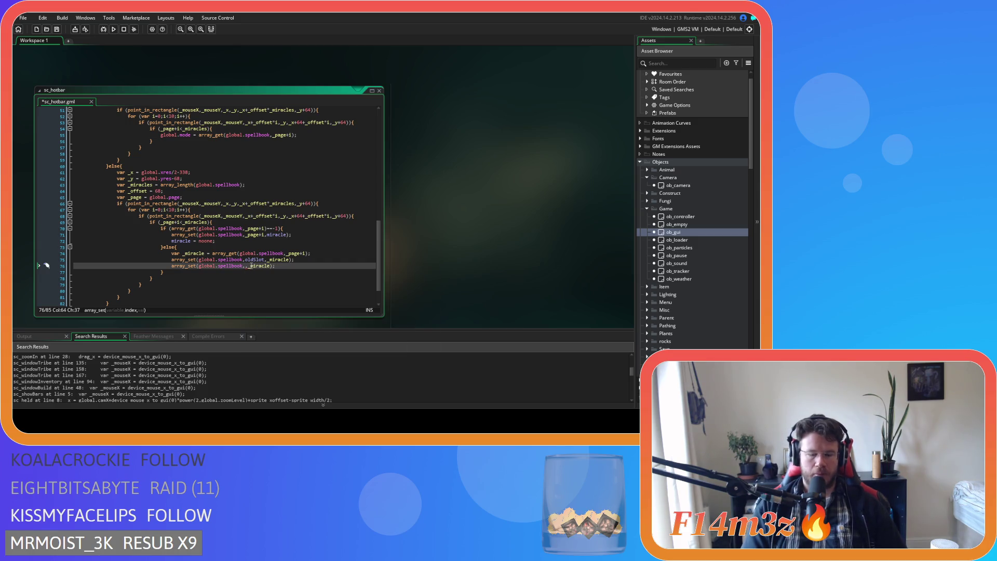
type("page")
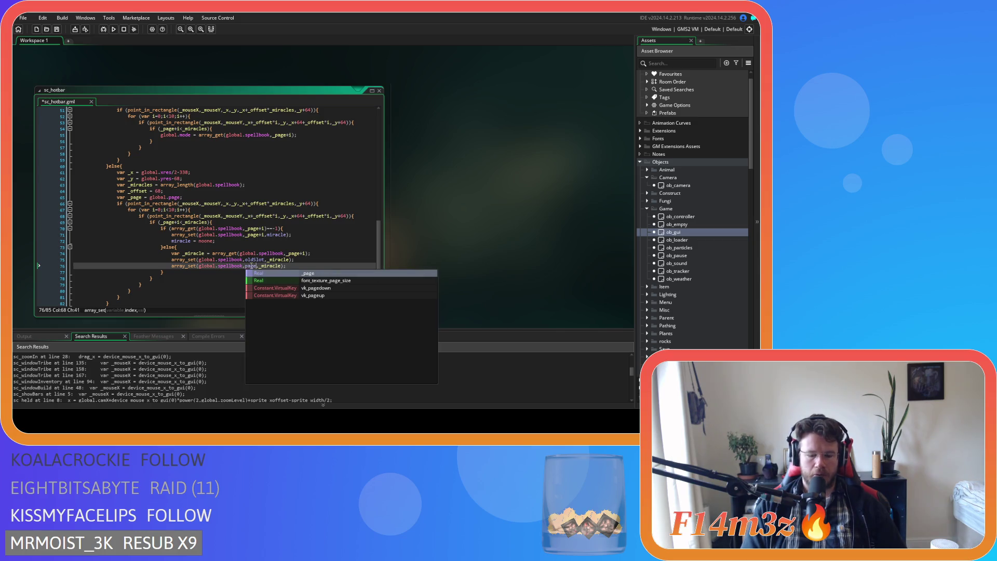
type("+")
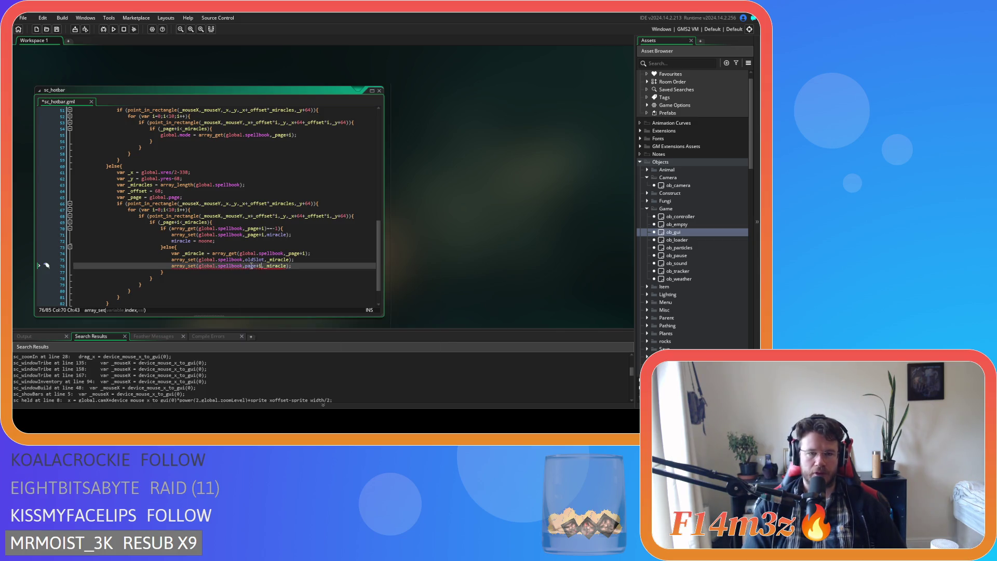
type("i")
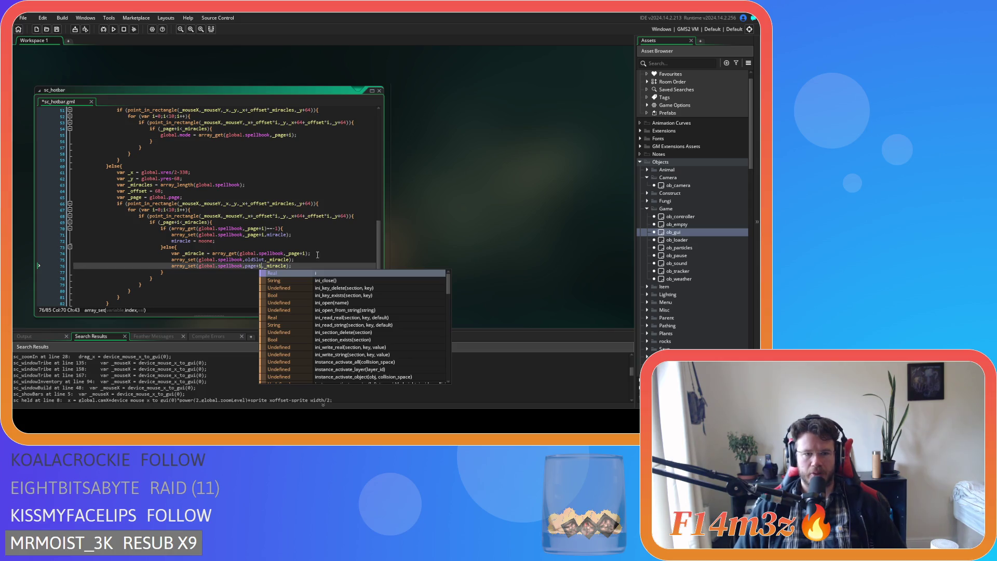
left_click(317, 255)
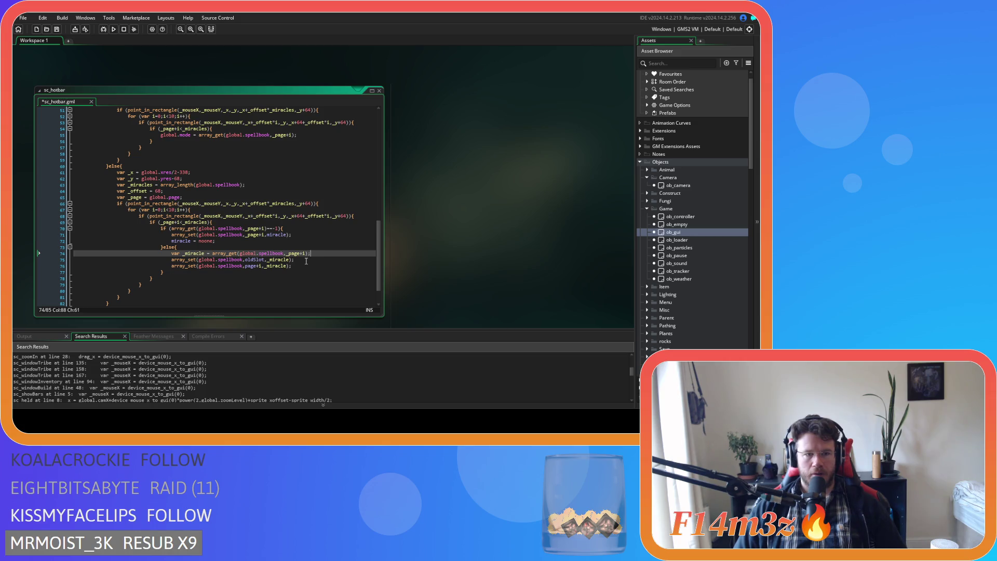
left_click(247, 266)
type("_")
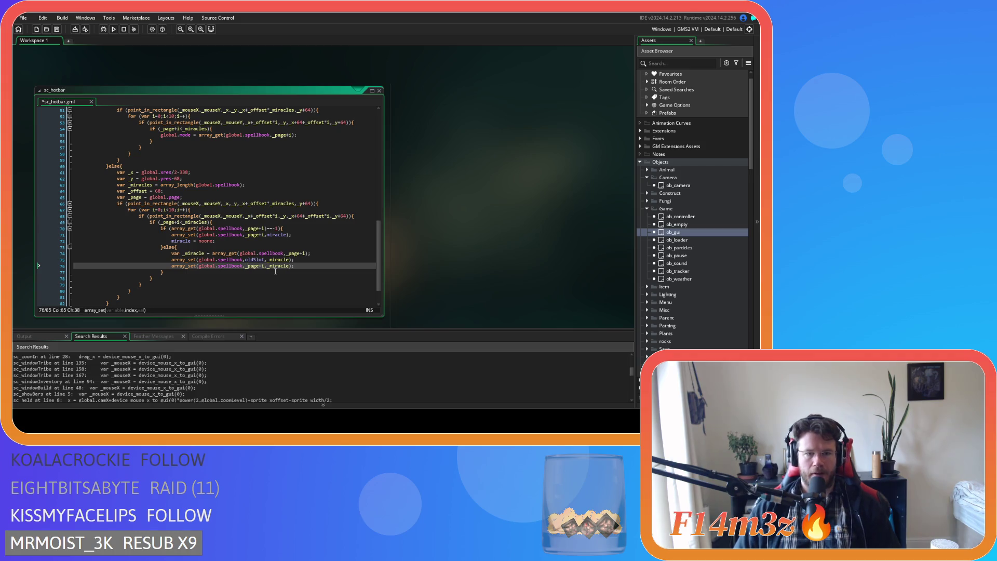
double_click(280, 266)
type("miracle")
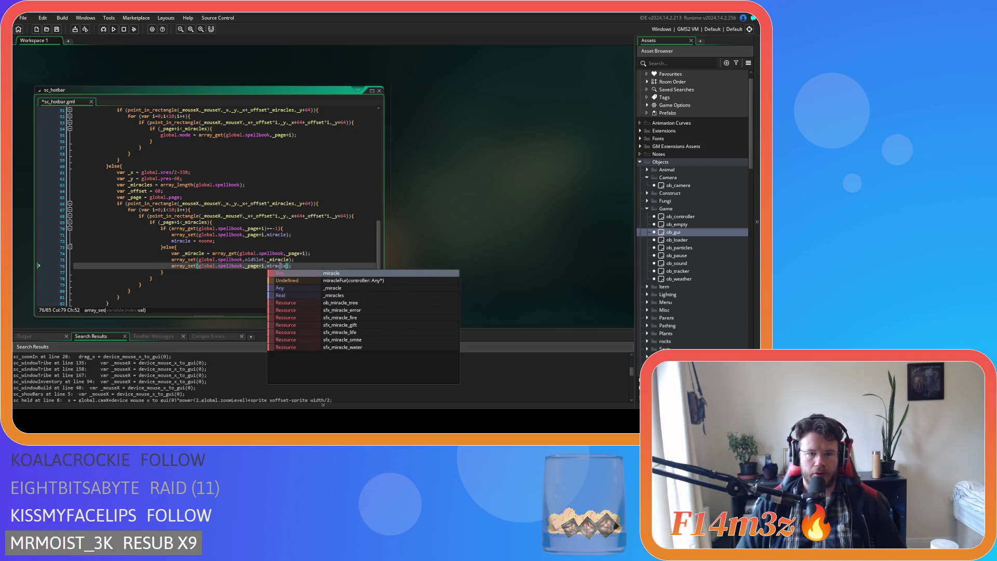
key("Escape")
left_click(304, 265)
key("ctrl+s")
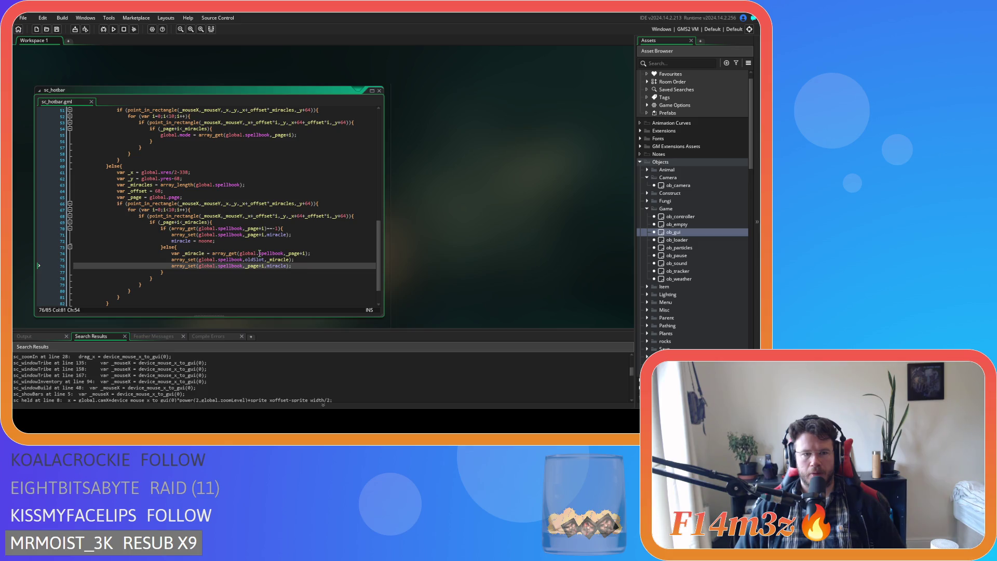
Rename _miracle to _oldMiracle in both the declaration and the oldSlot array_set argument
left_click(184, 253)
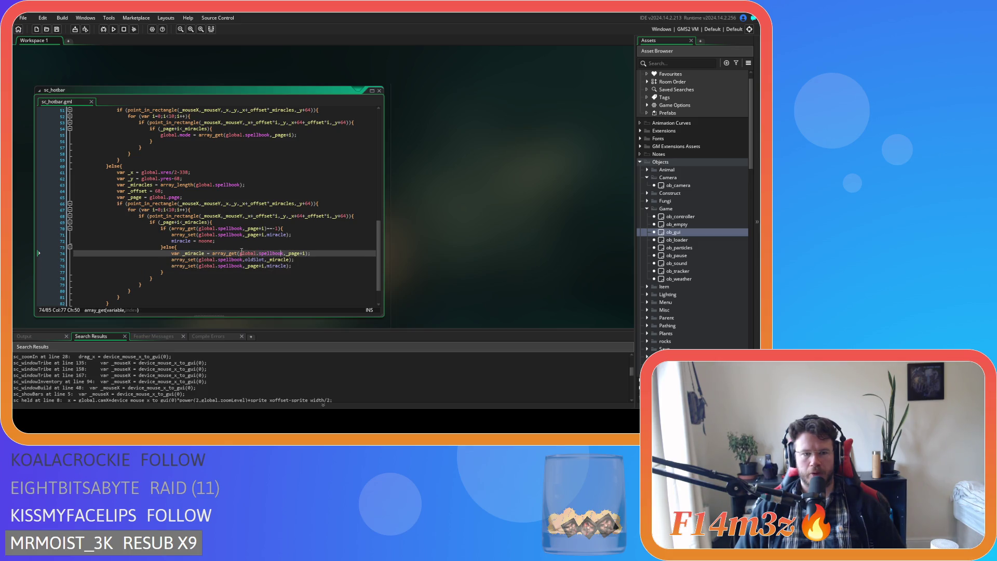
type("oldM")
key("Delete")
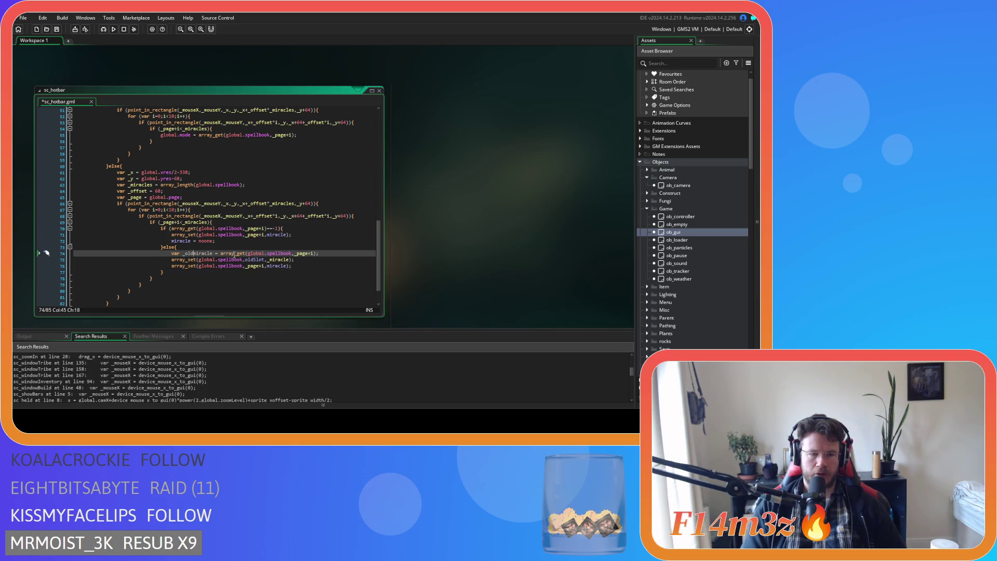
left_click(290, 266)
key("ctrl+s")
left_click(246, 254)
left_click(274, 259)
type("oldM")
key("Delete")
Start a comment line after the slot-index check, typing //dro in entyslot
left_click(276, 224)
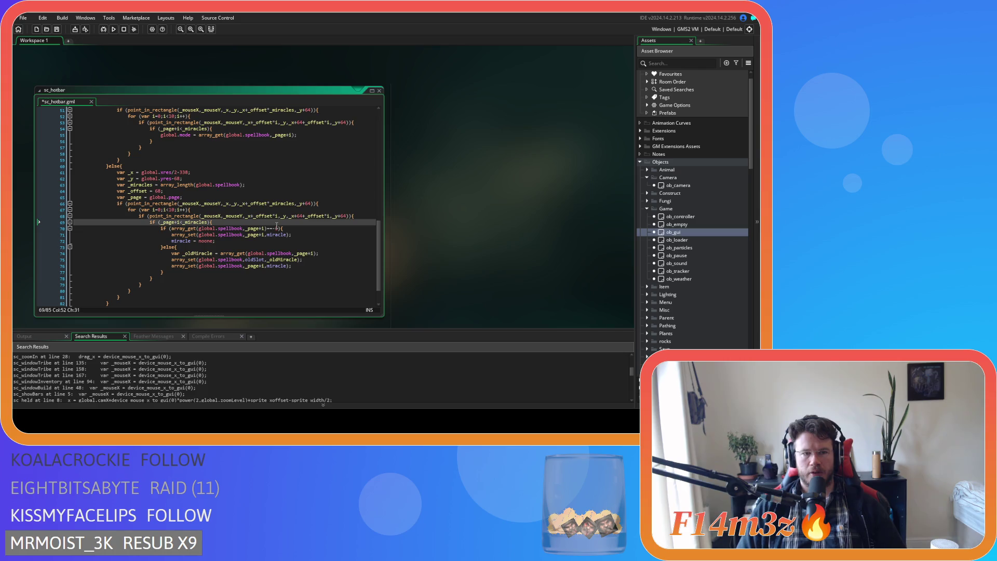
key("Return")
type("//")
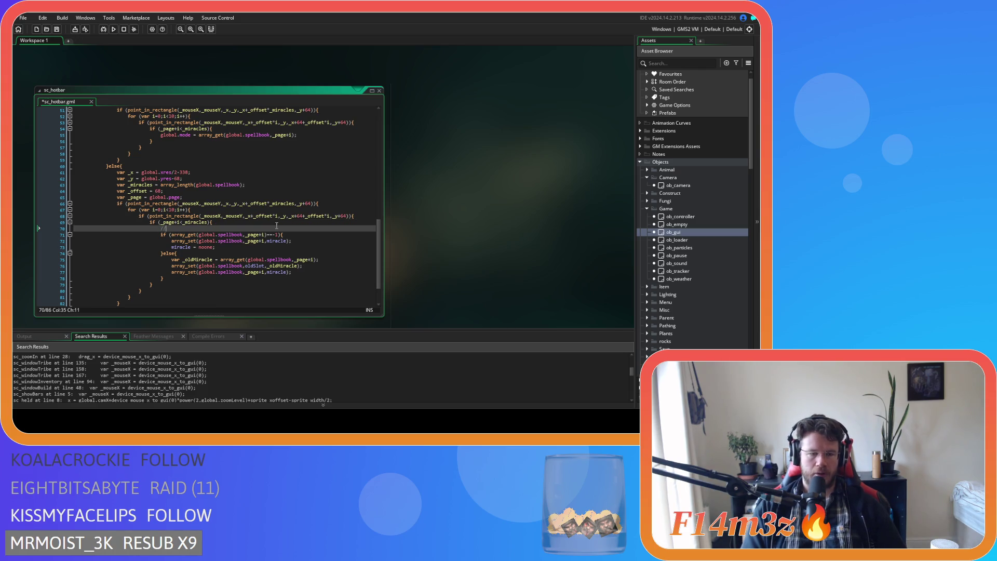
type("drop in en")
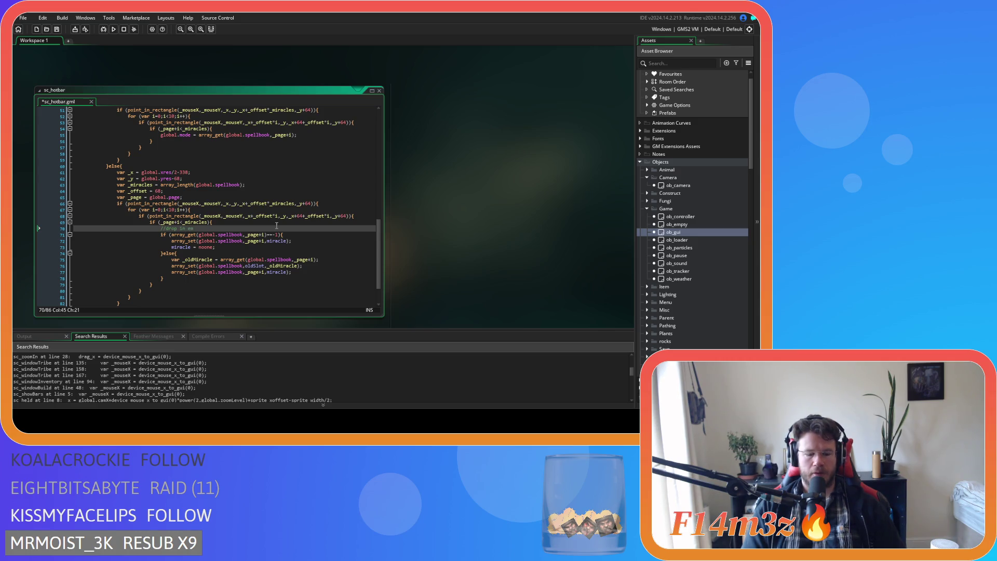
type("tyslot")
Add a //drop in full slot comment on a new line above }else{
left_click(198, 252)
key("Home")
key("Return")
key("Up")
type("//drop in full slot")
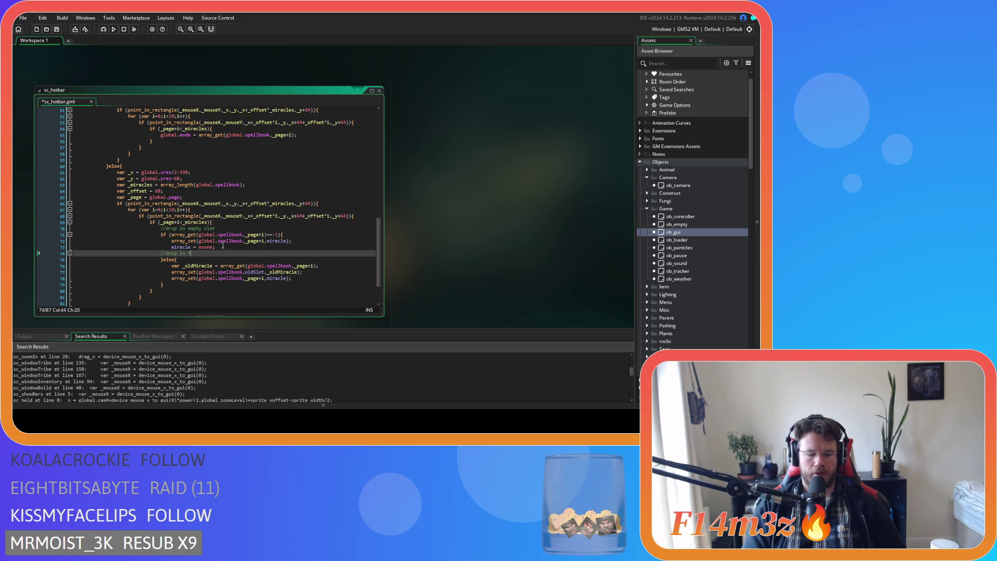
left_click(270, 278)
left_click(312, 236)
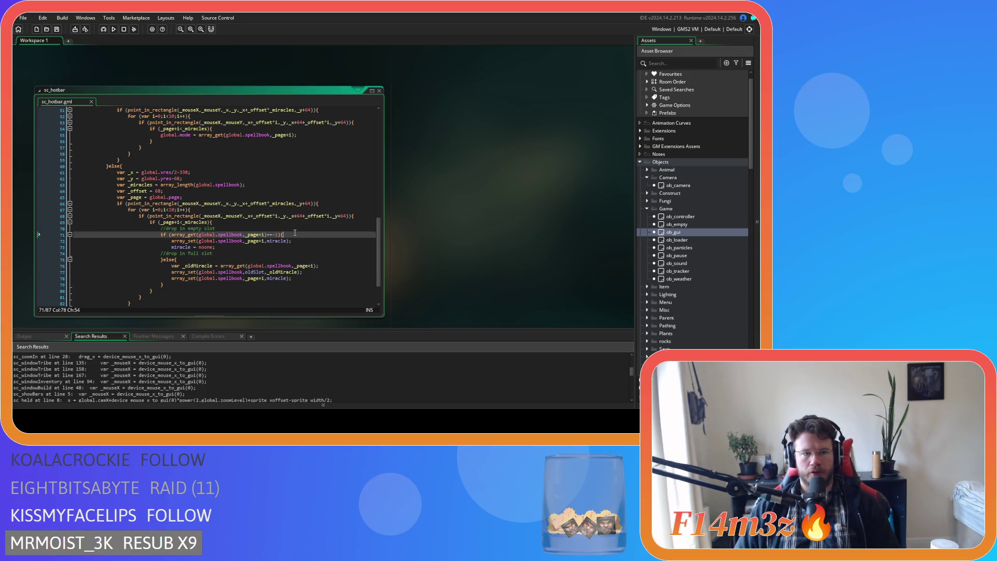
scroll(295, 233, "up", 6)
scroll(295, 233, "down", 6)
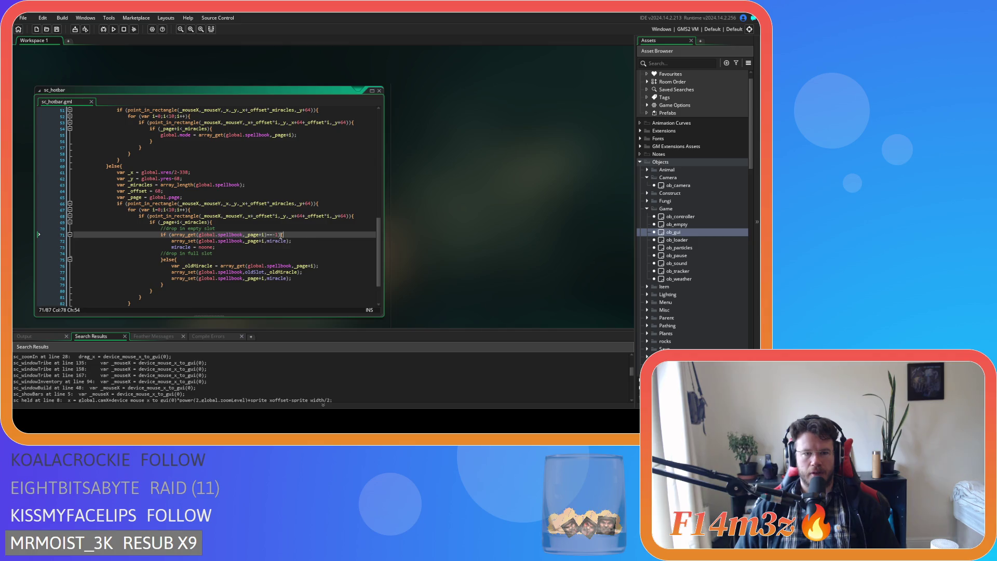
Paste miracle = noone; after the oldSlot array_set call to finish the full-slot branch
mouse_move(232, 241)
left_mouse_down()
mouse_move(298, 242)
mouse_move(171, 247)
left_mouse_up()
key("ctrl+c")
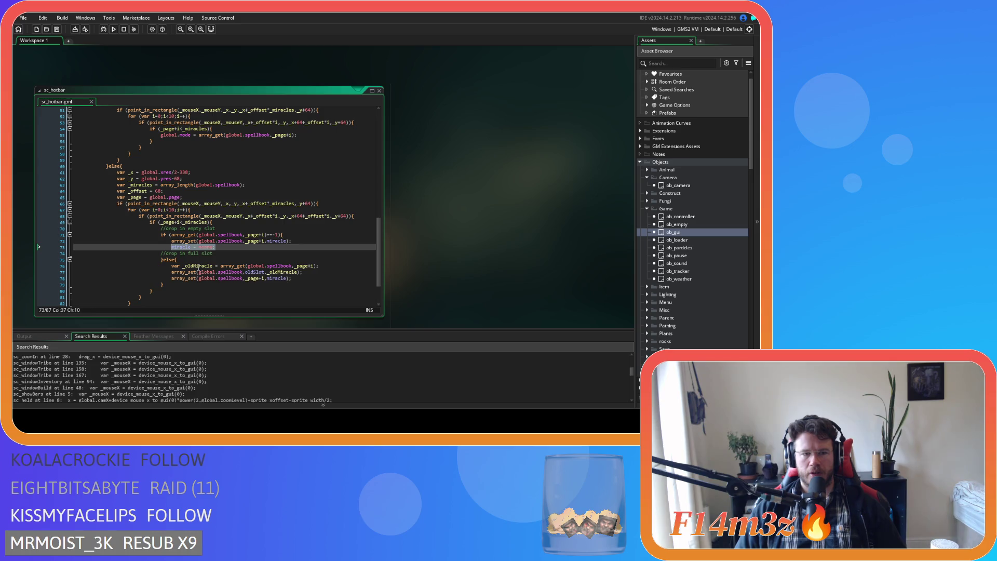
mouse_move(203, 273)
left_click_drag(201, 272, 302, 272)
left_click(305, 272)
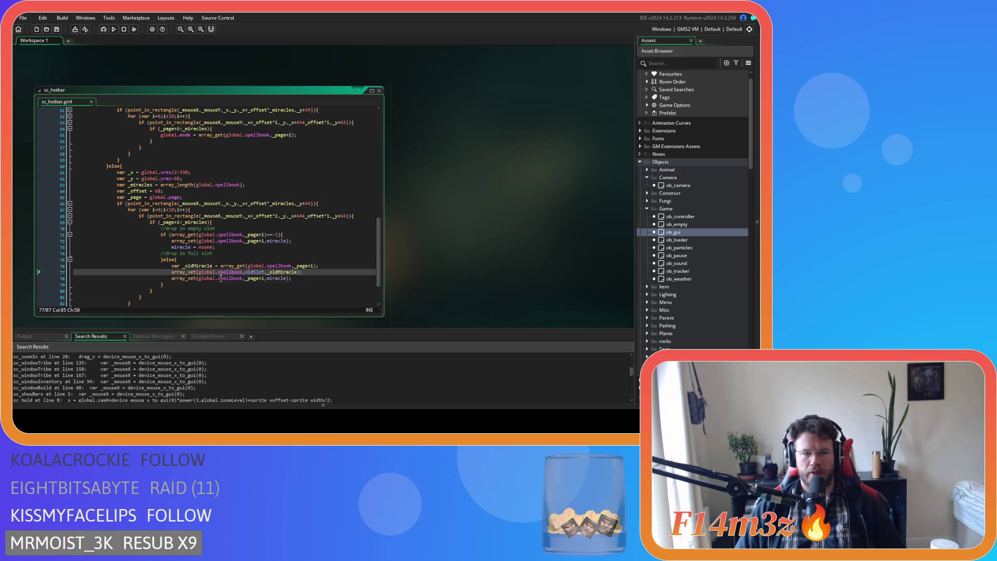
key("Down")
key("Down")
key("ctrl+v")
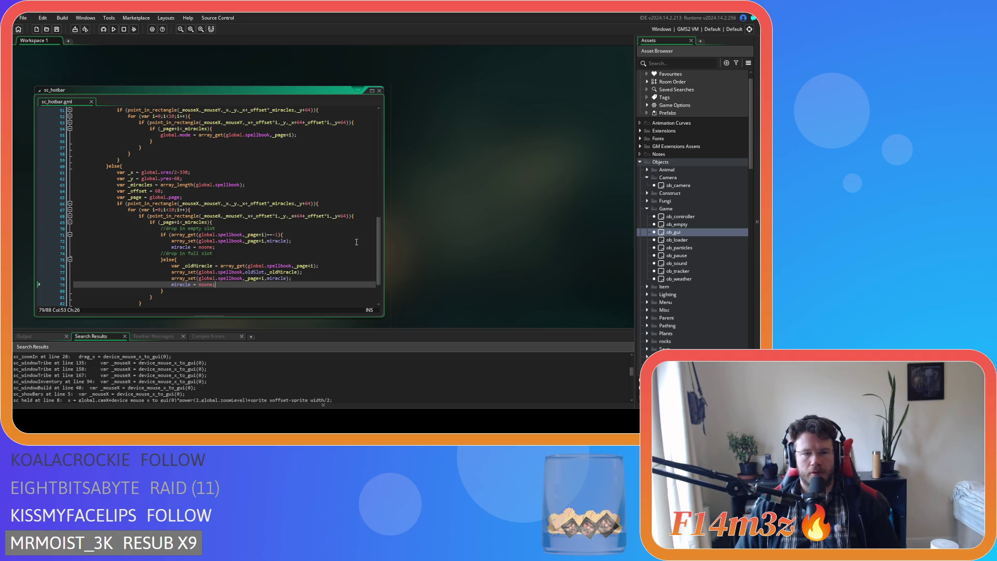
left_click(311, 236)
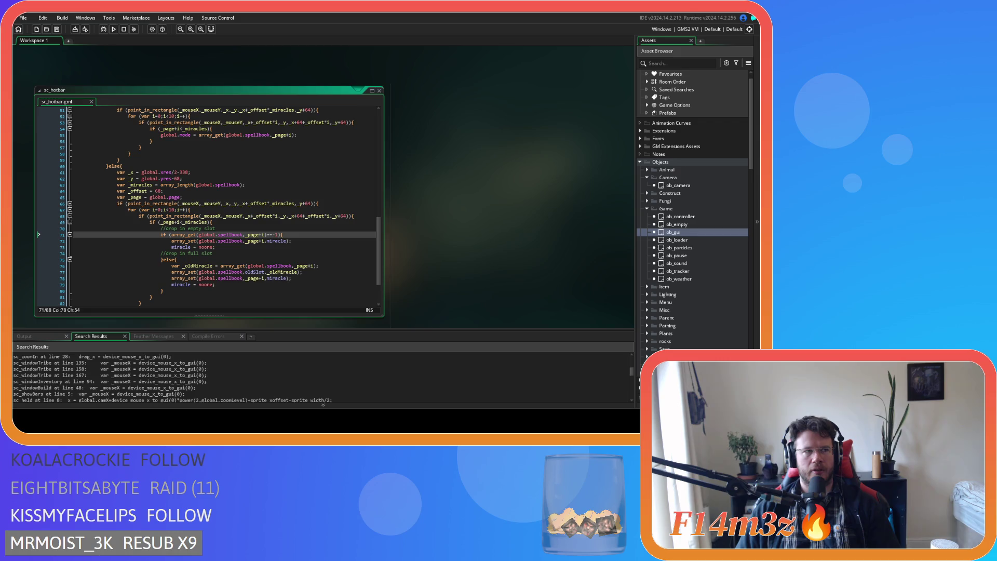
left_click(215, 285)
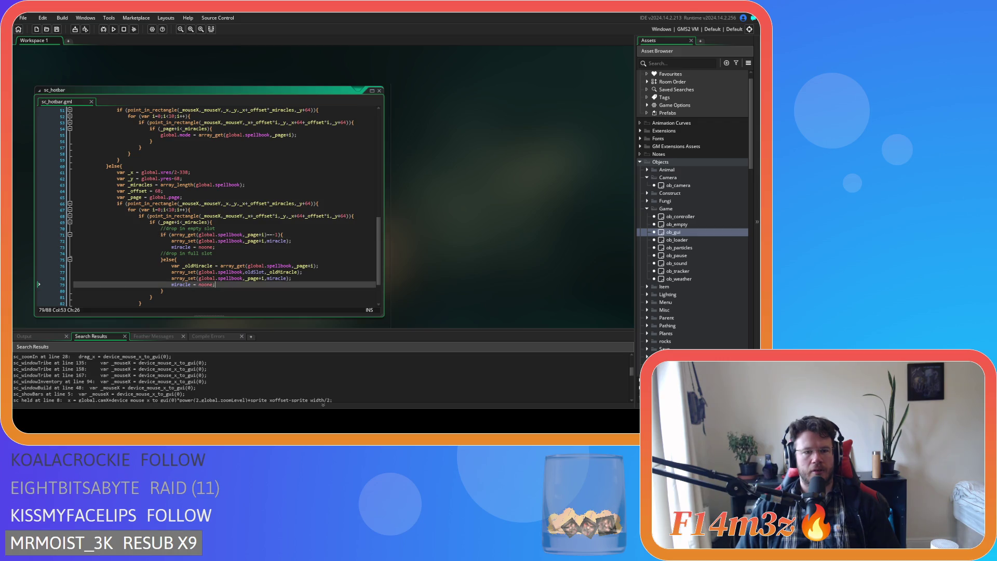
left_click(207, 278)
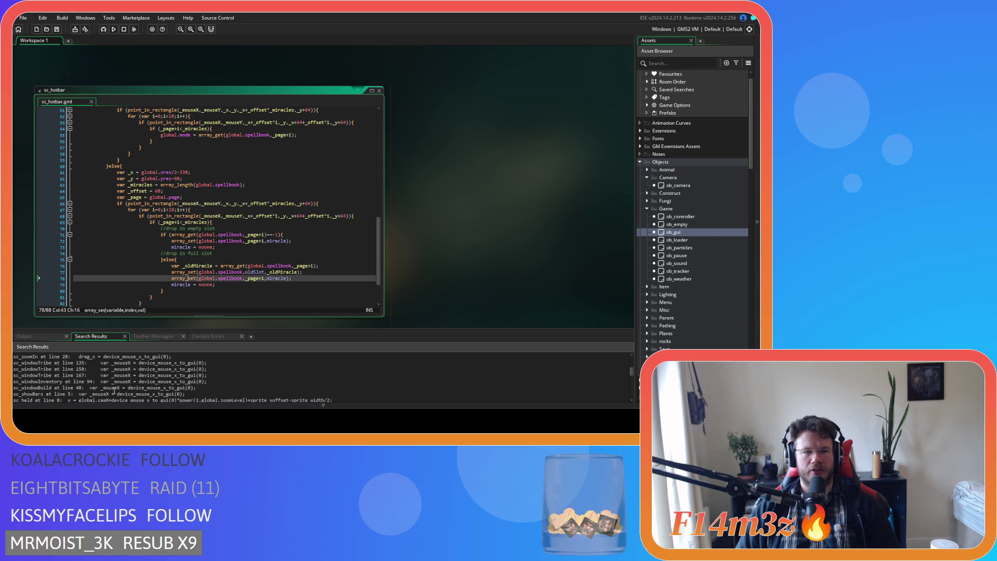
type("s")
left_click(286, 285)
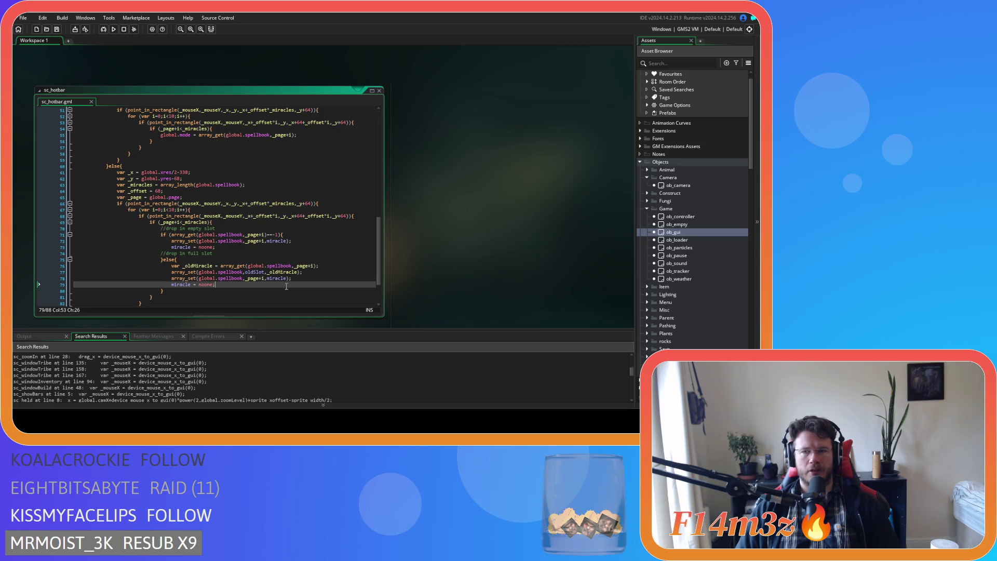
key("F5")
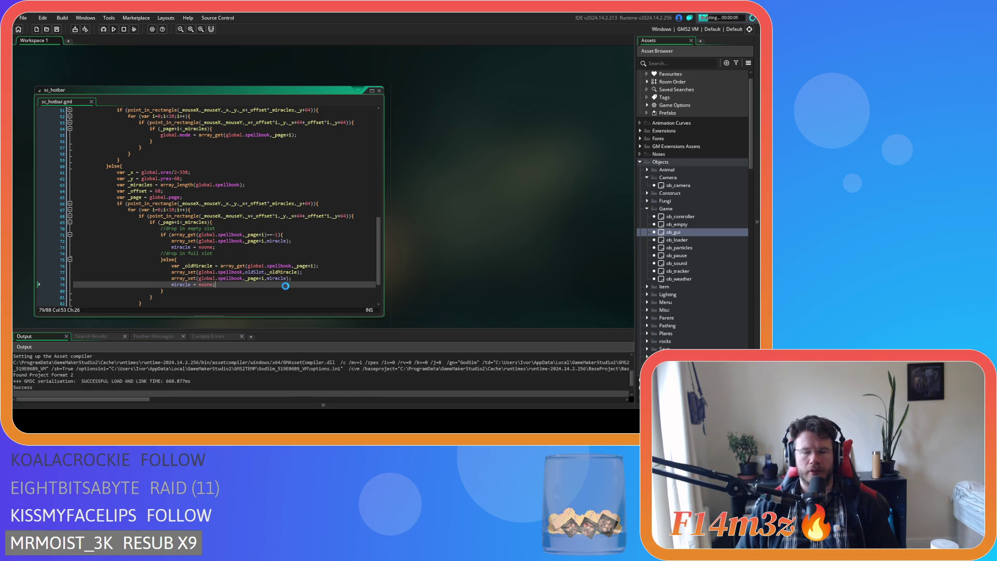
Switch to the running Entheogen build and drop the held Firewood miracle back to Hand mode
scroll(285, 285, "up", 15)
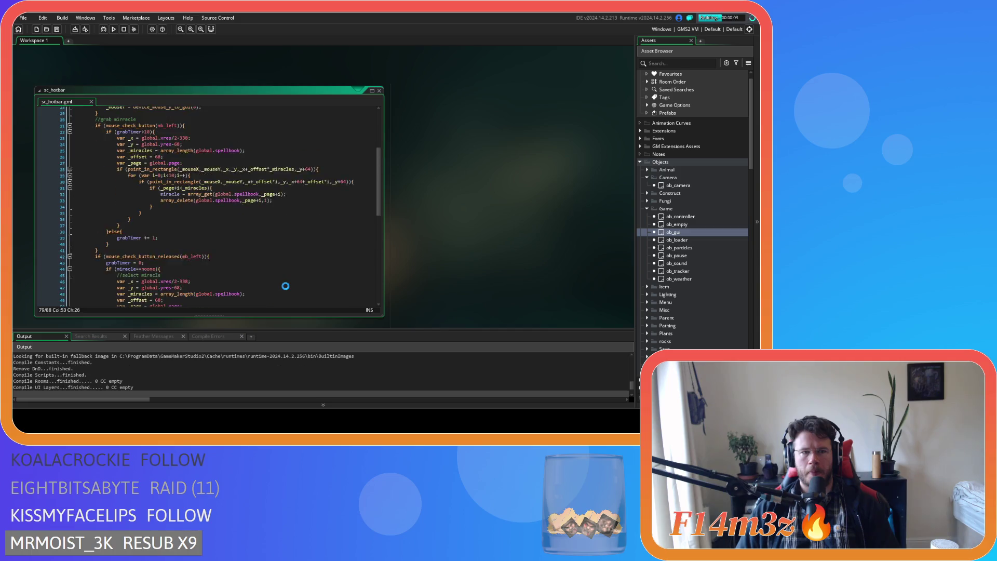
scroll(285, 285, "down", 18)
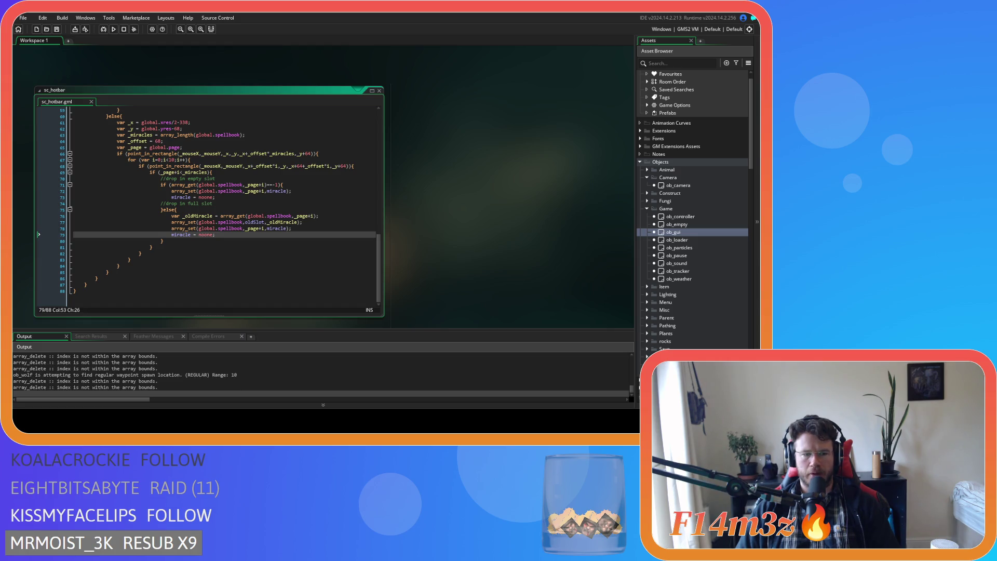
key("alt+Tab")
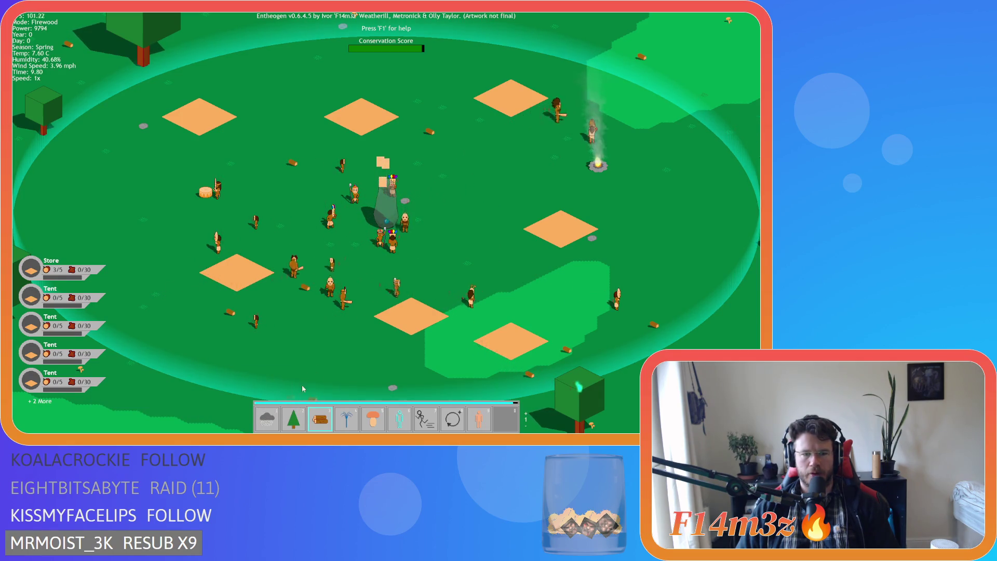
right_click(315, 359)
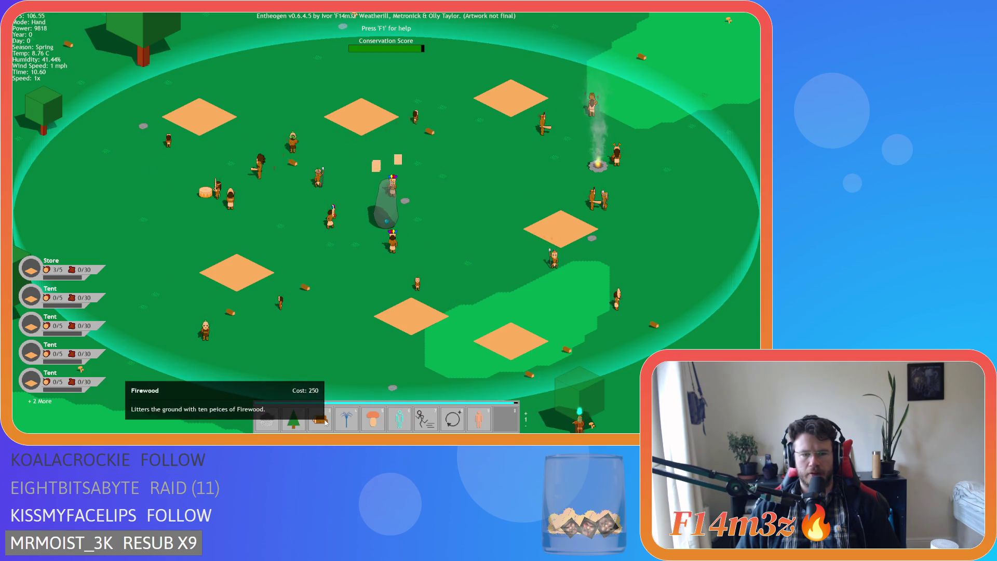
key("F5")
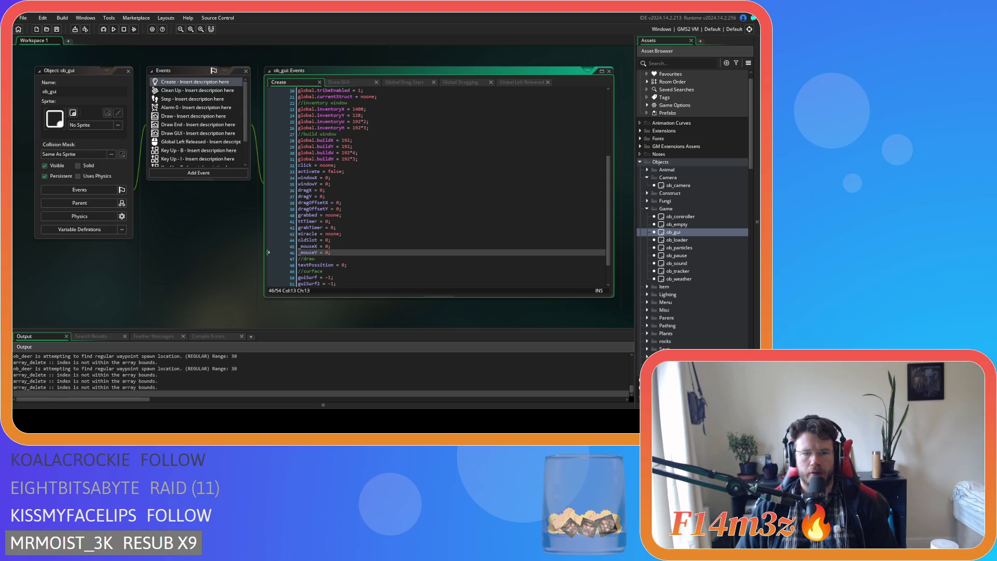
Return to the game and quit it, confirming with Y
key("alt+Tab")
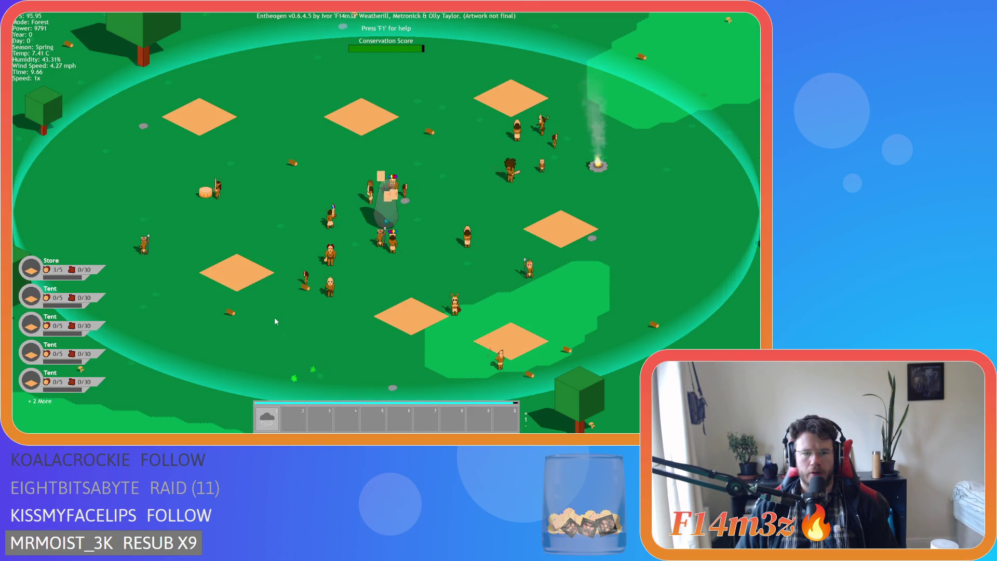
key("Escape")
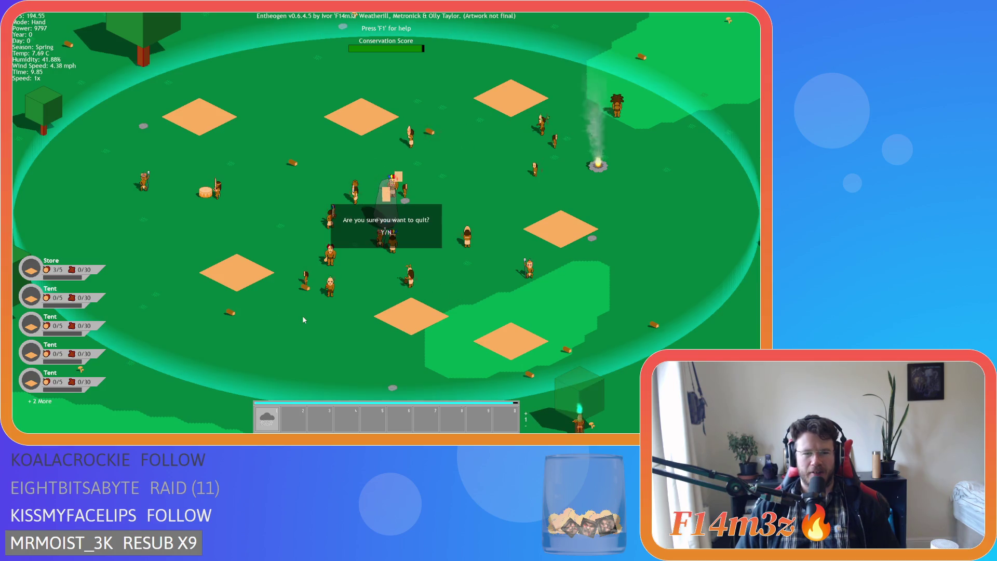
key("y")
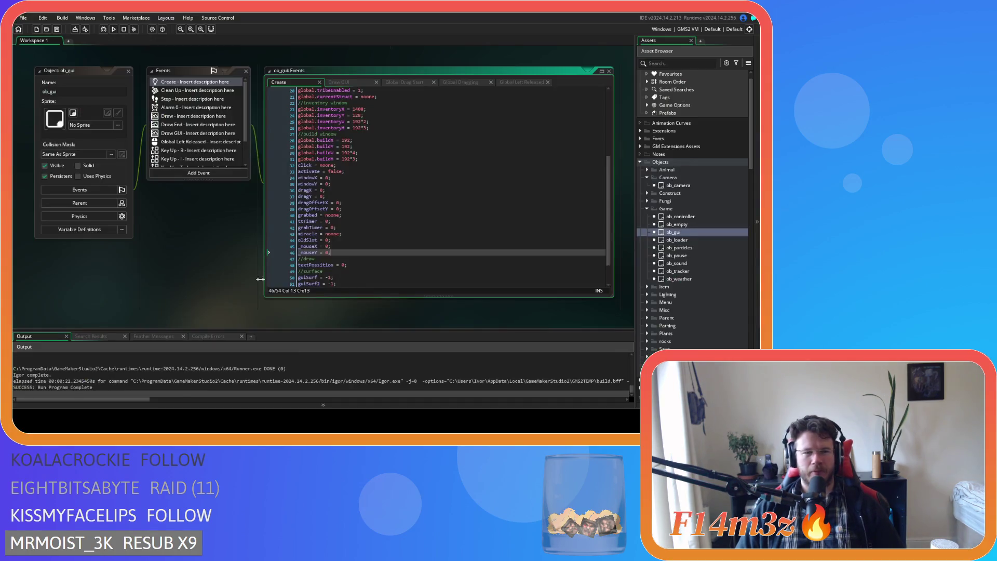
In sc_hotbar, make the grab check 'miracle == noone && grabTimer>10' and save
scroll(698, 269, "down", 10)
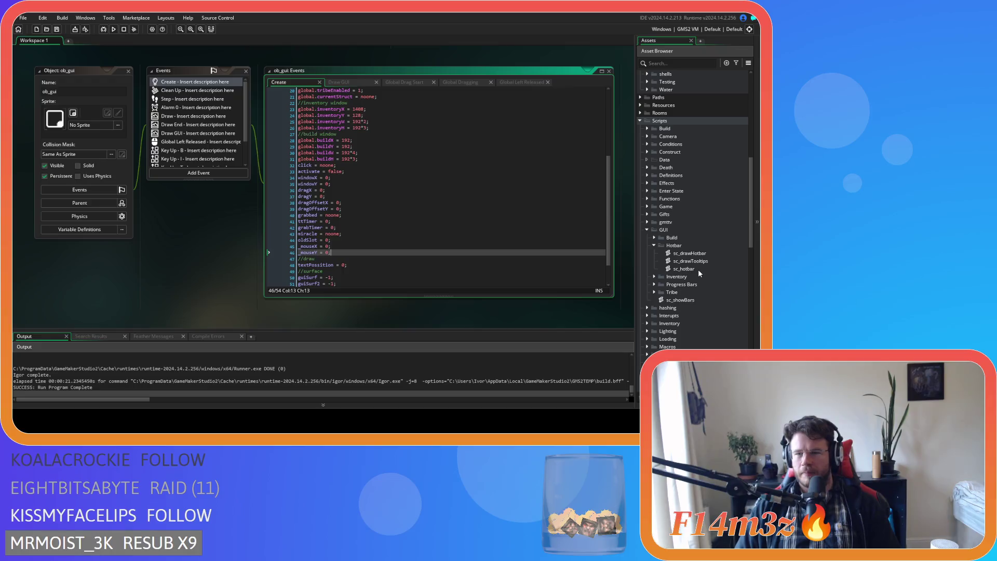
double_click(698, 269)
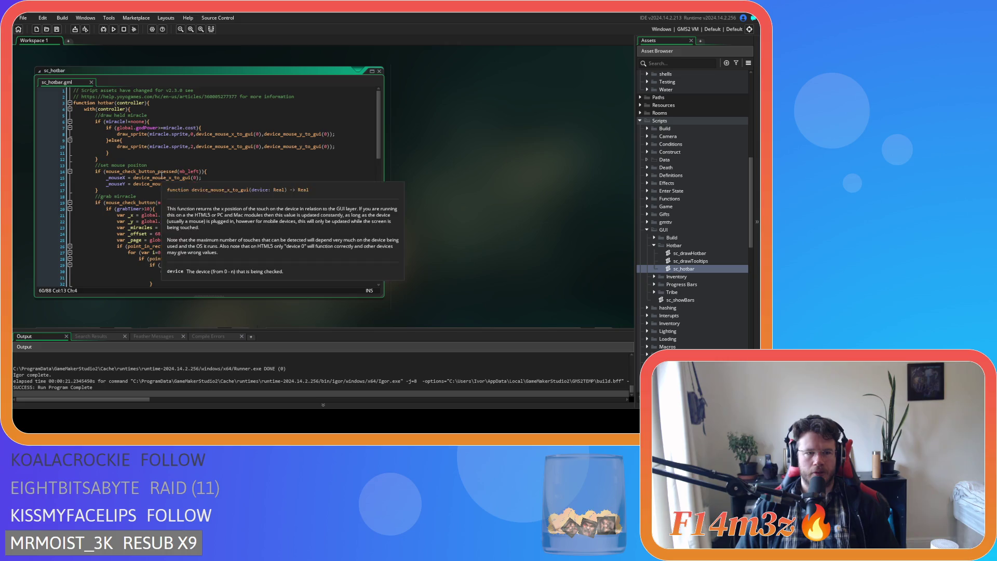
scroll(162, 175, "down", 3)
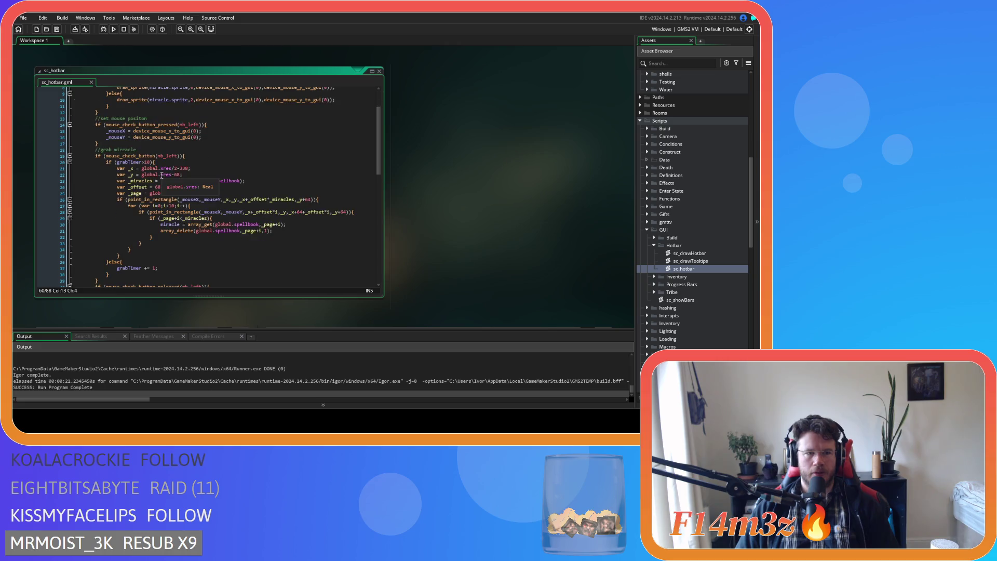
left_click(115, 162)
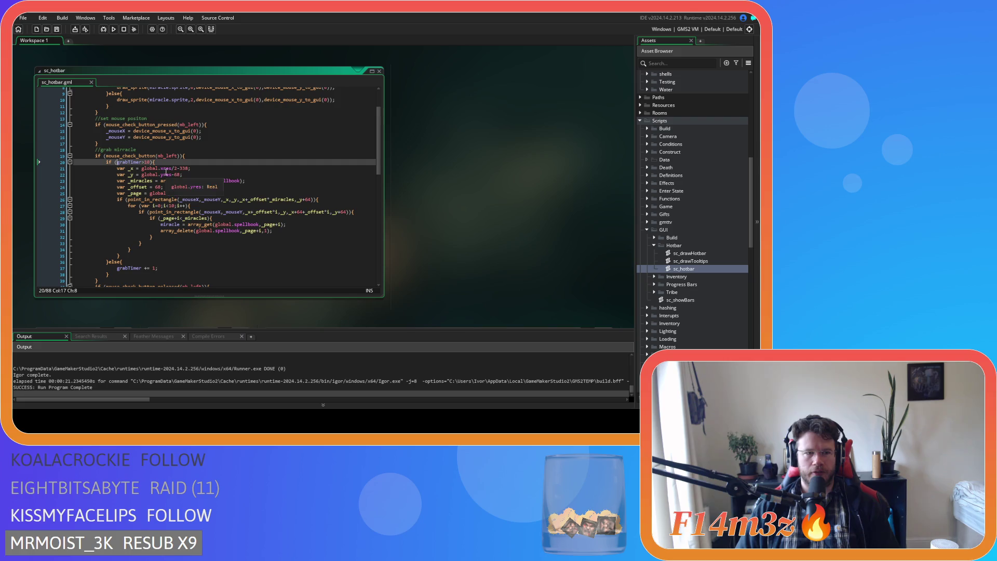
key("Return")
type("&&")
left_click(129, 162)
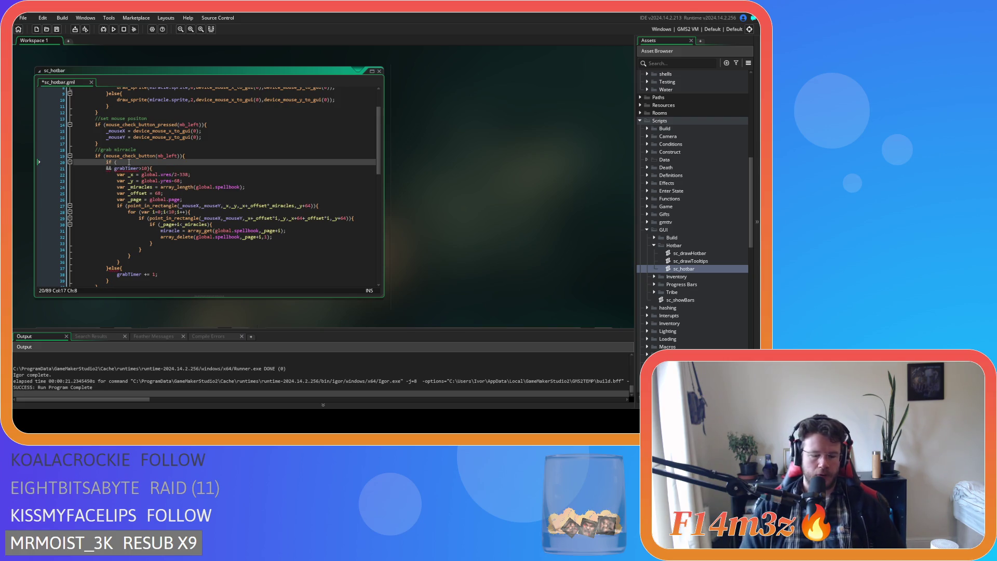
type("miracle = ")
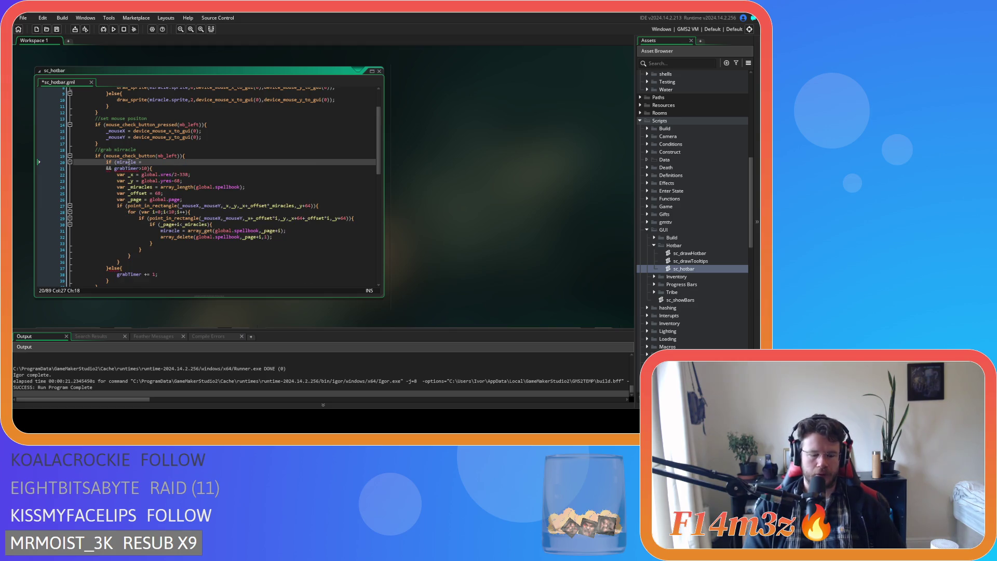
type("noone")
key("ctrl+s")
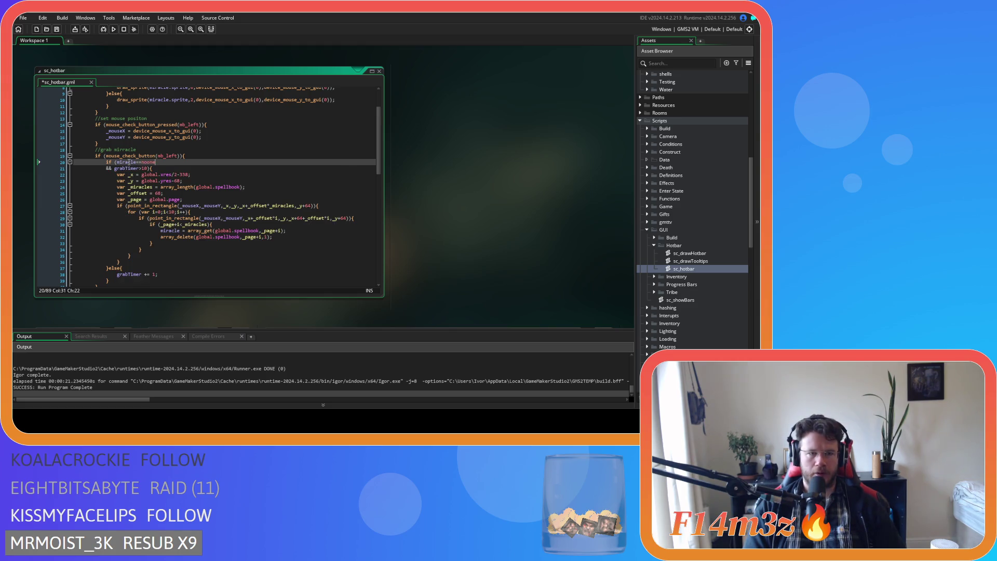
Build and run the game to test the new grab check
left_click(172, 193)
scroll(197, 194, "down", 5)
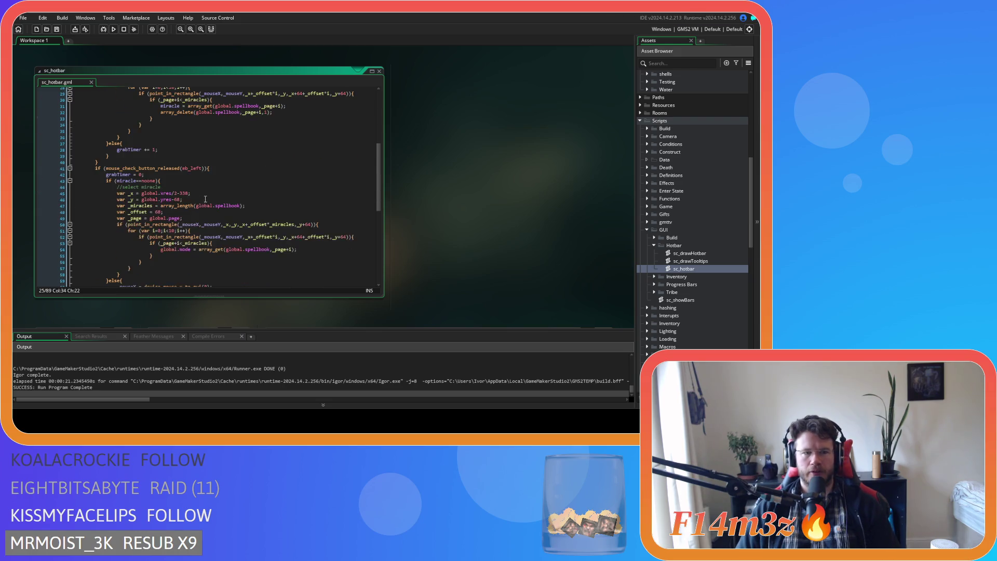
scroll(206, 199, "up", 4)
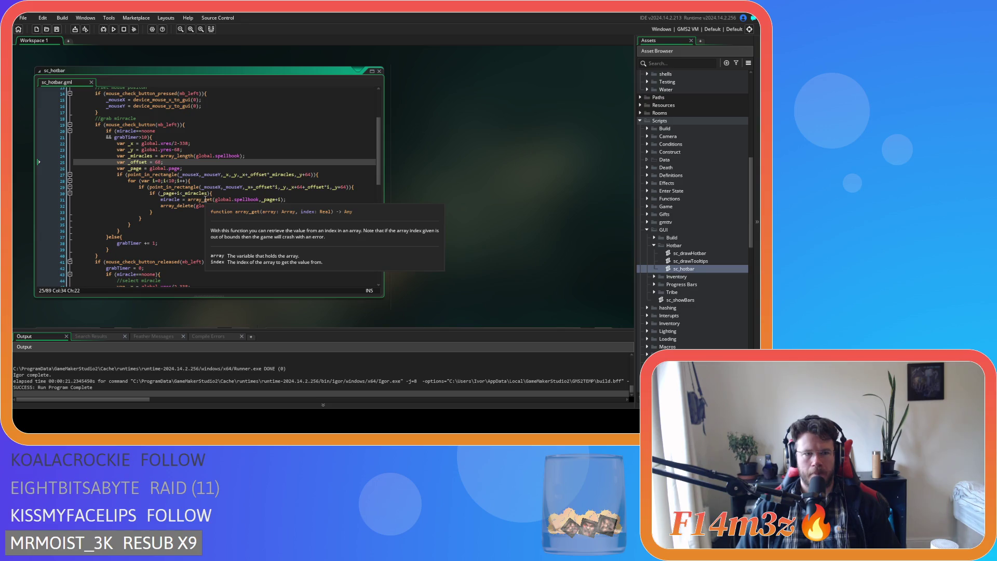
key("F5")
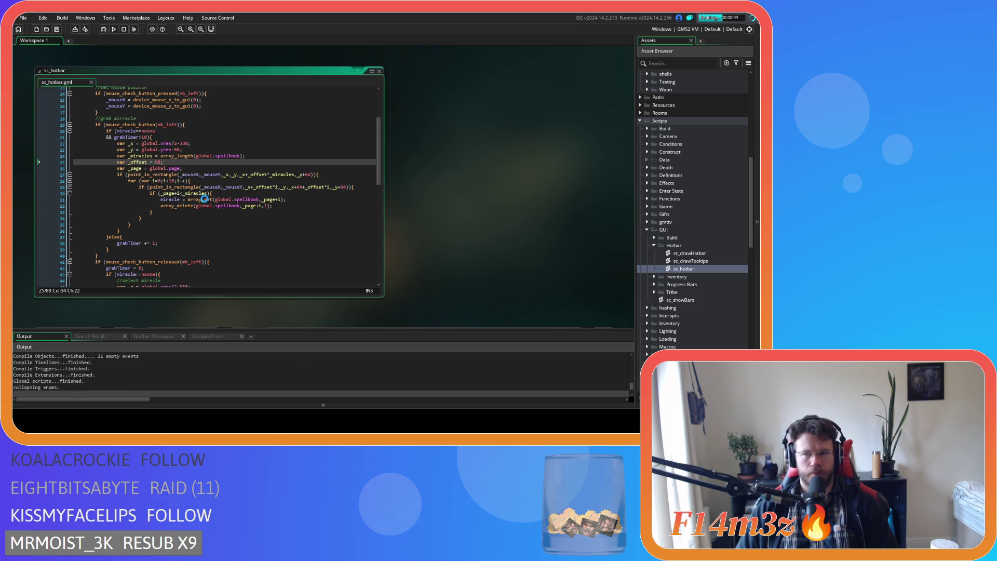
Drop the Firewood miracle in the test build, quit with Esc and Y, and clear the code selection
scroll(204, 199, "up", 3)
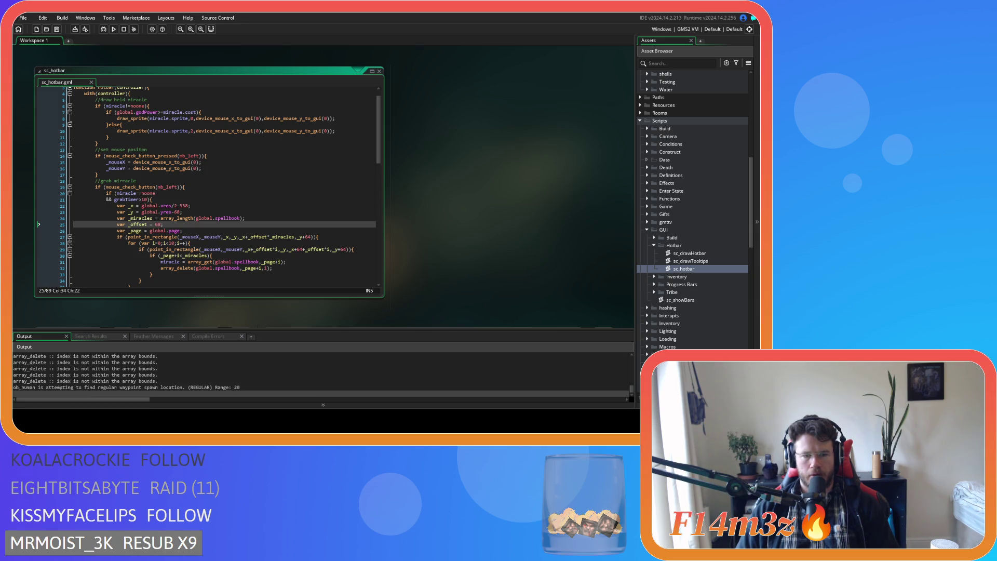
key("alt+Tab")
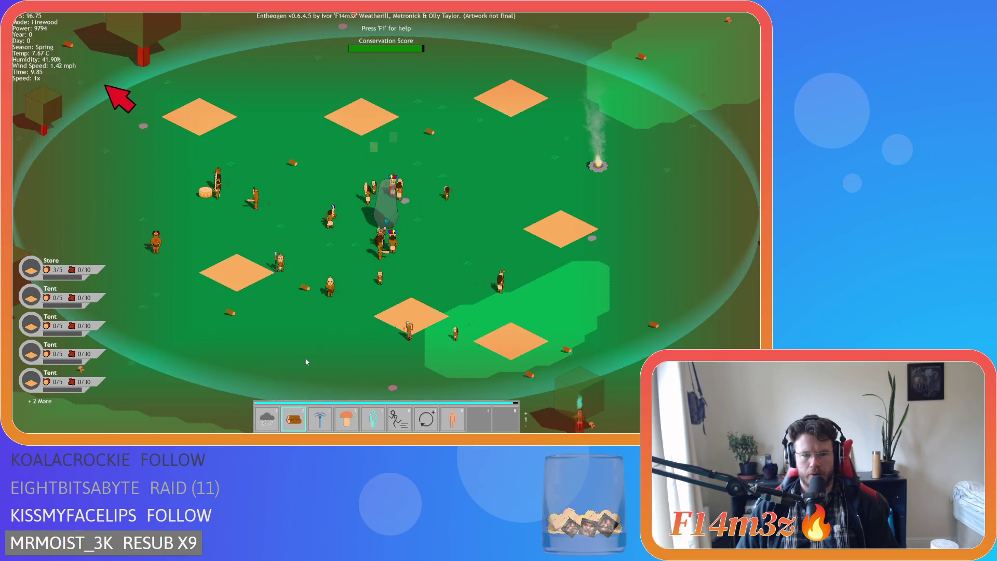
key("Escape")
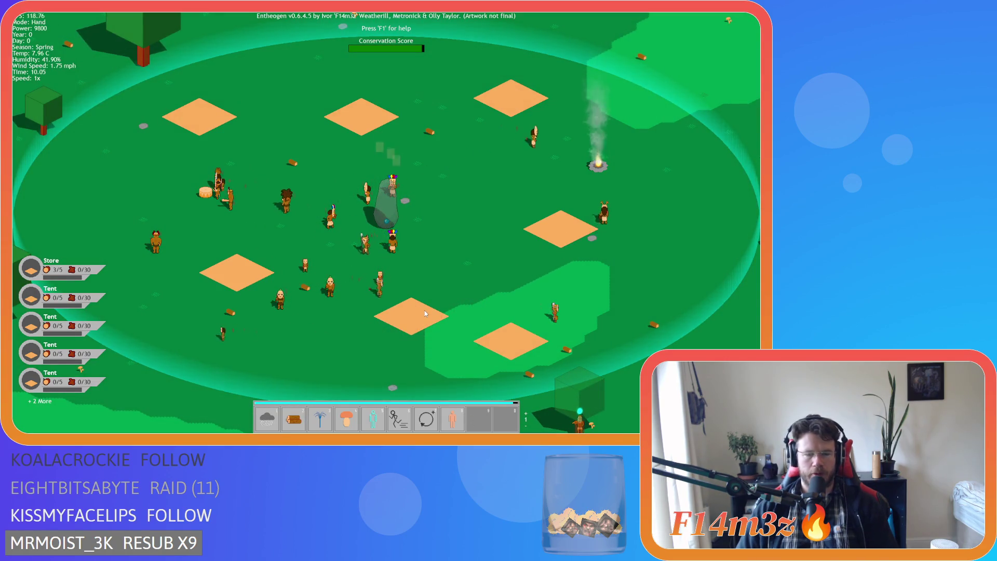
key("Escape")
key("y")
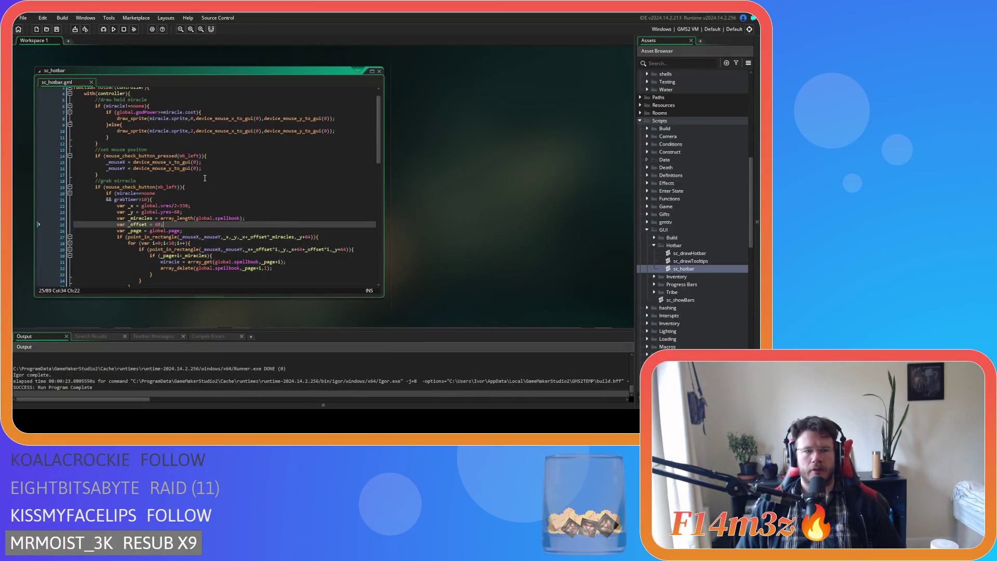
left_click(229, 181)
scroll(229, 186, "up", 1)
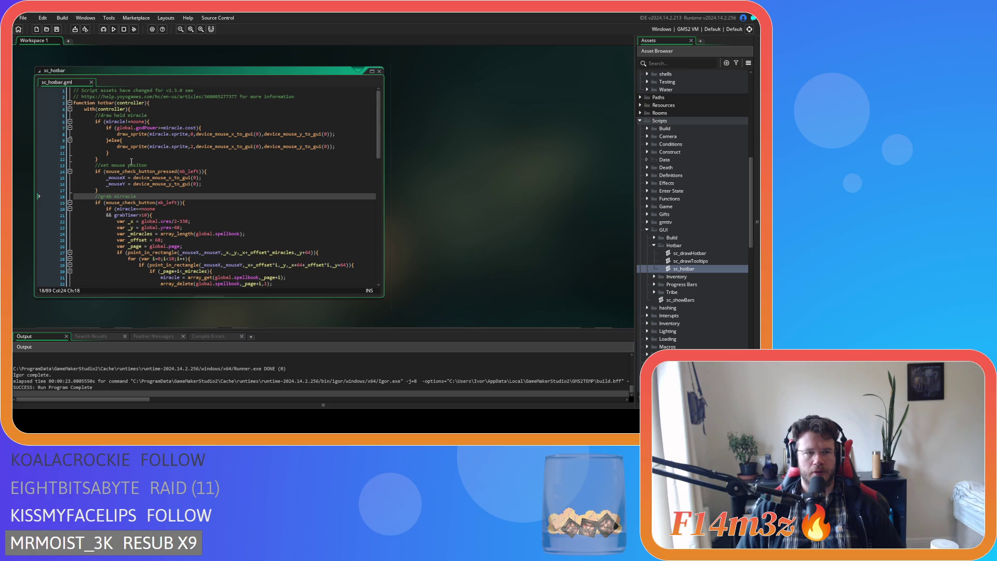
left_click(154, 122)
left_click(228, 129)
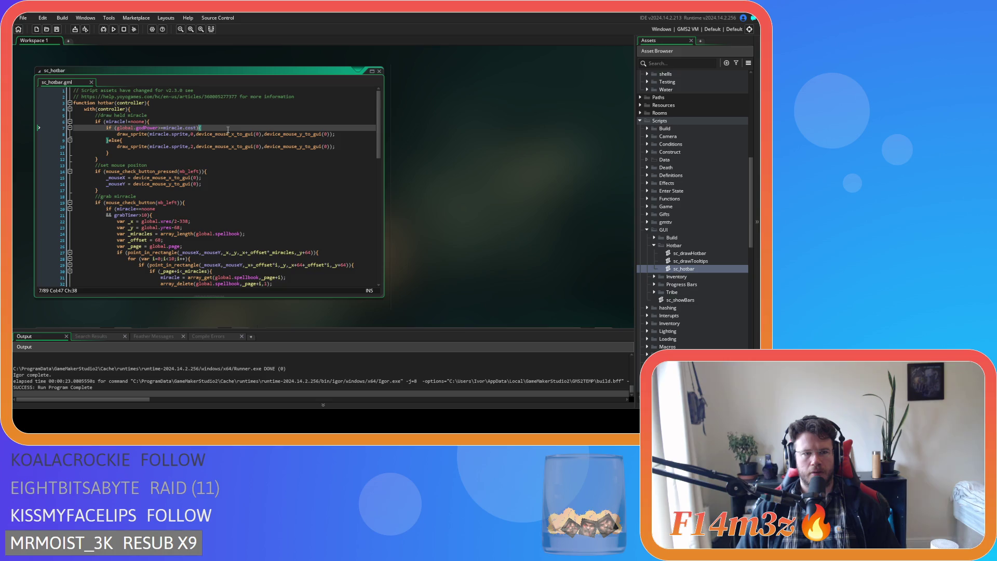
left_click(173, 147)
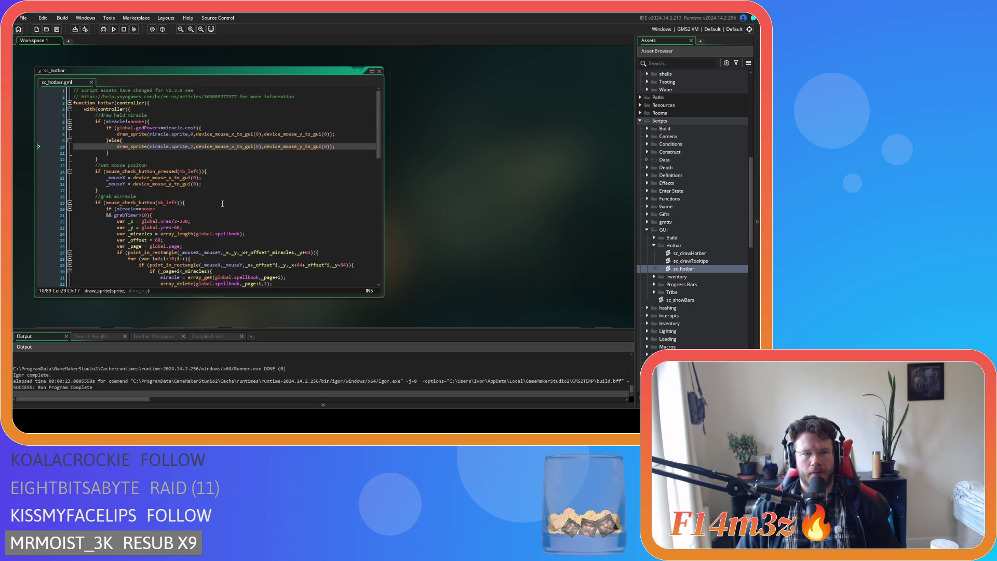
scroll(230, 224, "down", 4)
scroll(230, 224, "down", 4)
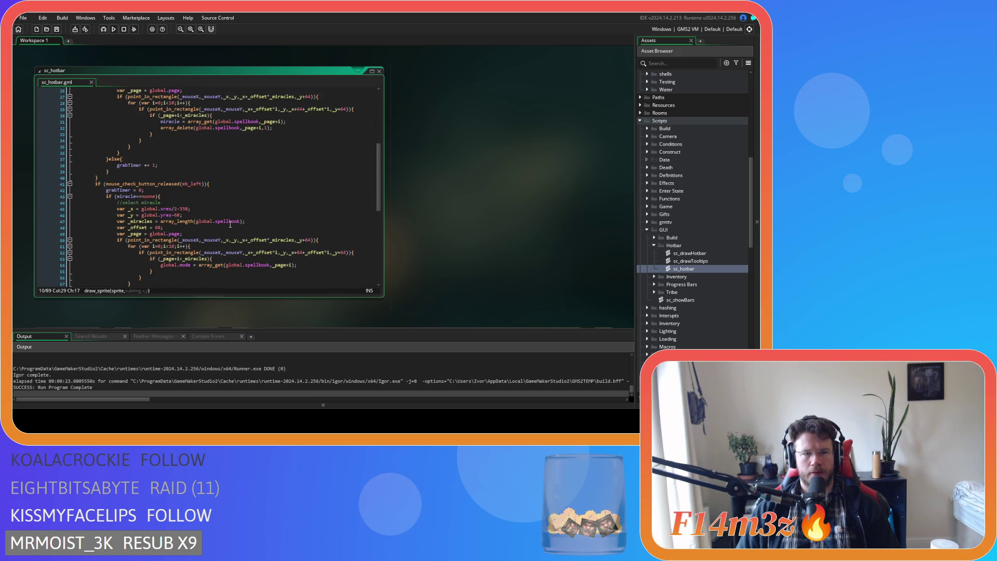
scroll(230, 224, "up", 4)
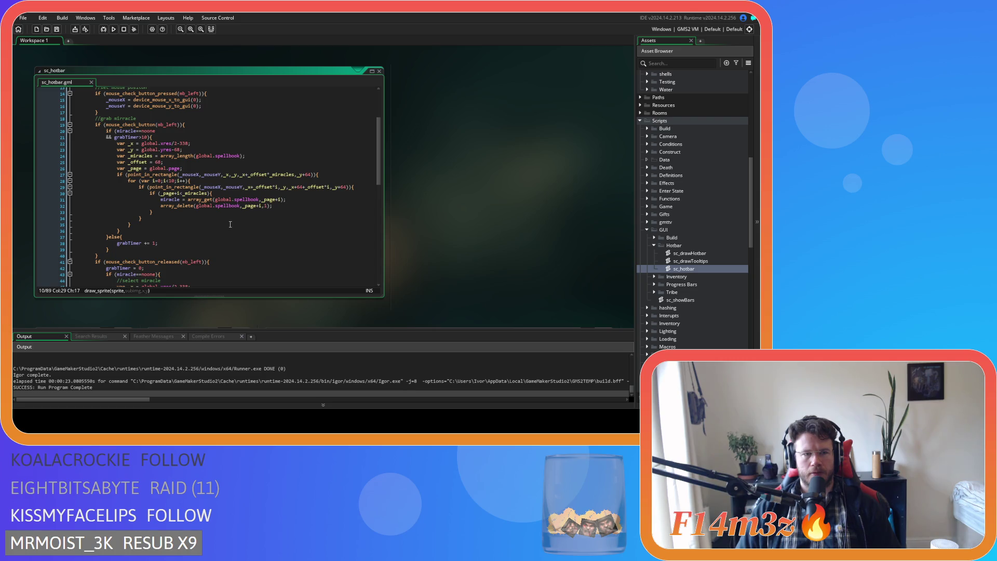
scroll(230, 224, "down", 6)
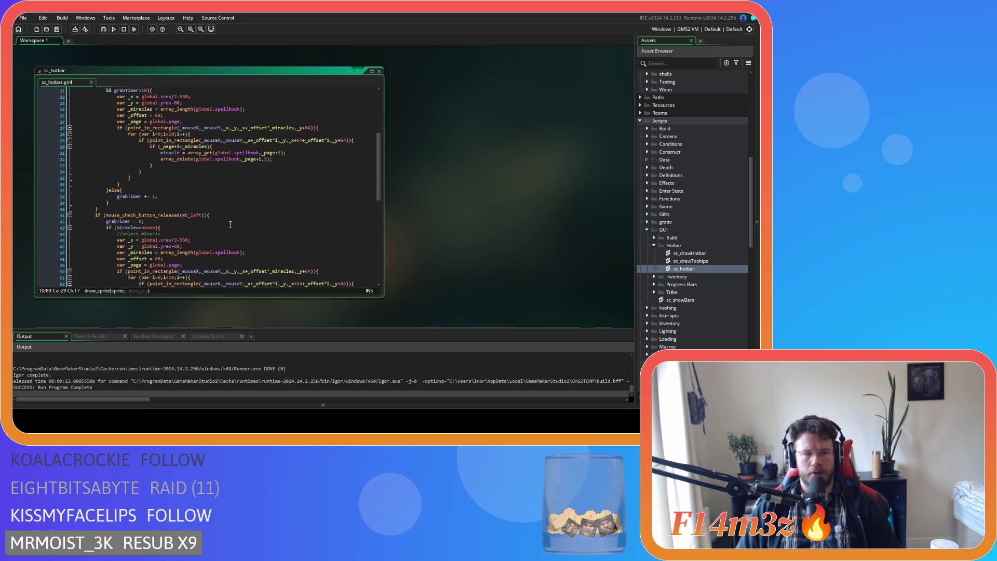
scroll(230, 224, "down", 4)
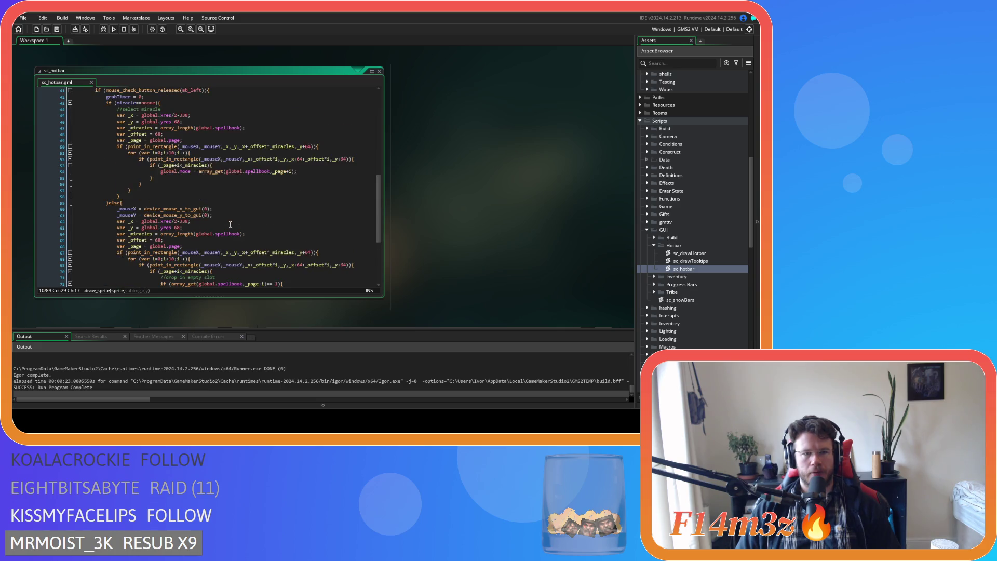
scroll(230, 224, "up", 4)
scroll(230, 224, "up", 10)
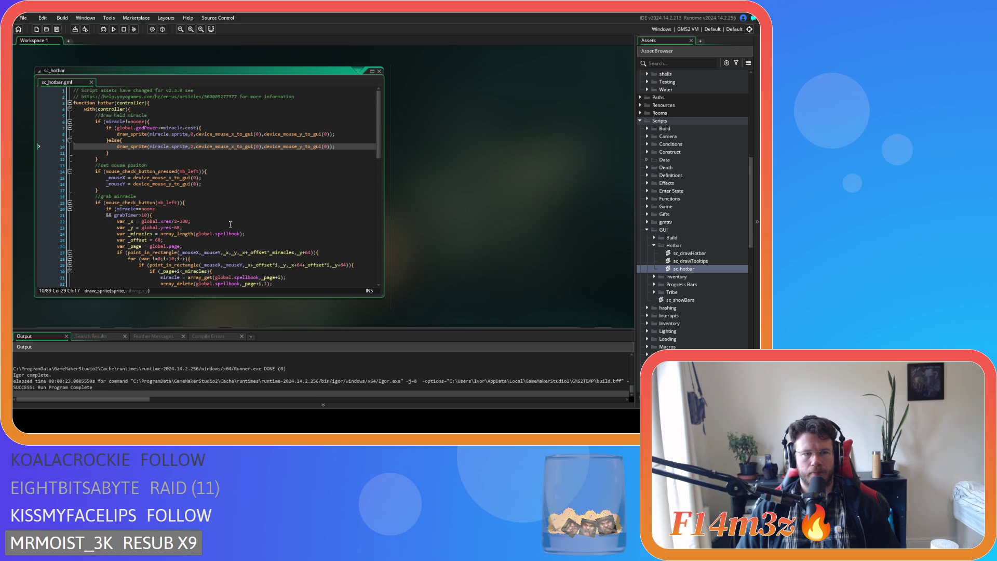
scroll(230, 224, "down", 10)
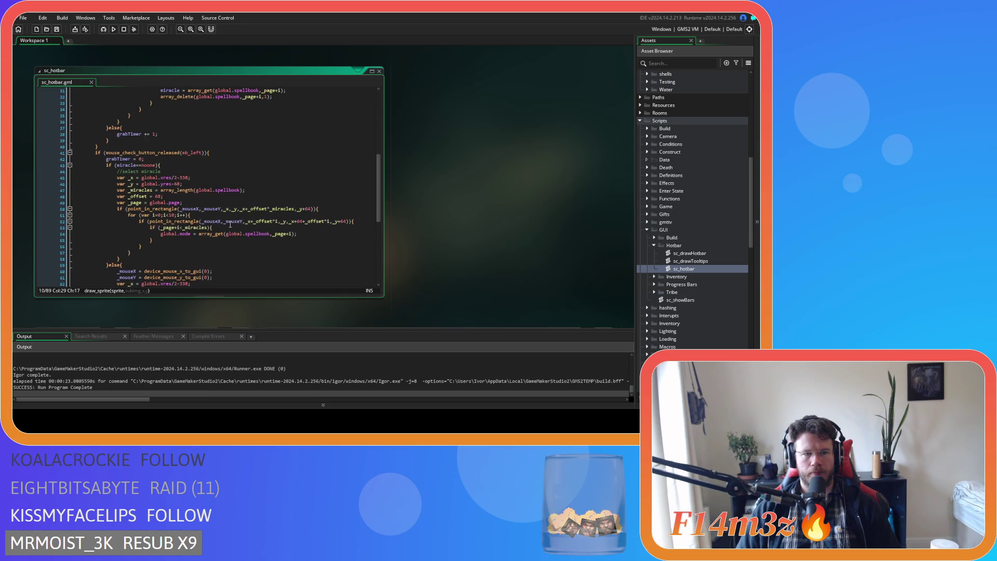
scroll(229, 224, "down", 4)
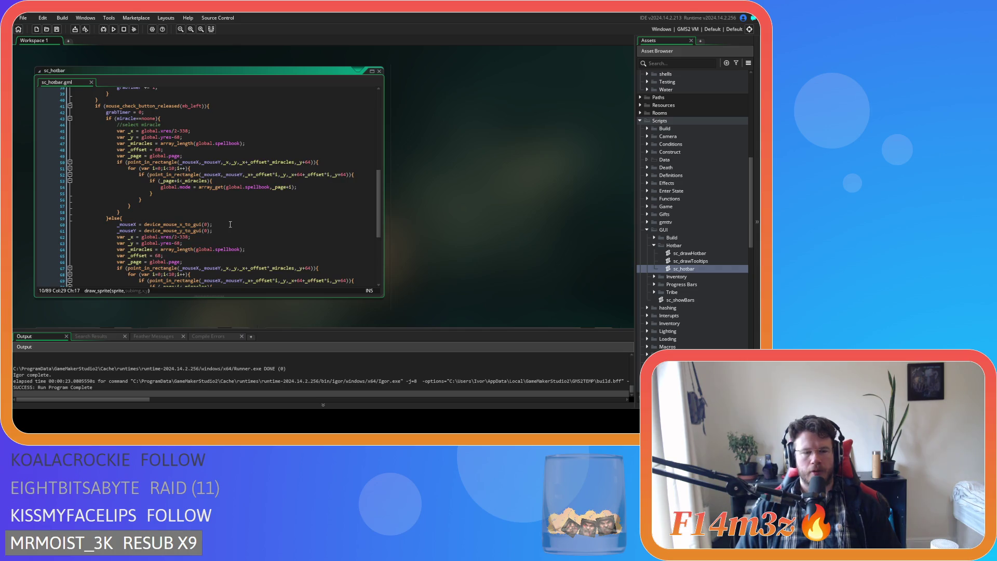
scroll(230, 224, "down", 3)
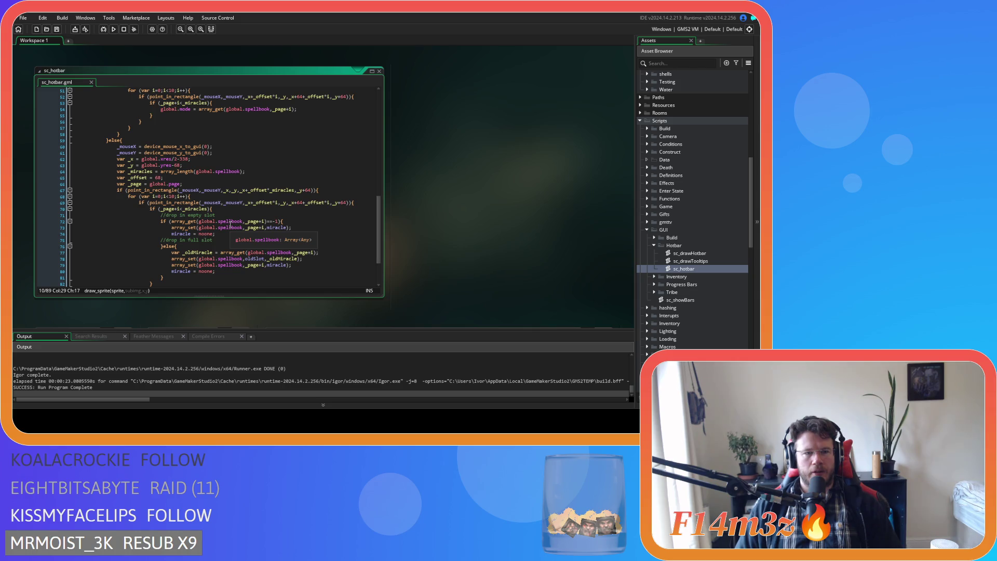
scroll(230, 224, "down", 3)
scroll(307, 239, "up", 4)
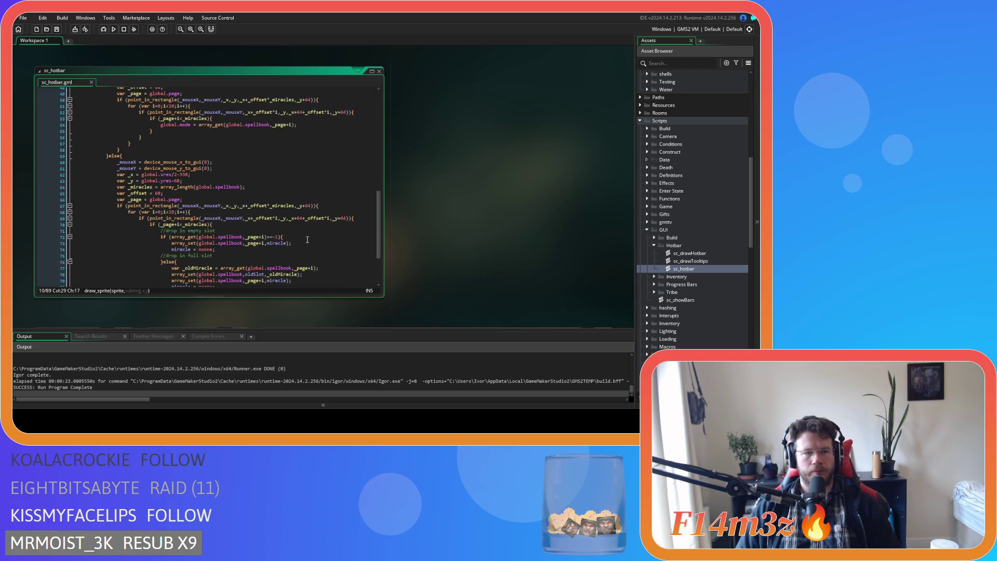
scroll(284, 240, "up", 10)
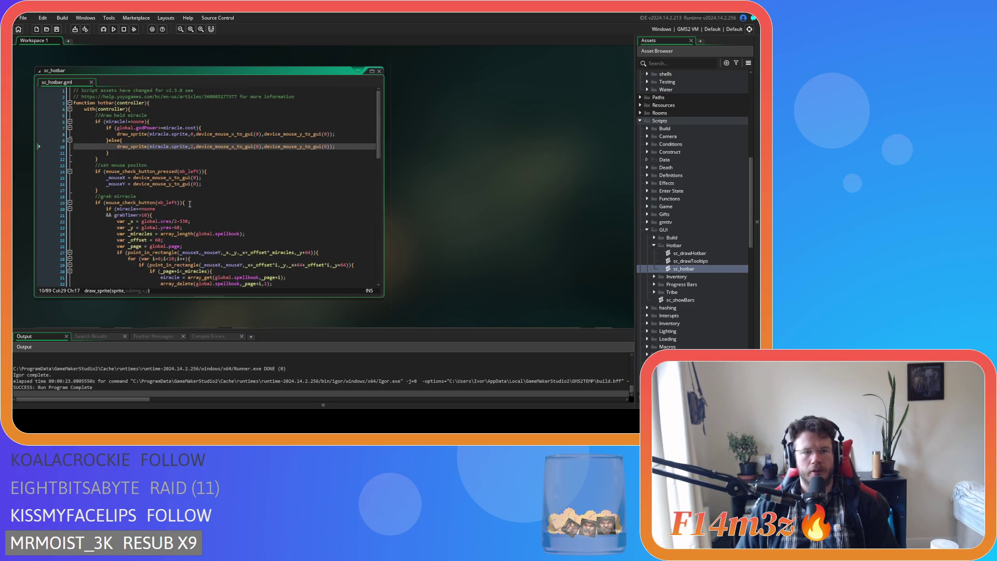
left_click(123, 178)
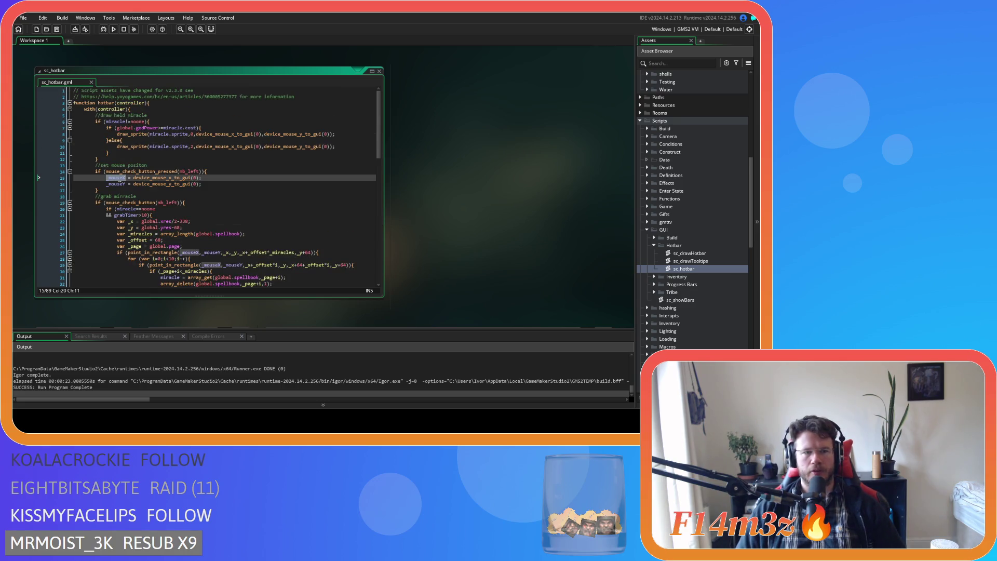
In sc_hotbar, replace every whole-word _mouseX with mouseX
key("ctrl+shift+f")
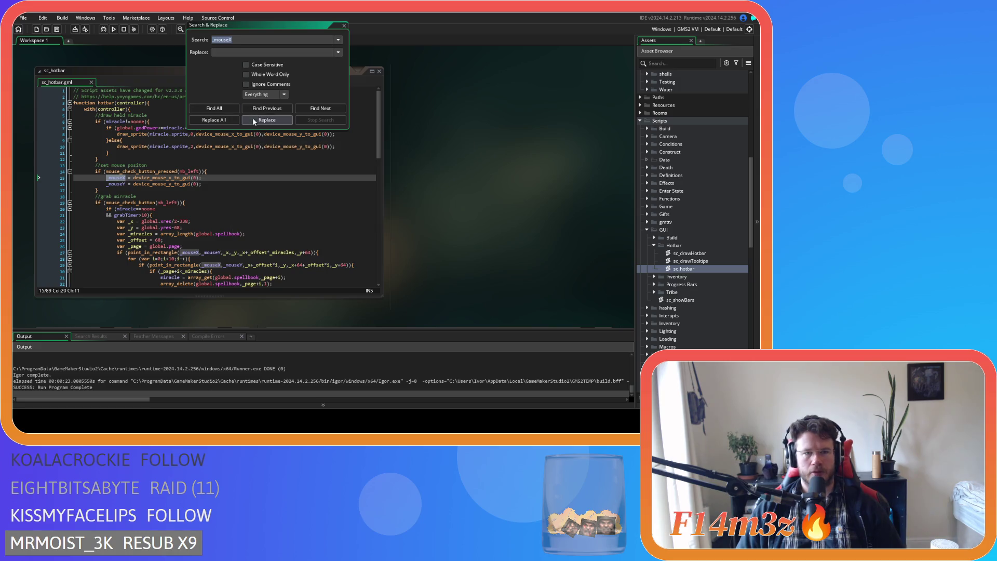
left_click(344, 25)
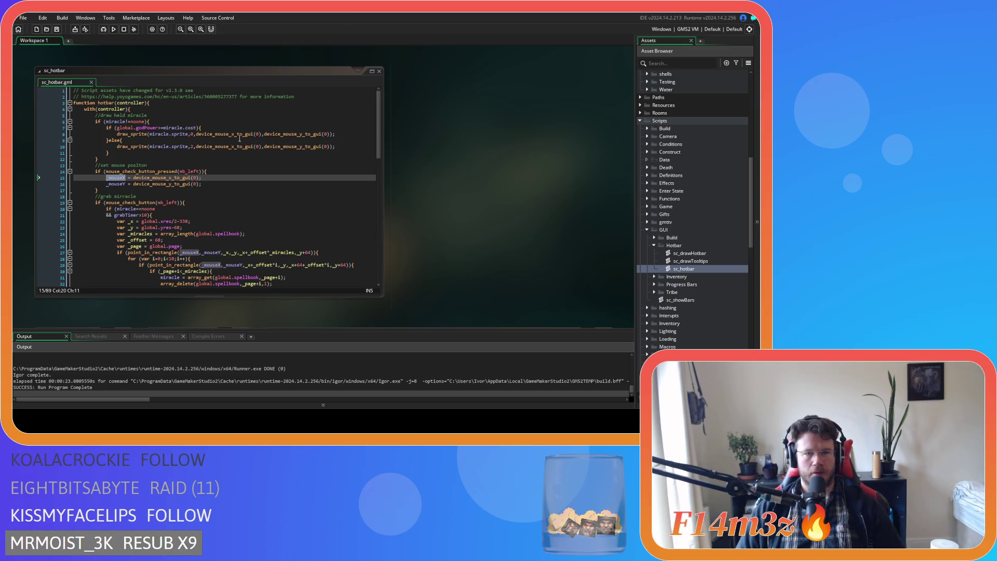
key("ctrl+f")
left_click(250, 101)
double_click(270, 101)
key("ctrl+c")
left_click(282, 110)
key("ctrl+v")
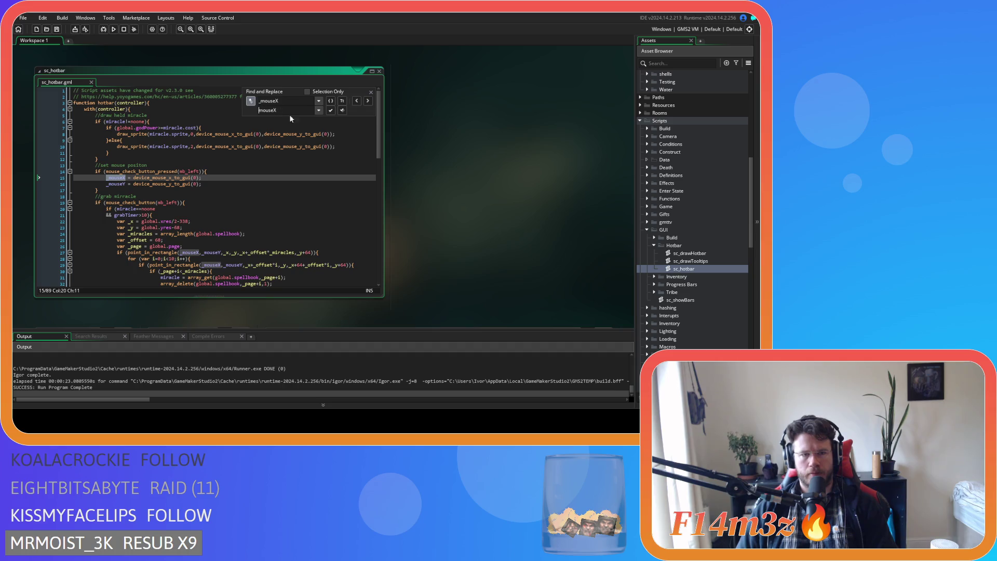
left_click(331, 101)
left_click(341, 110)
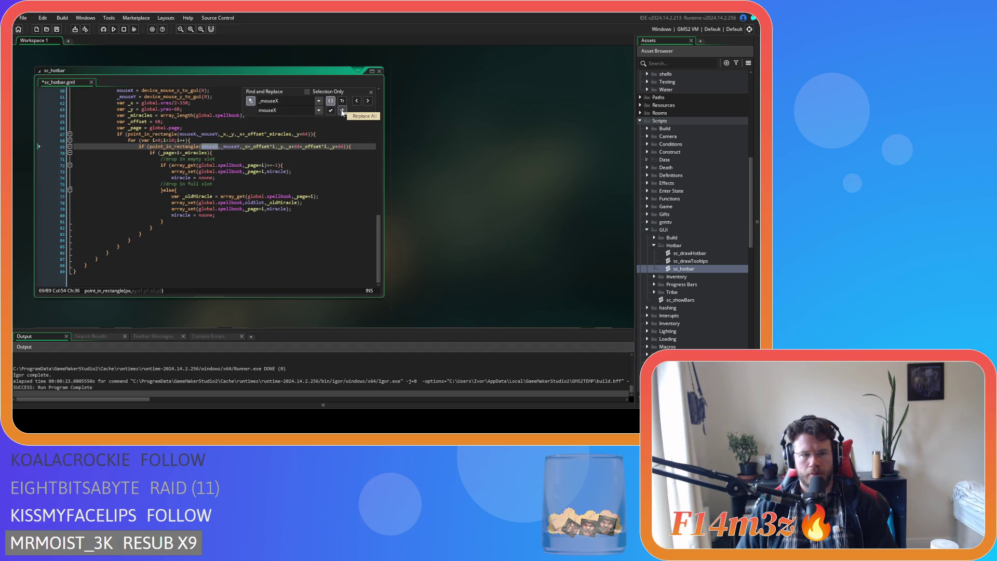
Replace every whole-word _mouseY with mouseY in sc_hotbar
double_click(236, 146)
key("ctrl+f")
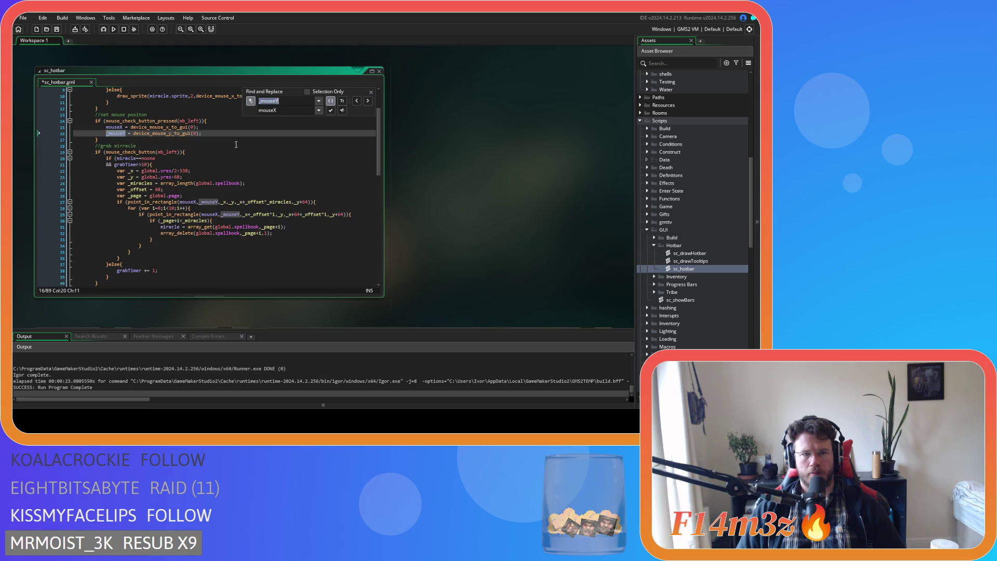
left_click(276, 110)
key("BackSpace")
type("Y")
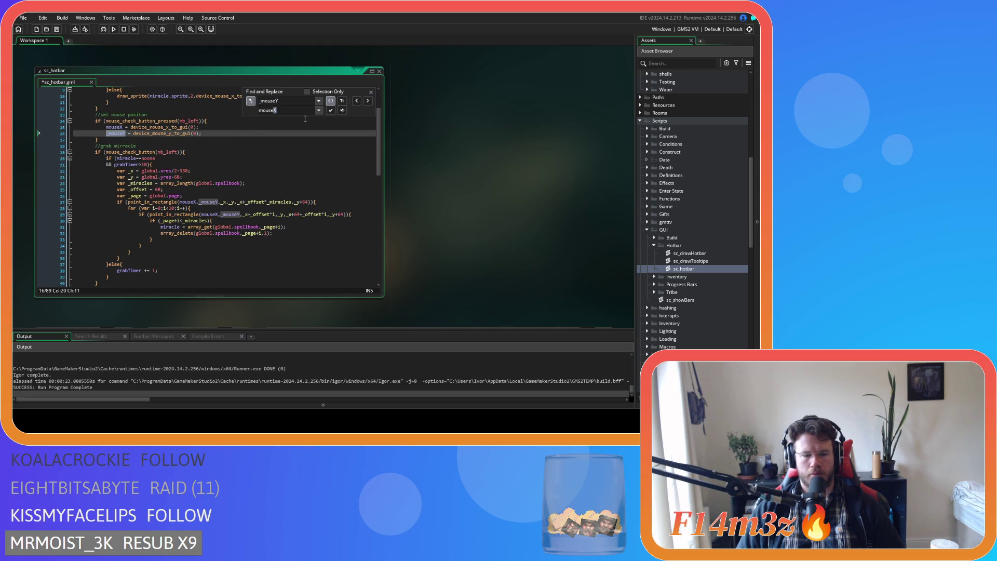
left_click(342, 110)
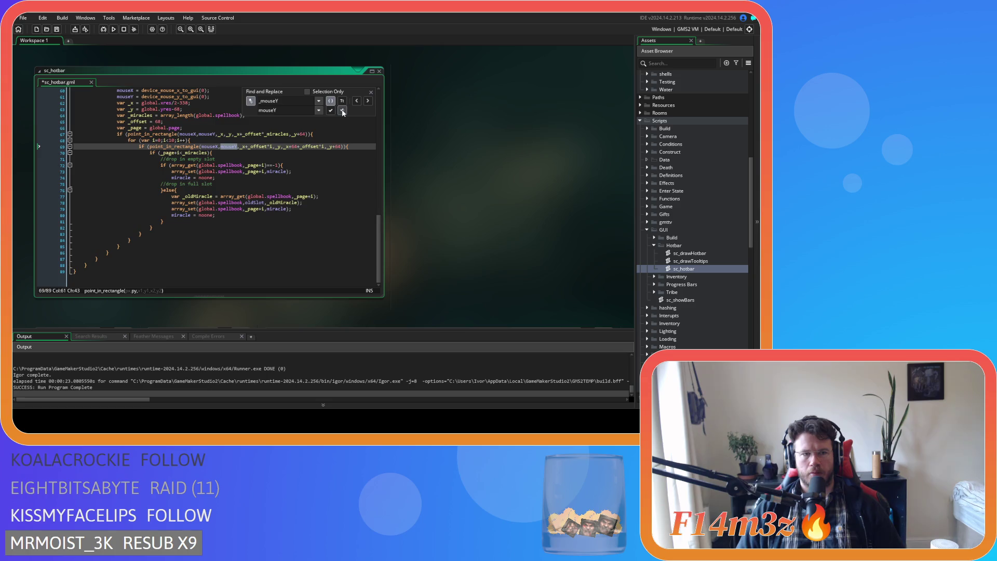
left_click(370, 93)
scroll(727, 214, "up", 10)
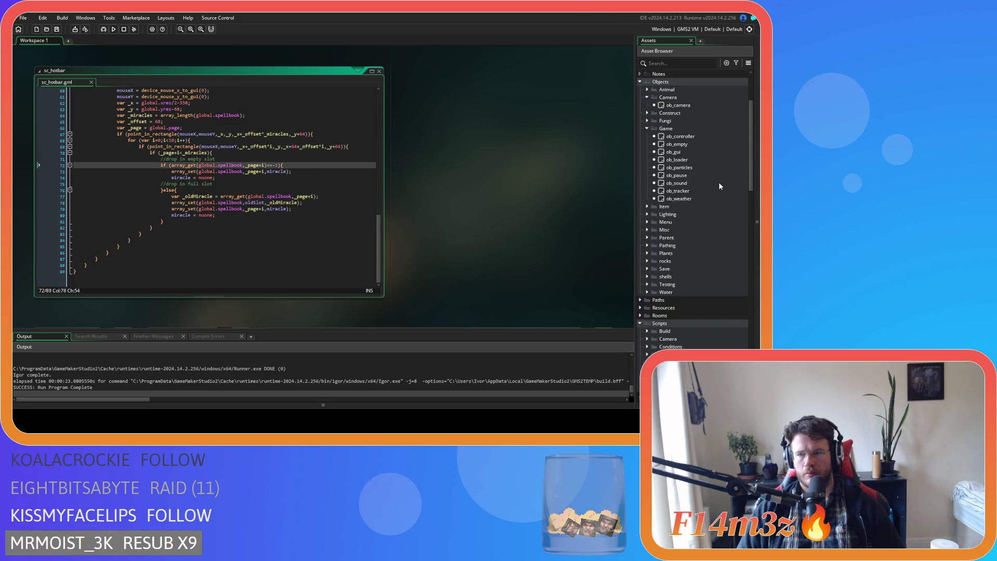
Rename _mouseX and _mouseY to mouseX and mouseY in ob_gui's Create event, then return to sc_hotbar
double_click(673, 183)
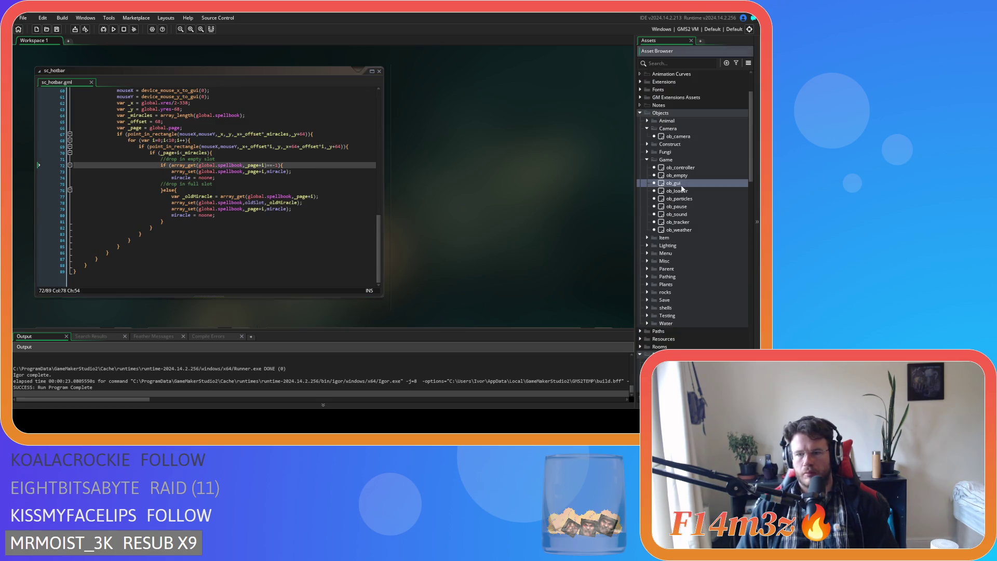
left_click(301, 253)
key("BackSpace")
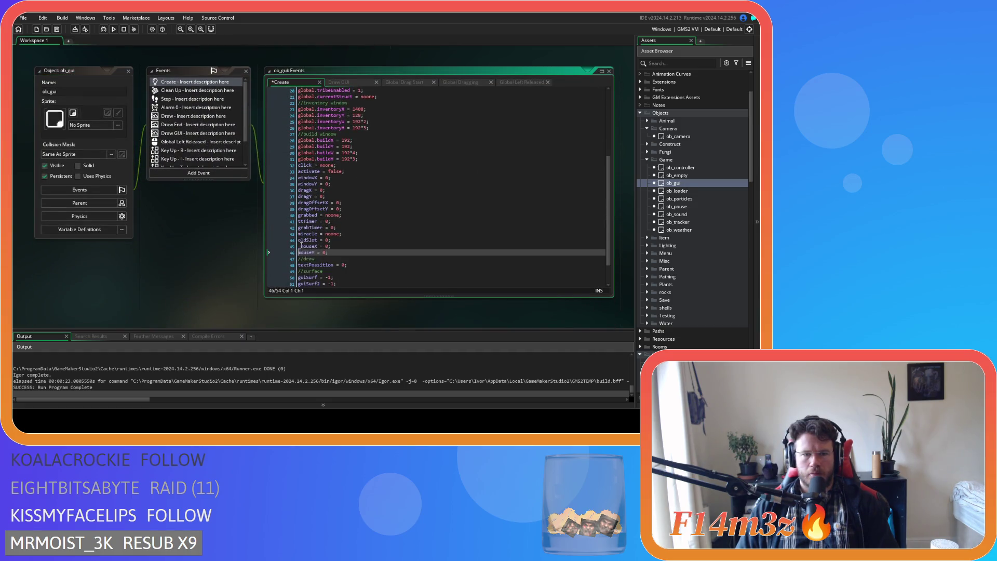
left_click(301, 246)
key("BackSpace")
key("ctrl+Tab")
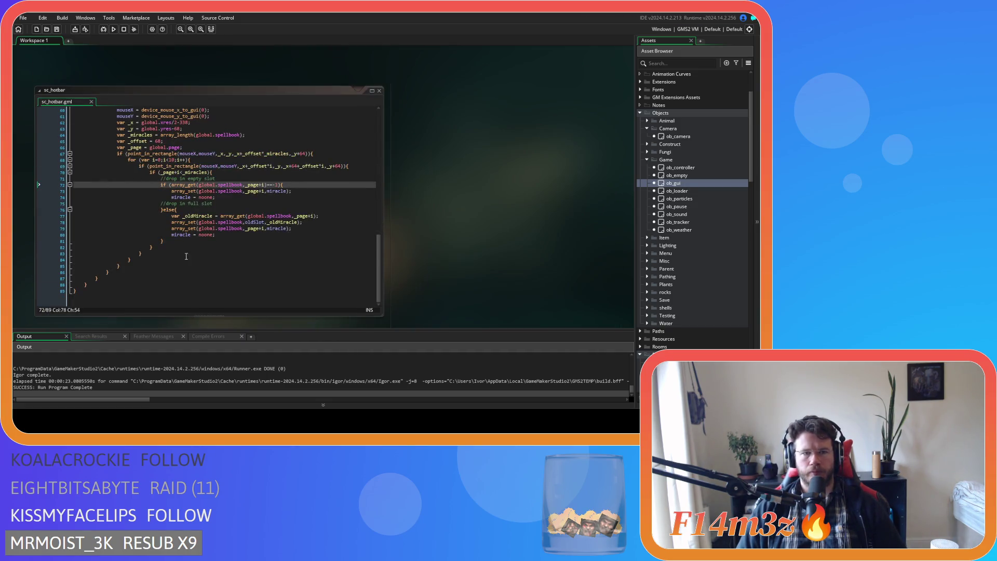
scroll(290, 211, "up", 1)
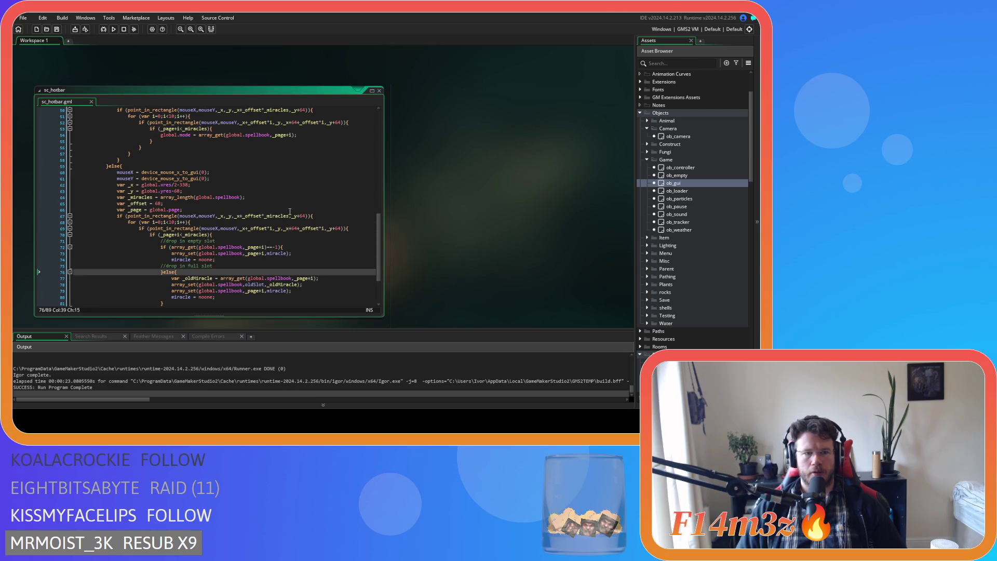
scroll(290, 212, "up", 15)
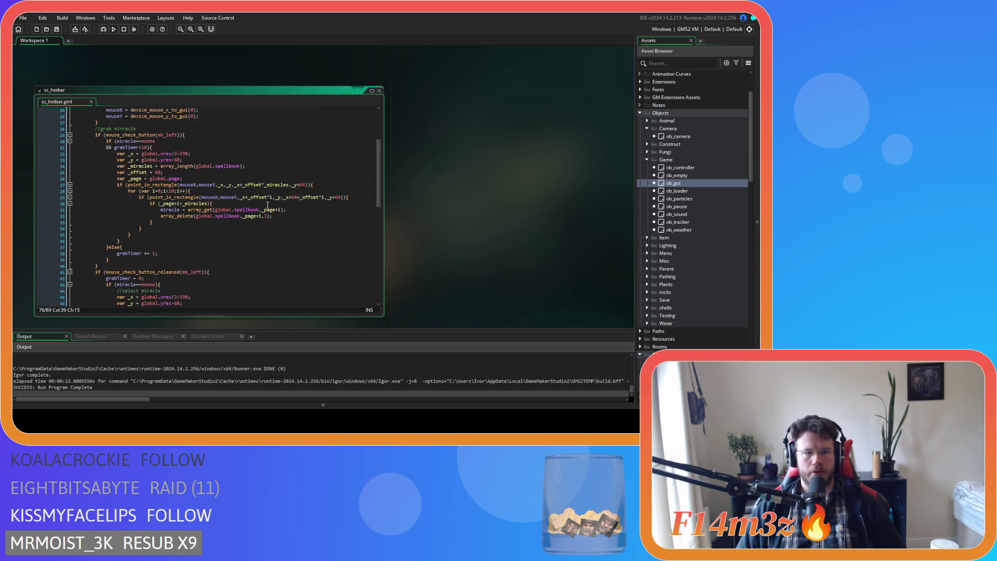
left_click(160, 166)
left_click(152, 180)
left_click(146, 141)
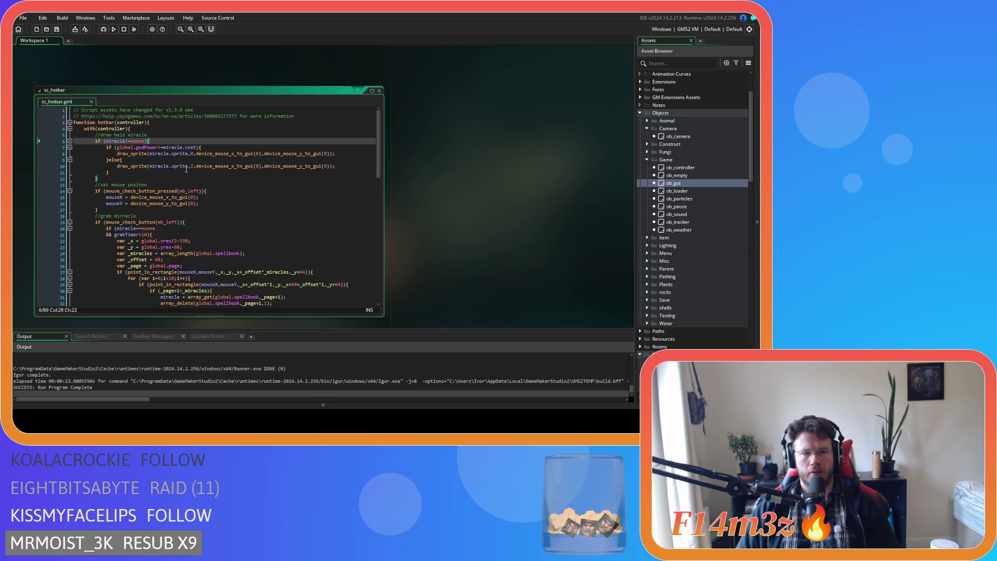
scroll(638, 268, "down", 8)
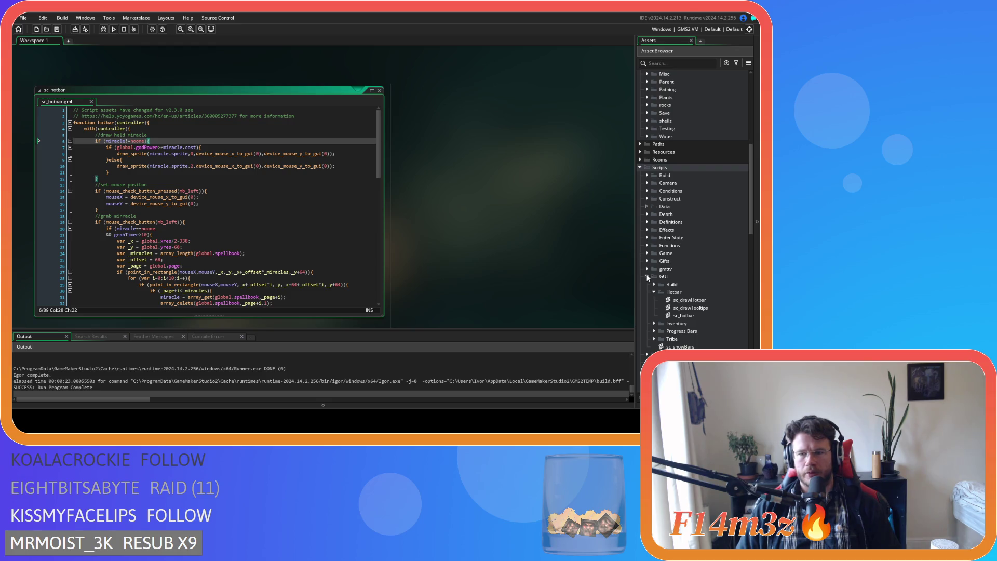
scroll(643, 307, "down", 3)
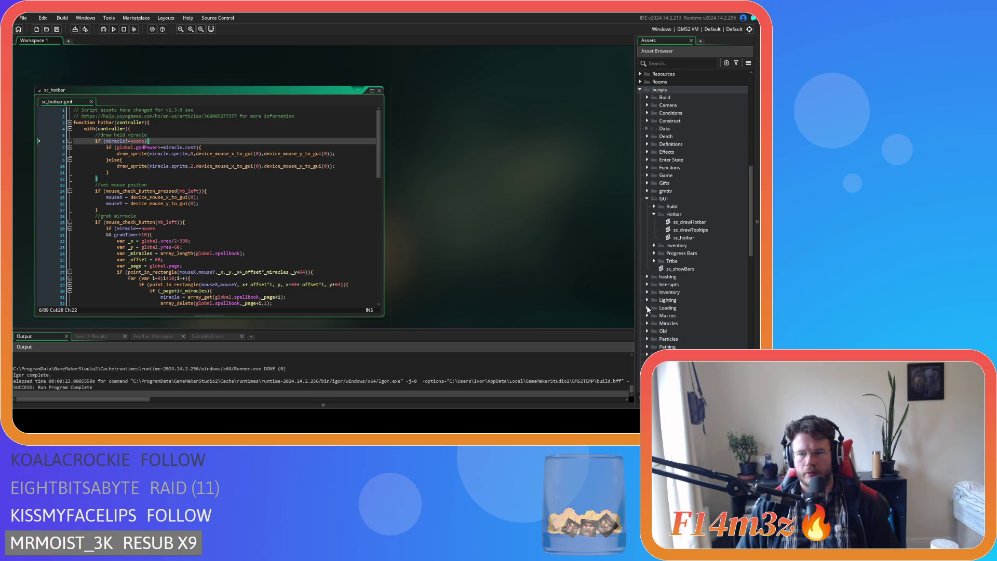
left_click(648, 323)
double_click(696, 333)
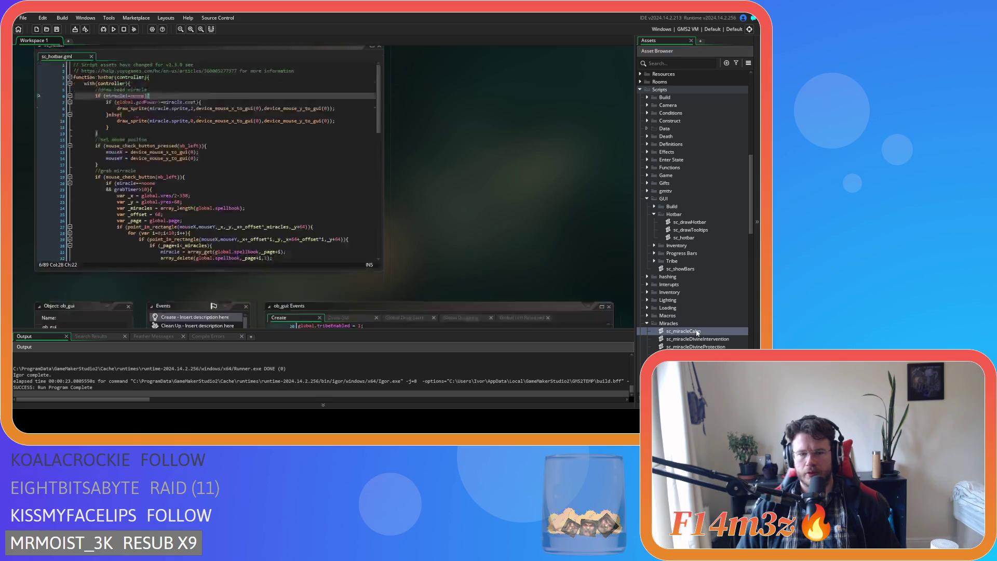
double_click(92, 121)
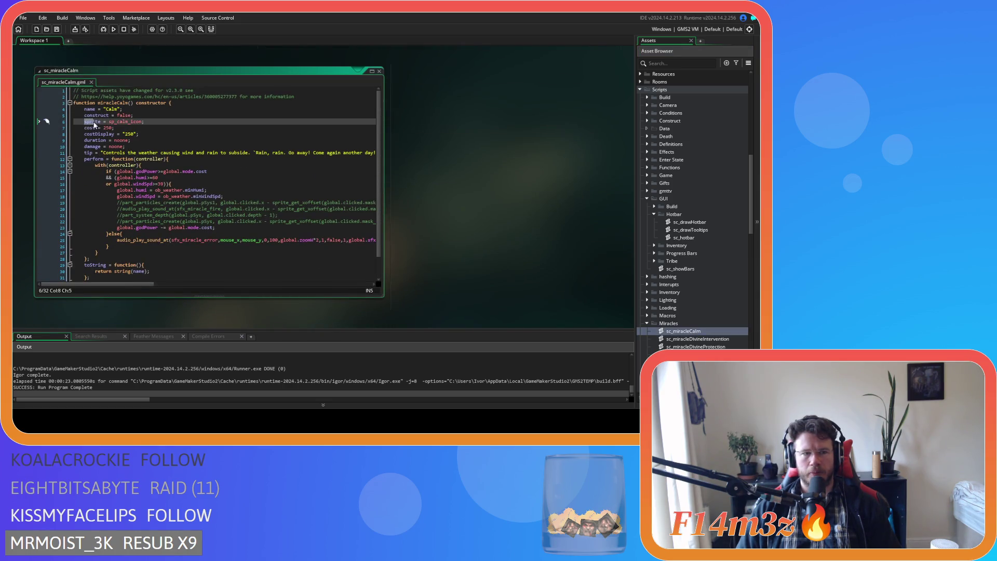
left_click(379, 71)
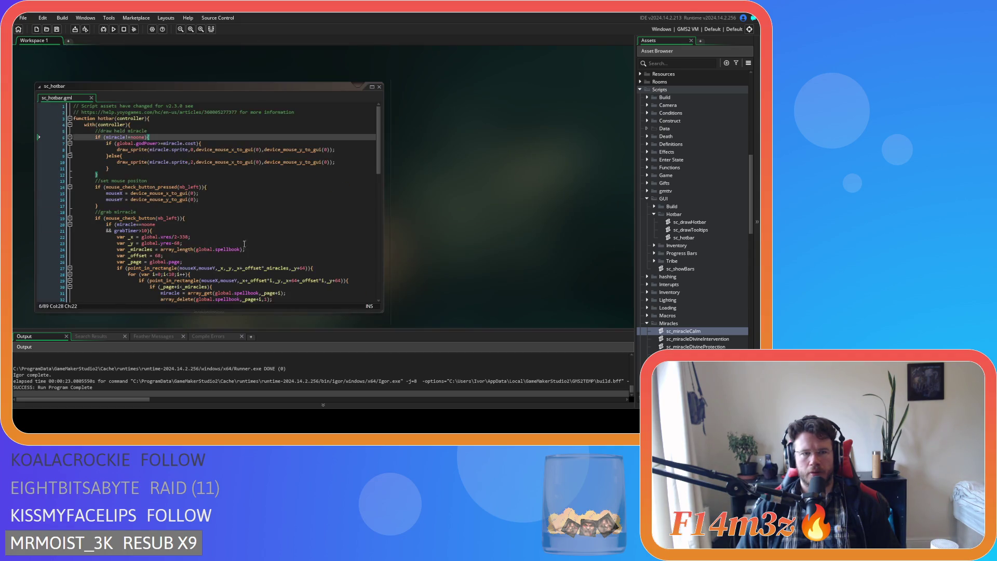
left_click(239, 156)
left_click(183, 175)
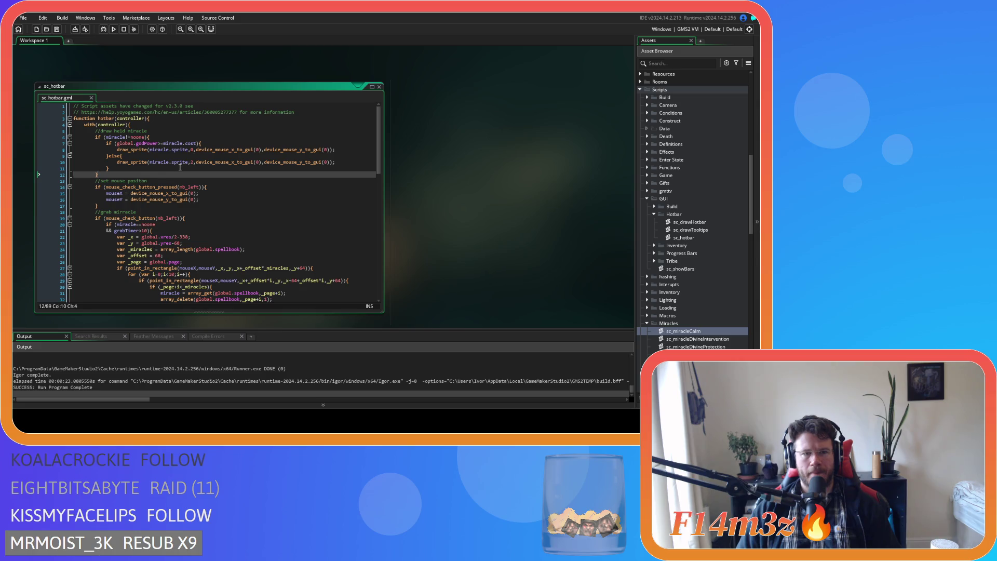
left_click(180, 167)
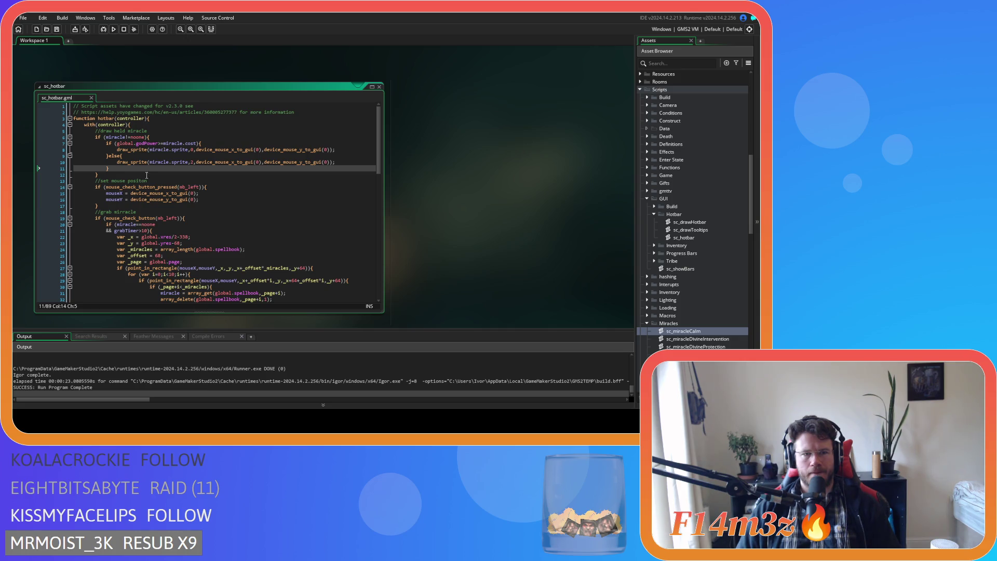
left_click(172, 162)
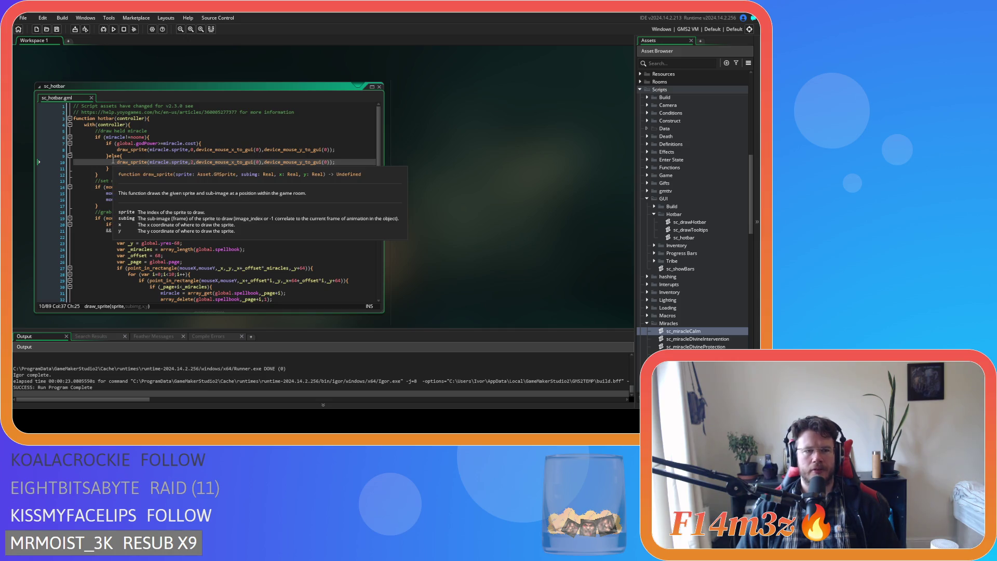
left_click_drag(106, 175, 96, 133)
Cut the held-miracle drawing code from sc_hotbar, save it, and open sc_drawHotbar
key("BackSpace")
key("BackSpace")
key("BackSpace")
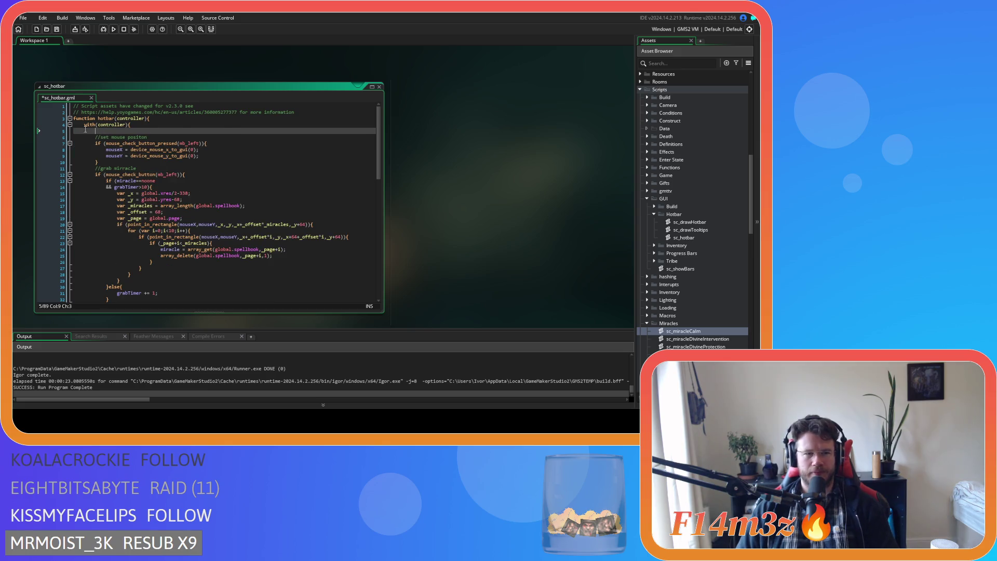
key("ctrl+s")
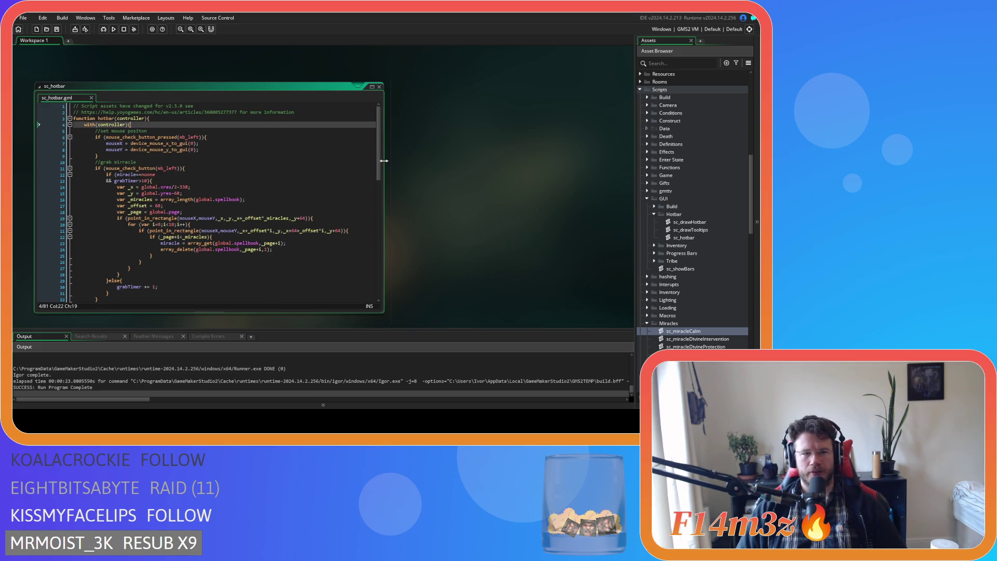
double_click(689, 222)
mouse_move(377, 146)
left_mouse_down()
mouse_move(381, 243)
mouse_move(356, 105)
left_mouse_up()
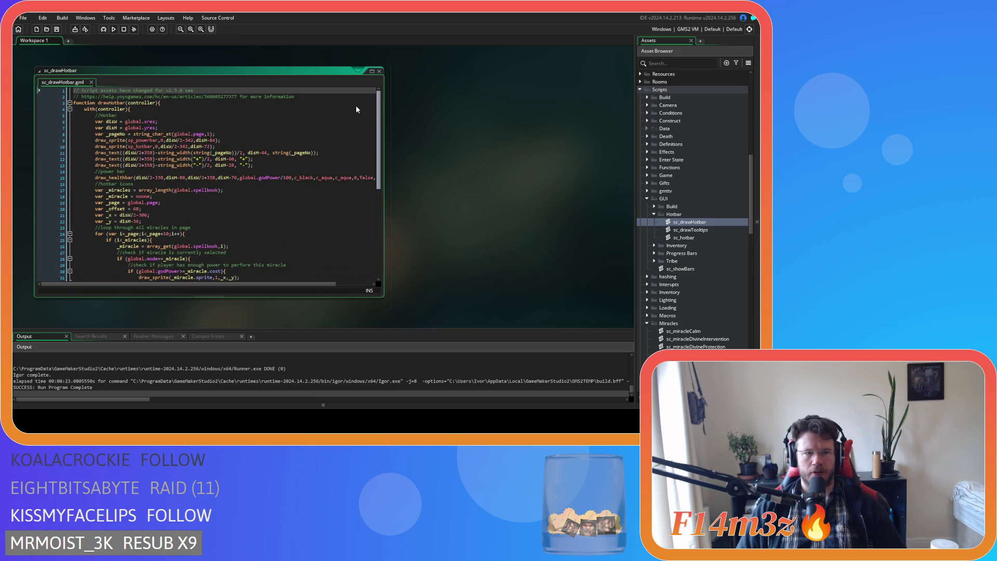
scroll(293, 233, "down", 9)
Paste the held-miracle block after the hotbar number sprite draws and run a test build
left_click(239, 252)
key("ctrl+v")
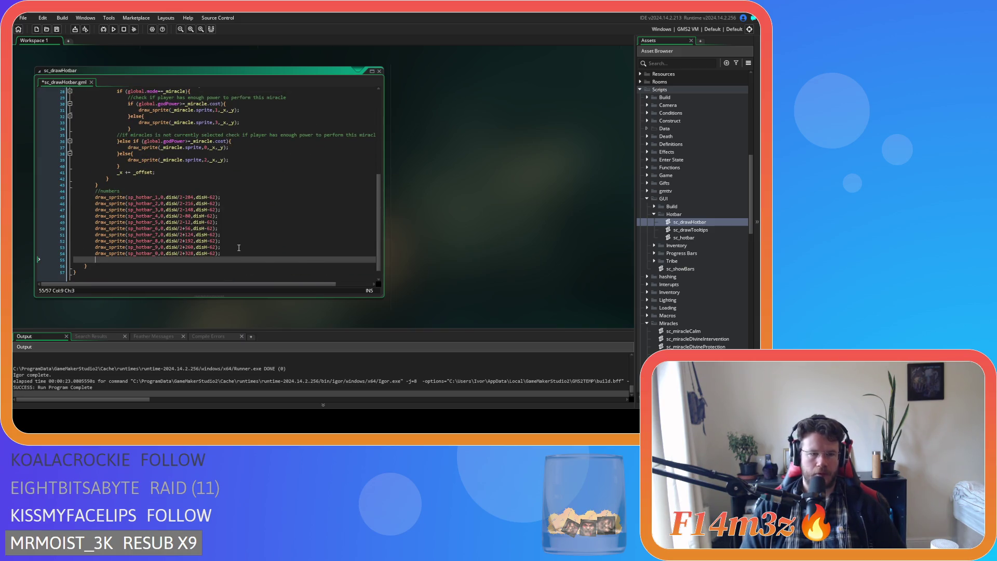
mouse_move(246, 253)
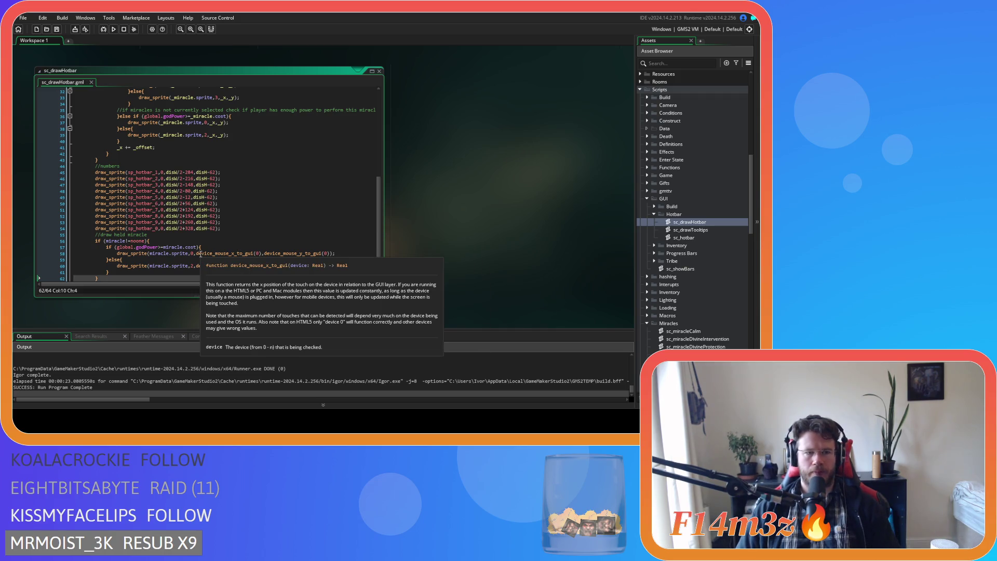
key("F5")
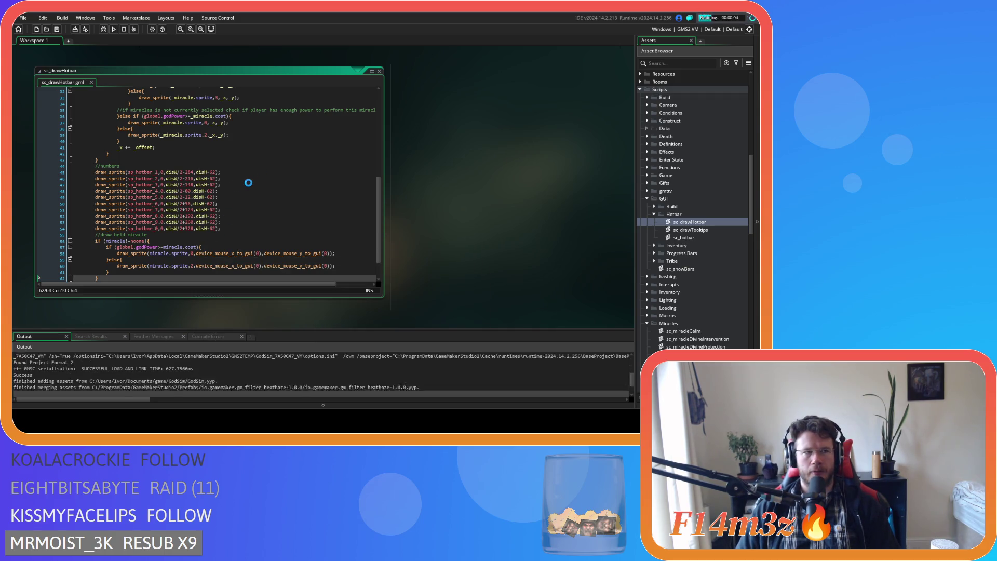
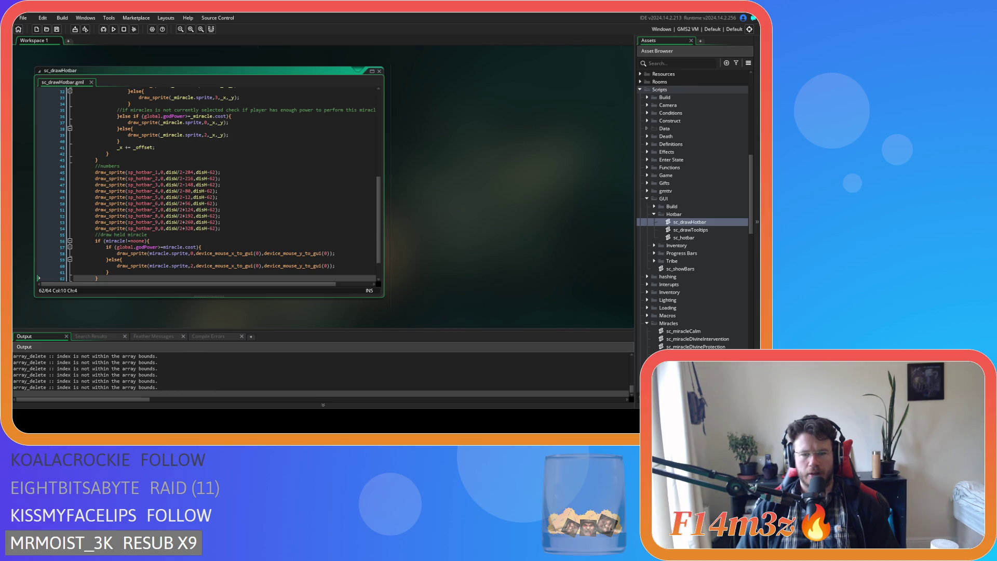
Run Entheogen, move the firewood power from hotbar slot 2 to slot 6, and call up the quit prompt
key("alt+Tab")
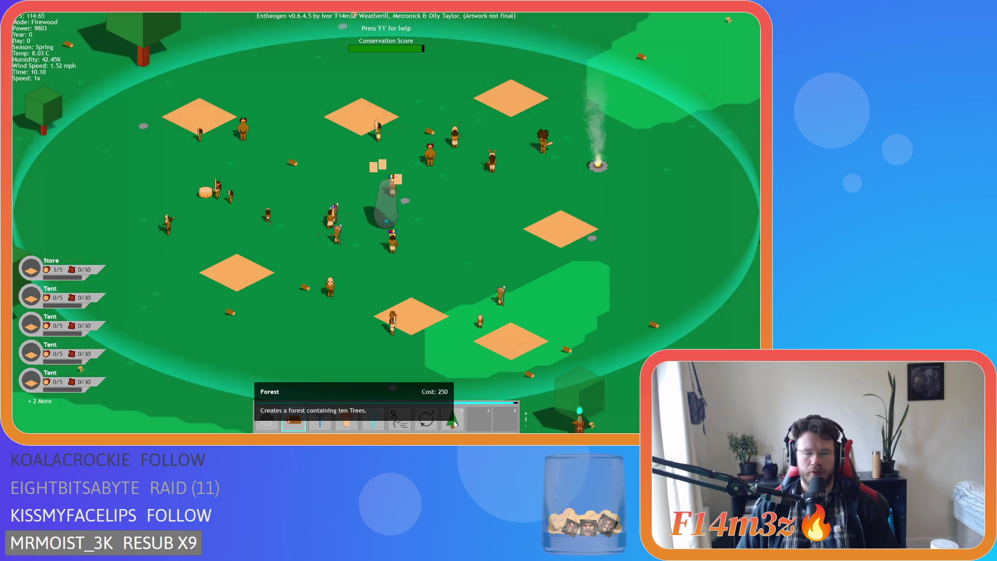
mouse_move(293, 423)
left_mouse_down()
mouse_move(345, 373)
mouse_move(402, 410)
mouse_move(399, 419)
left_mouse_up()
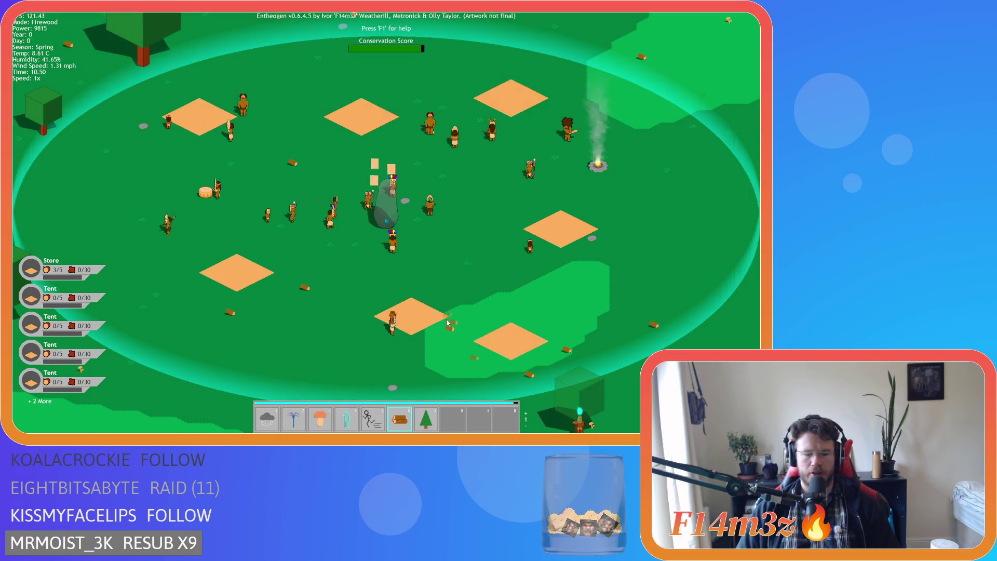
scroll(396, 361, "down", 1)
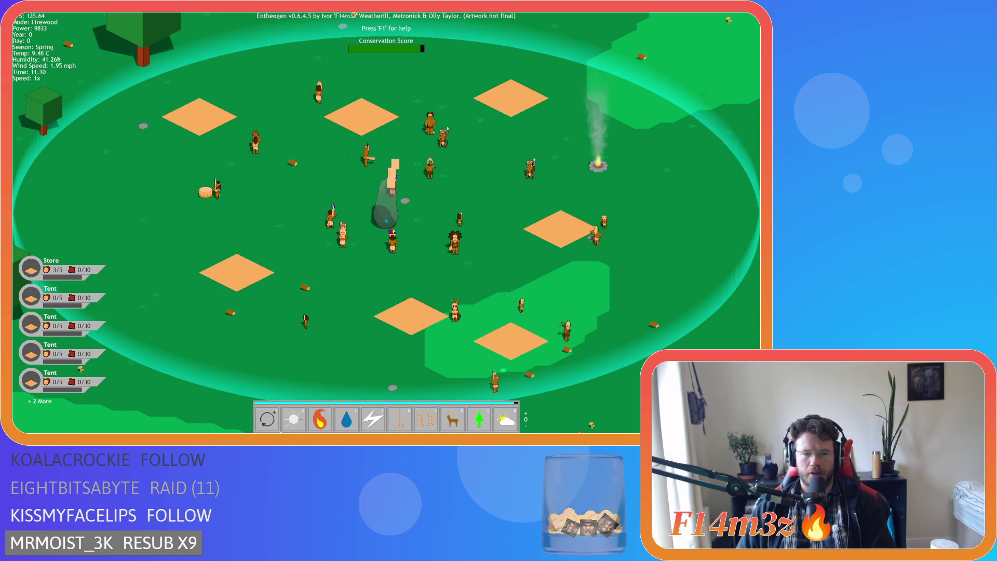
scroll(281, 420, "up", 1)
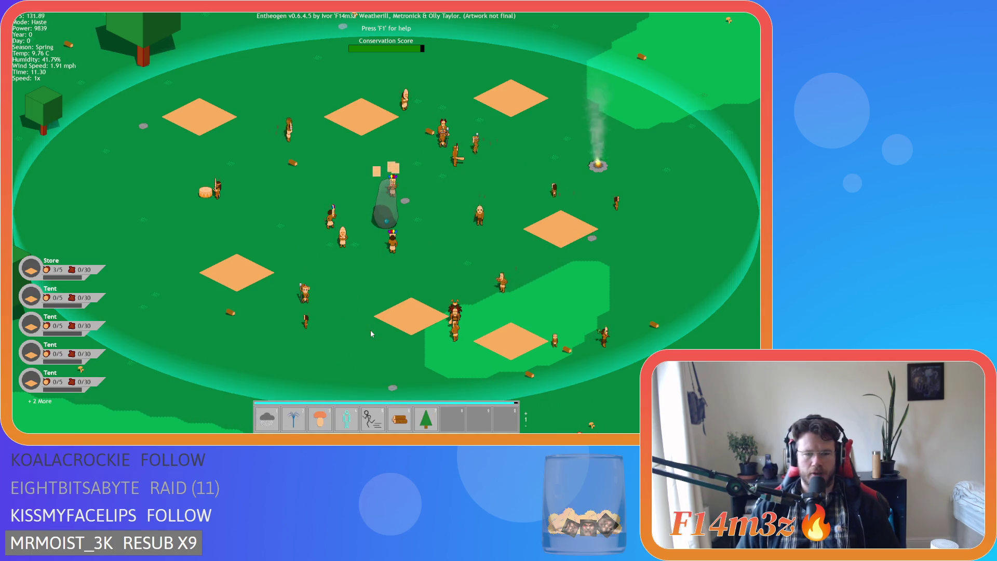
key("Escape")
Confirm quitting the game and look over sc_drawHotbar's spellbook loop
key("y")
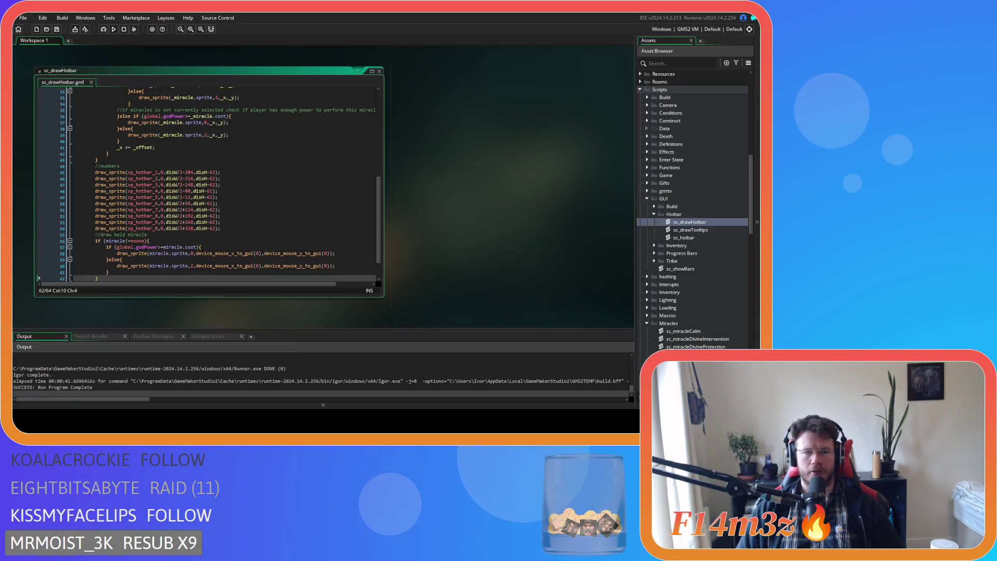
left_click(371, 193)
scroll(371, 175, "up", 2)
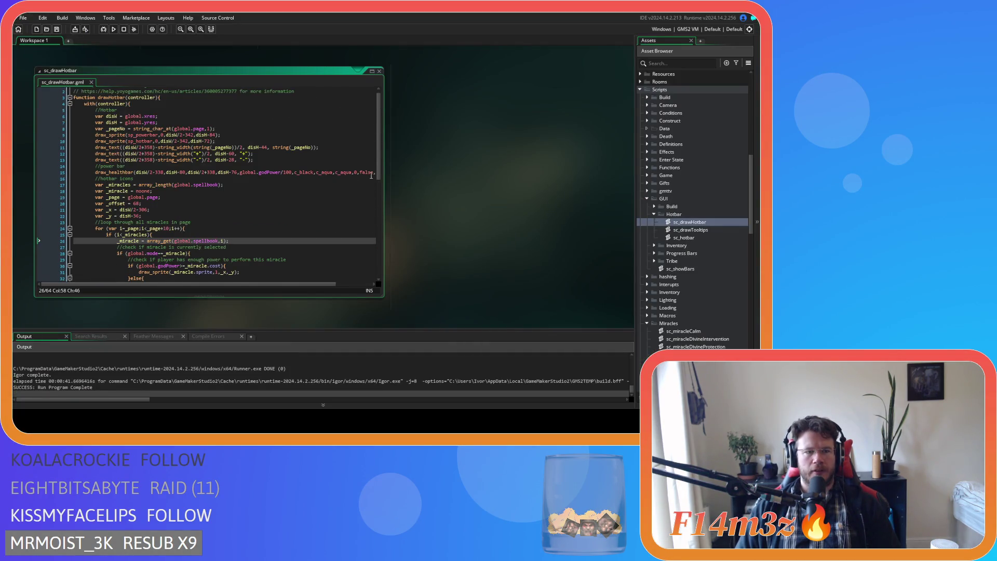
scroll(294, 216, "up", 1)
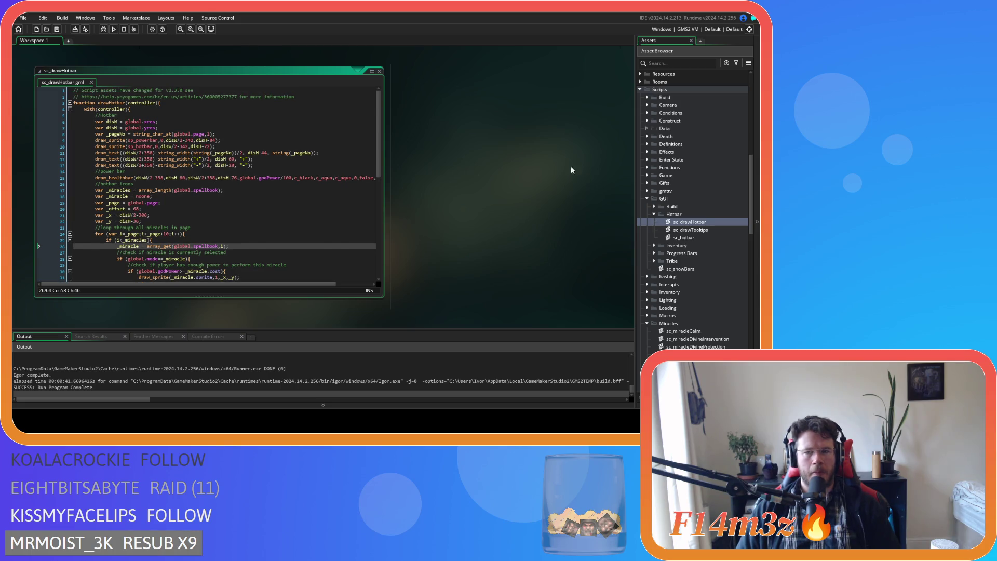
Open sc_hotbar from Scripts > GUI > Hotbar and review its grabTimer miracle-grab code
double_click(685, 237)
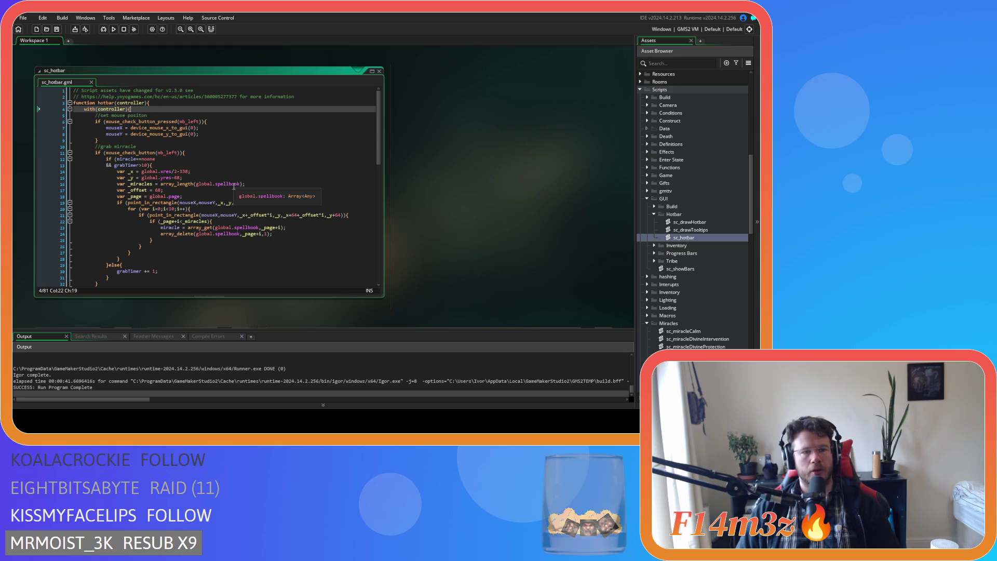
scroll(233, 186, "down", 3)
scroll(234, 185, "up", 2)
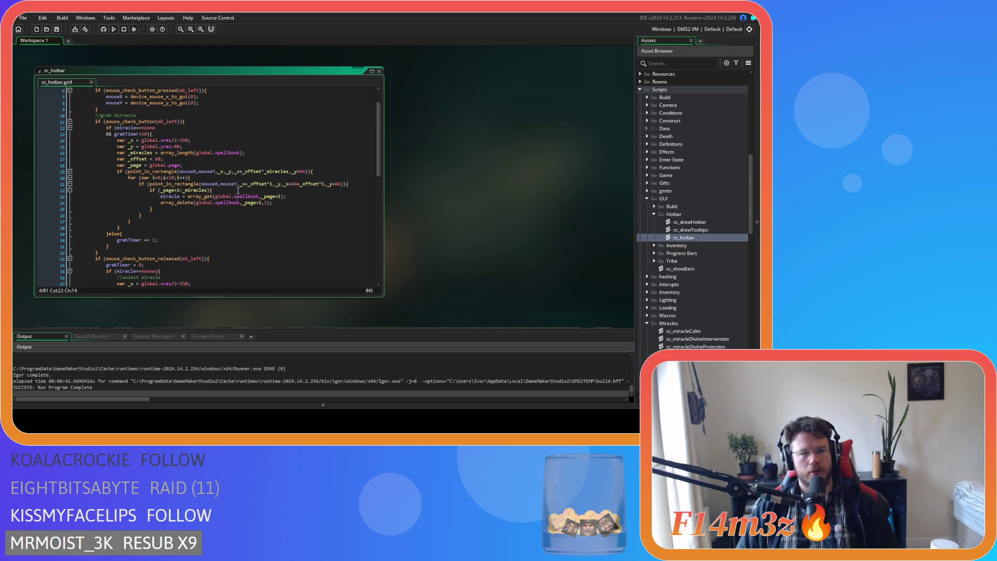
scroll(238, 191, "up", 2)
scroll(239, 181, "down", 2)
scroll(242, 174, "up", 2)
left_click(244, 168)
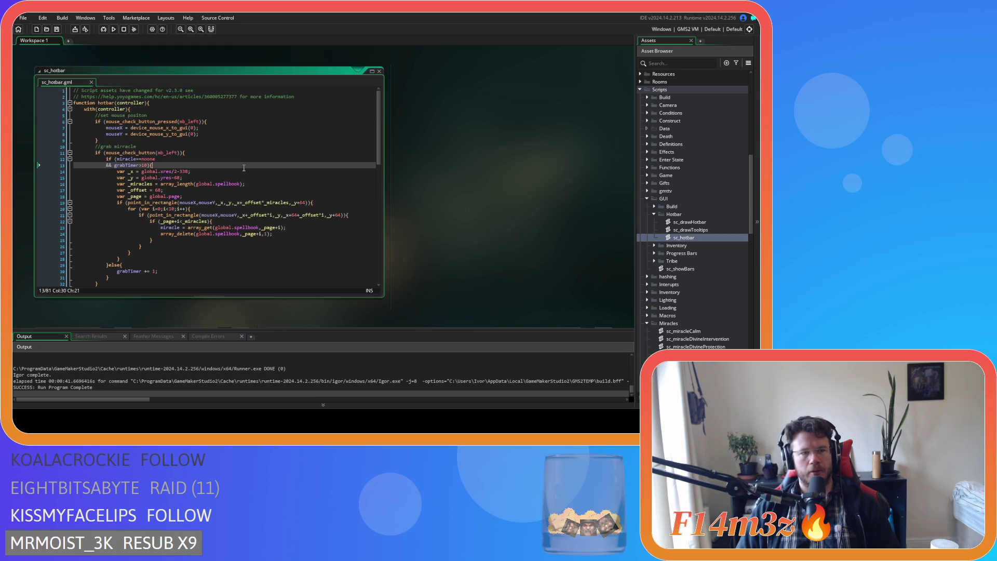
scroll(244, 167, "down", 2)
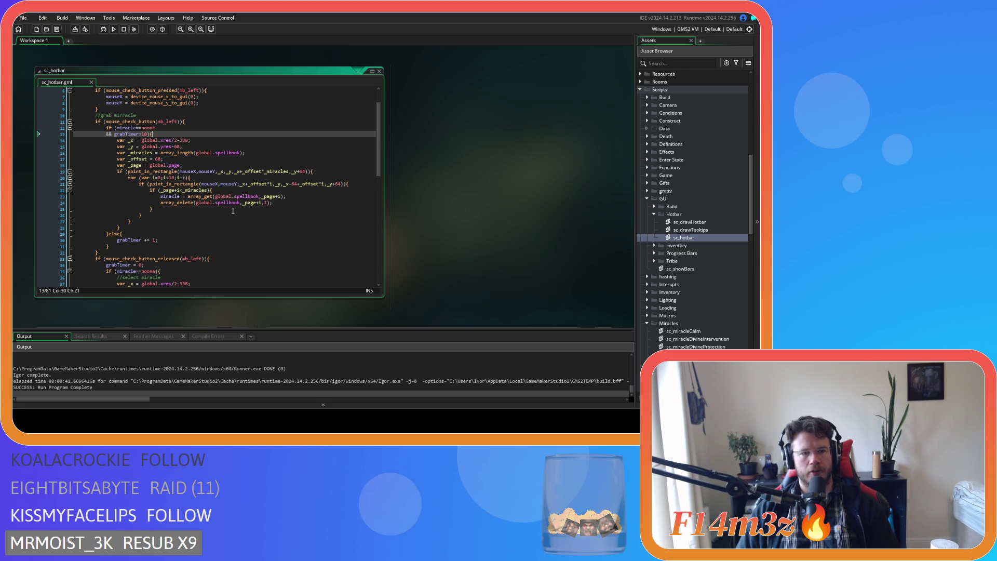
scroll(234, 211, "down", 3)
scroll(254, 213, "up", 3)
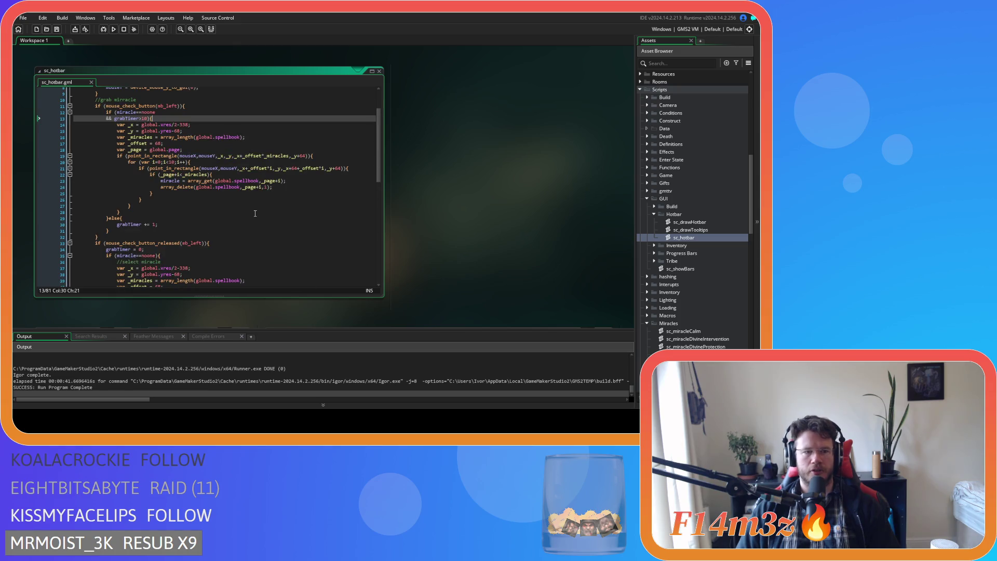
scroll(255, 213, "up", 1)
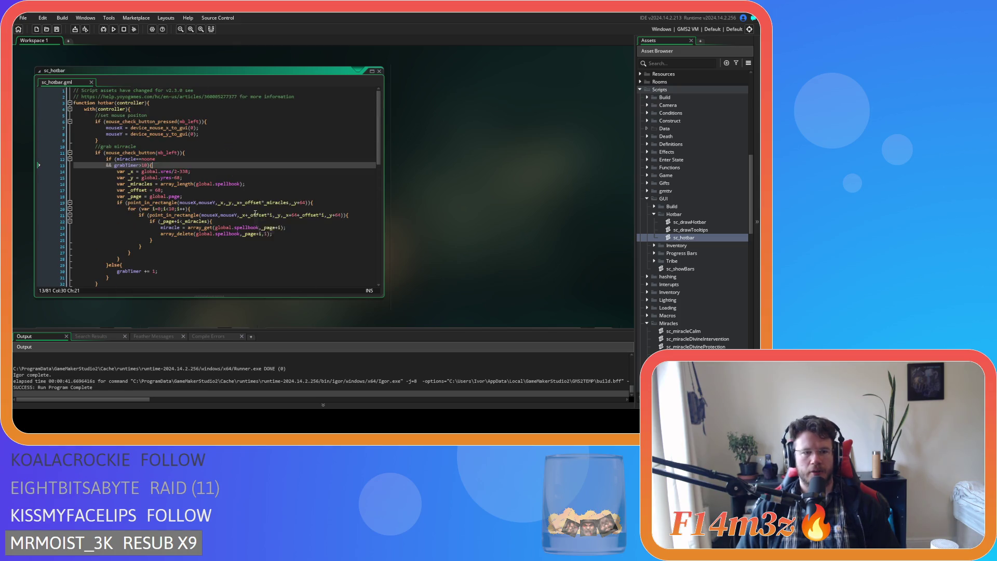
Add 'oldSlot = _page+i;' above the miracle array_get line and launch a test build
left_click(285, 227)
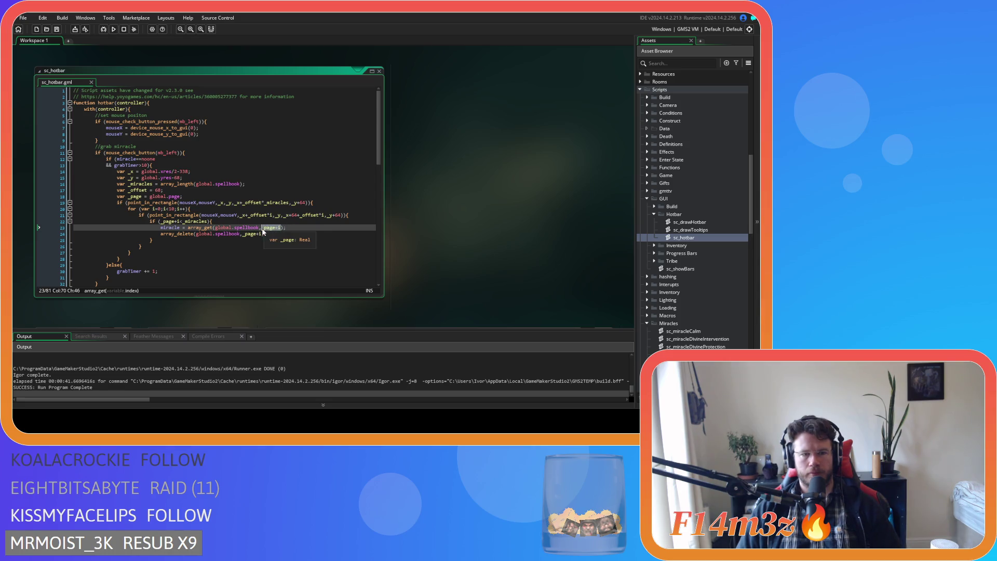
left_click(247, 227)
key("Home")
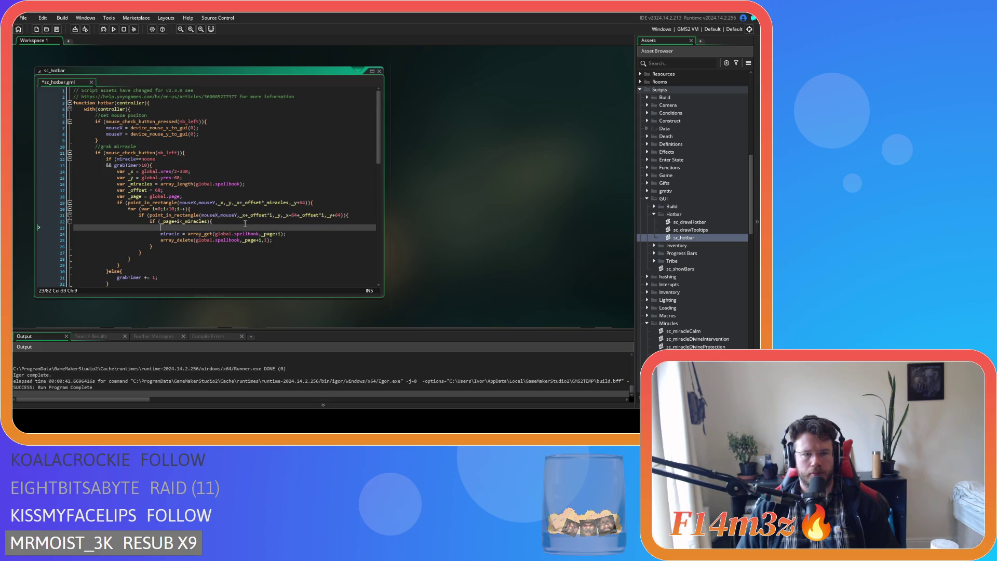
key("Return")
key("Up")
type("oldSlot = _page+i")
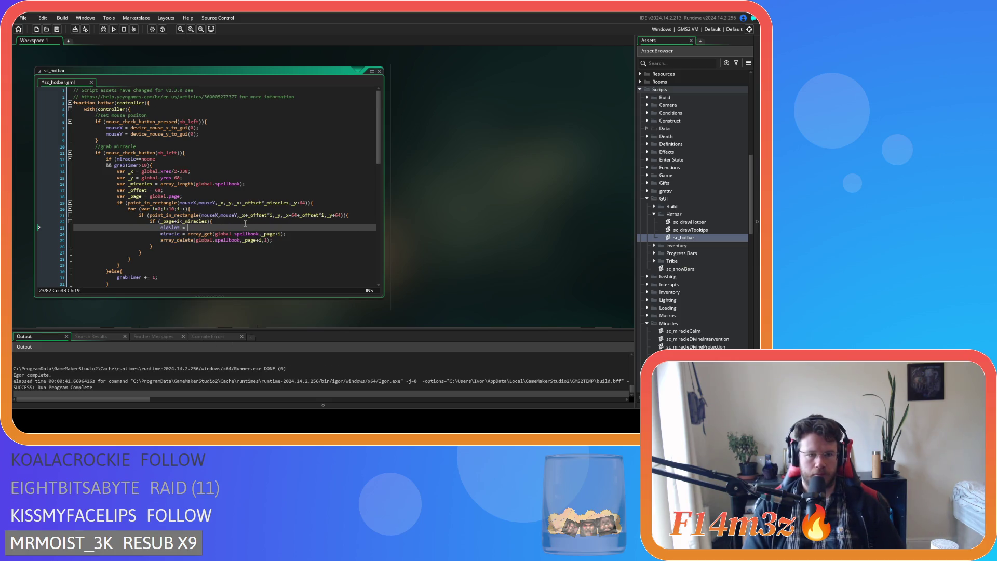
type(";")
key("F5")
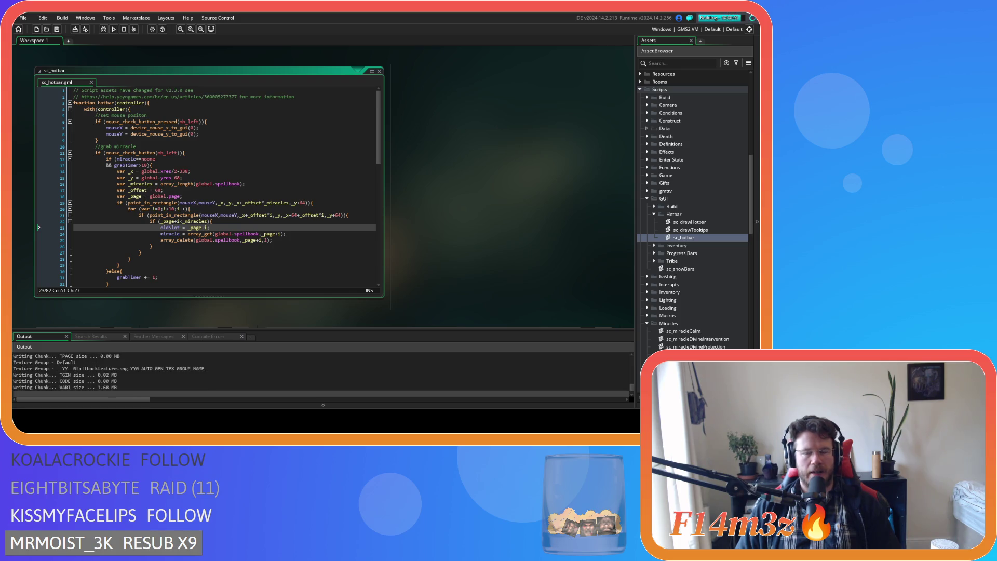
mouse_move(174, 184)
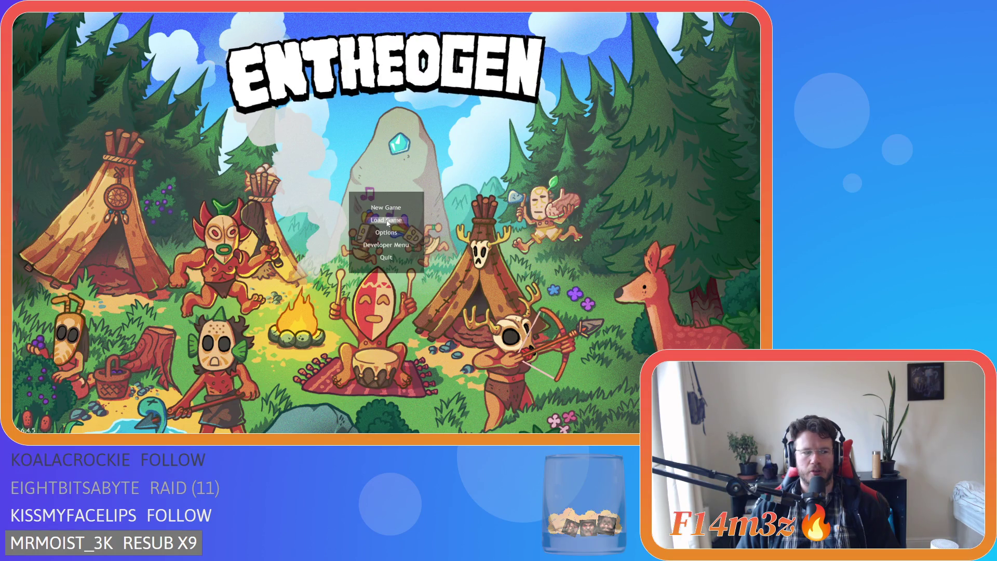
Load the saved game, move the tree power from slot 2 to slot 5, and quit to the editor
key("Return")
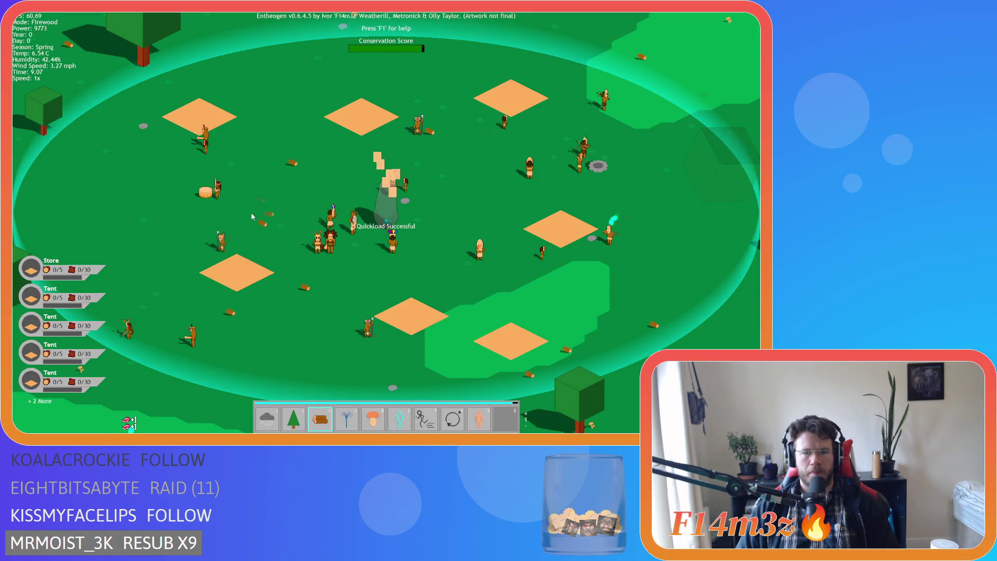
mouse_move(297, 421)
left_mouse_down()
mouse_move(379, 367)
mouse_move(384, 166)
mouse_move(372, 423)
left_mouse_up()
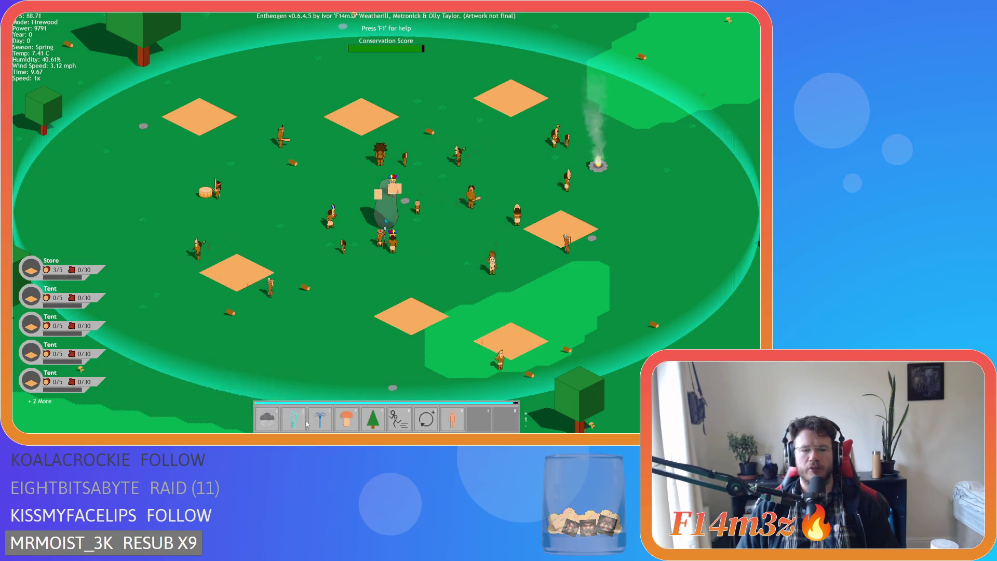
key("Escape")
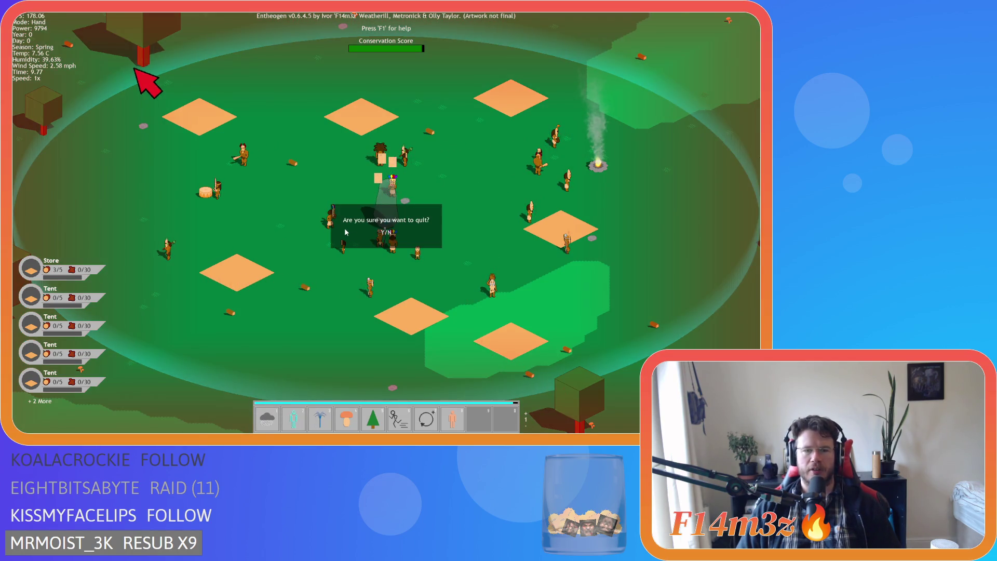
key("y")
scroll(208, 182, "down", 10)
left_click(248, 172)
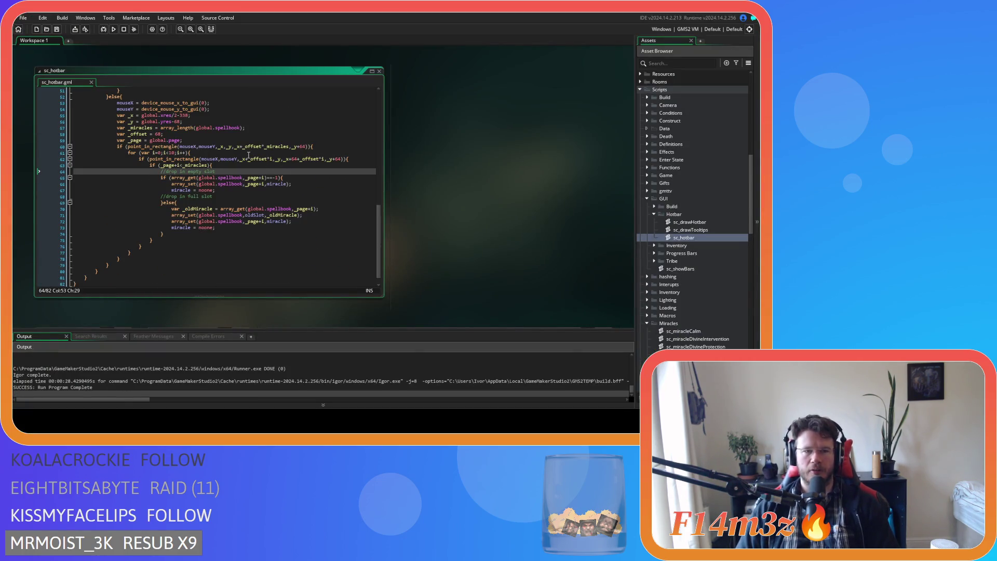
scroll(224, 191, "up", 1)
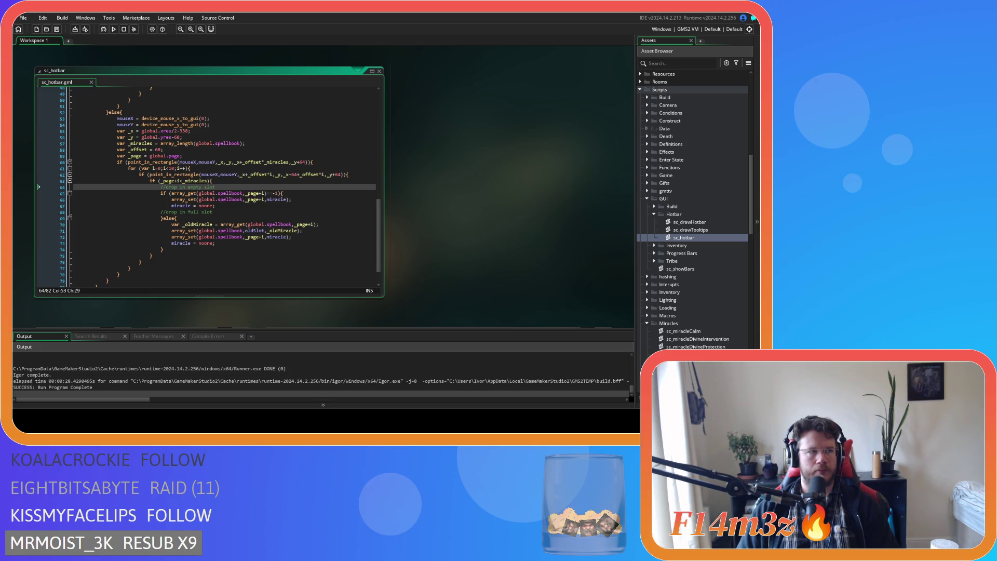
left_click(253, 193)
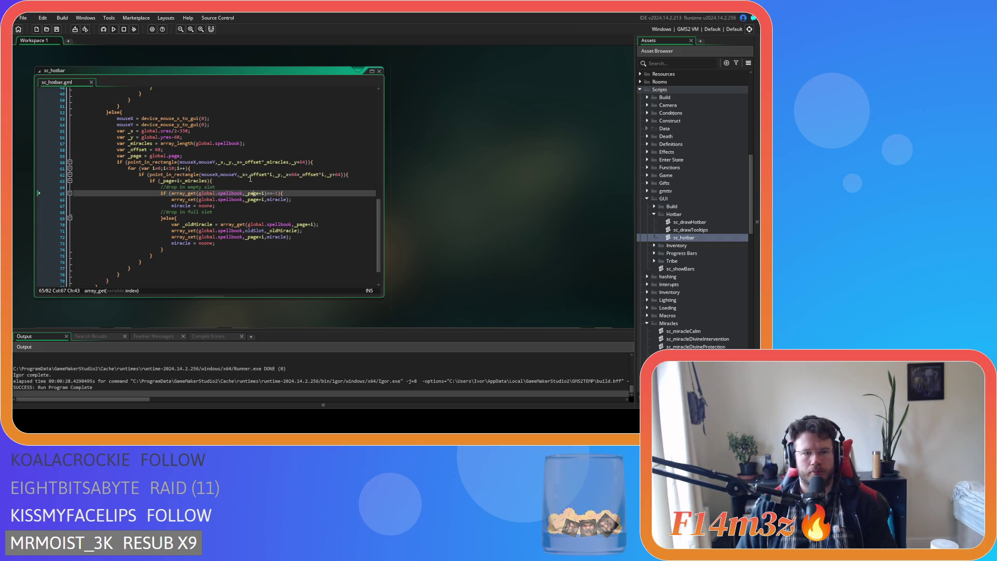
scroll(250, 182, "up", 2)
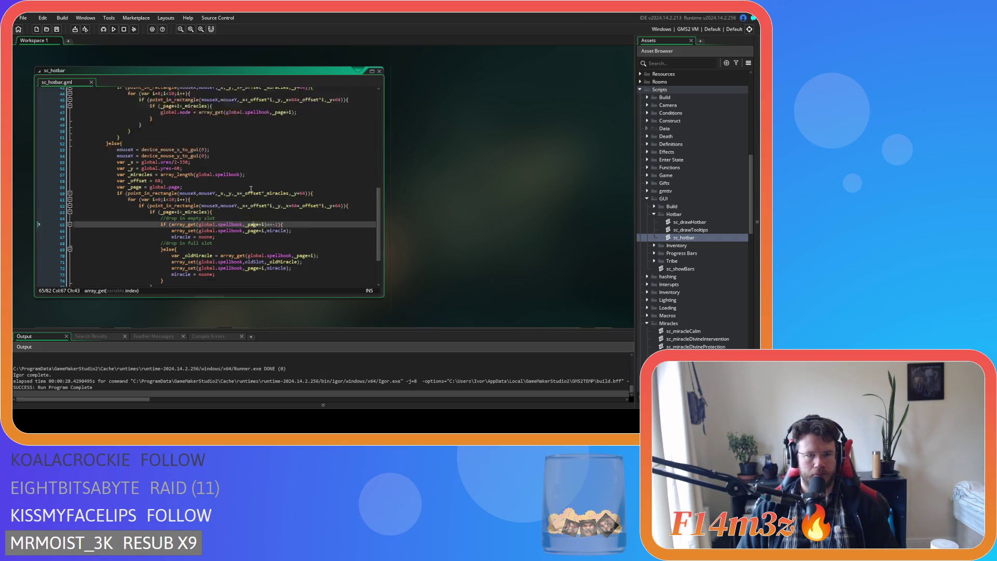
scroll(251, 189, "down", 1)
left_click(236, 226)
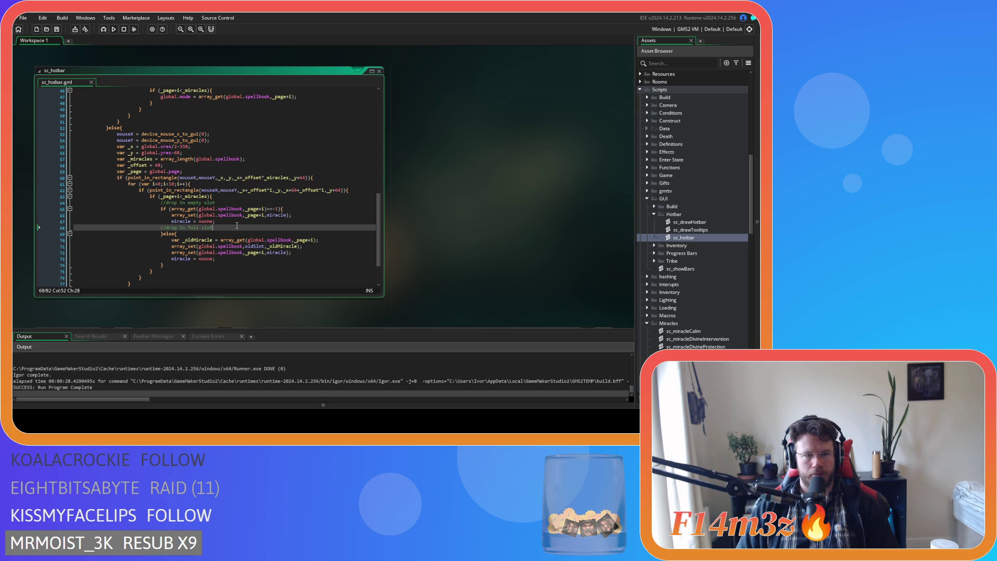
scroll(243, 237, "down", 2)
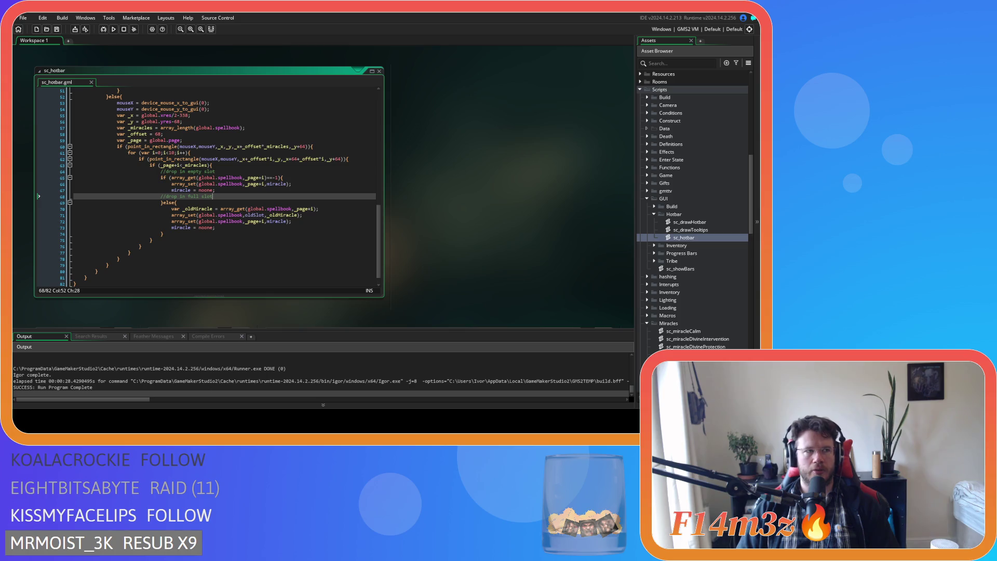
Review the empty-slot check and the array_set call storing the dropped miracle
left_click(248, 185)
left_click(262, 199)
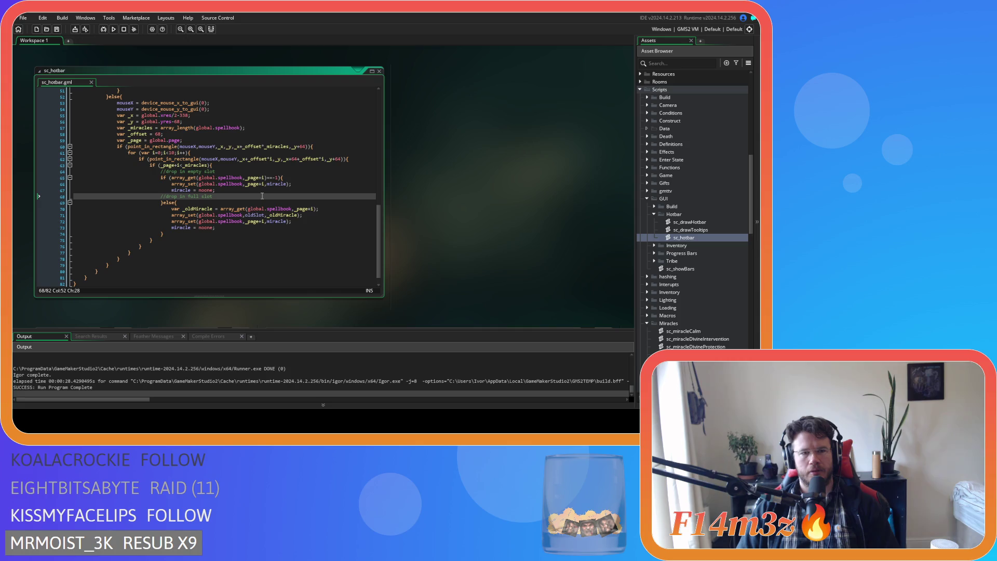
left_click(276, 177)
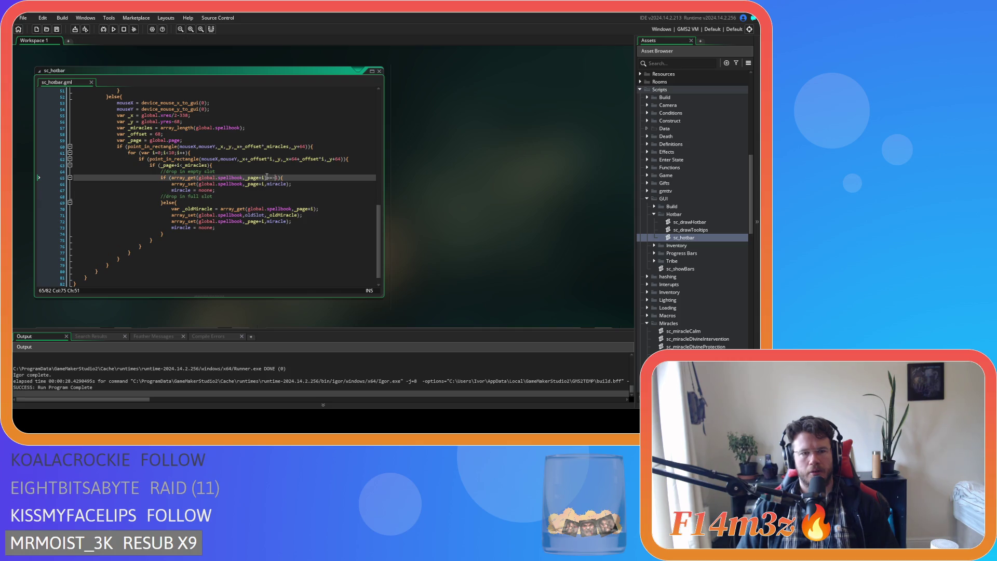
left_click(262, 184)
left_click(262, 196)
left_click(261, 184)
left_click(259, 191)
Change the array_set call on line 66 to array_insert
left_click(195, 185)
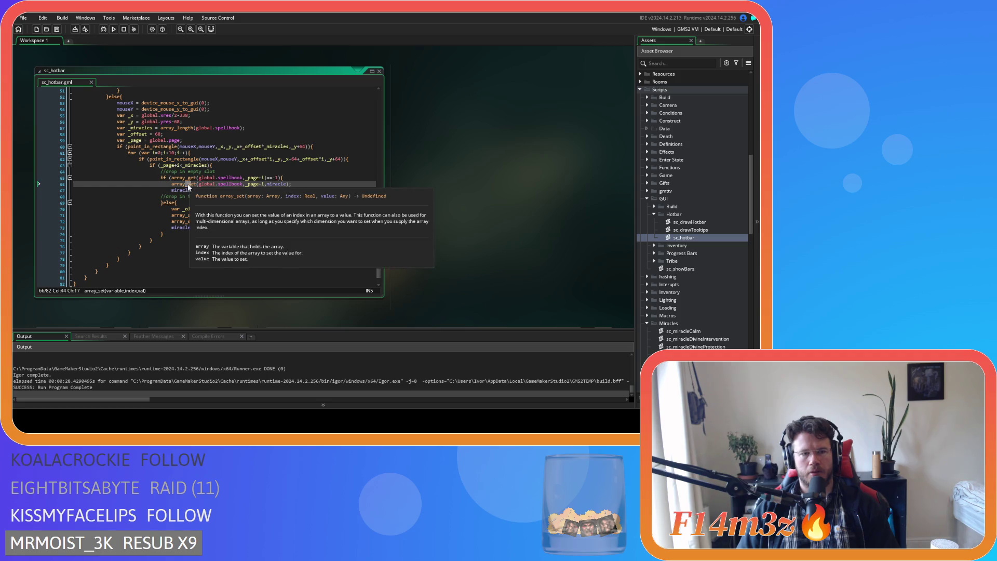
type("ins")
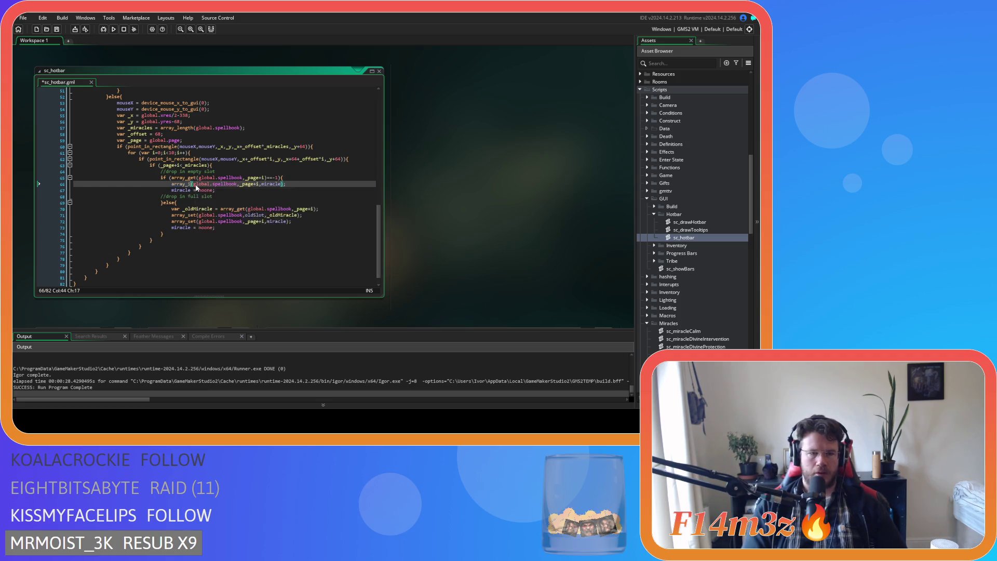
left_click(234, 191)
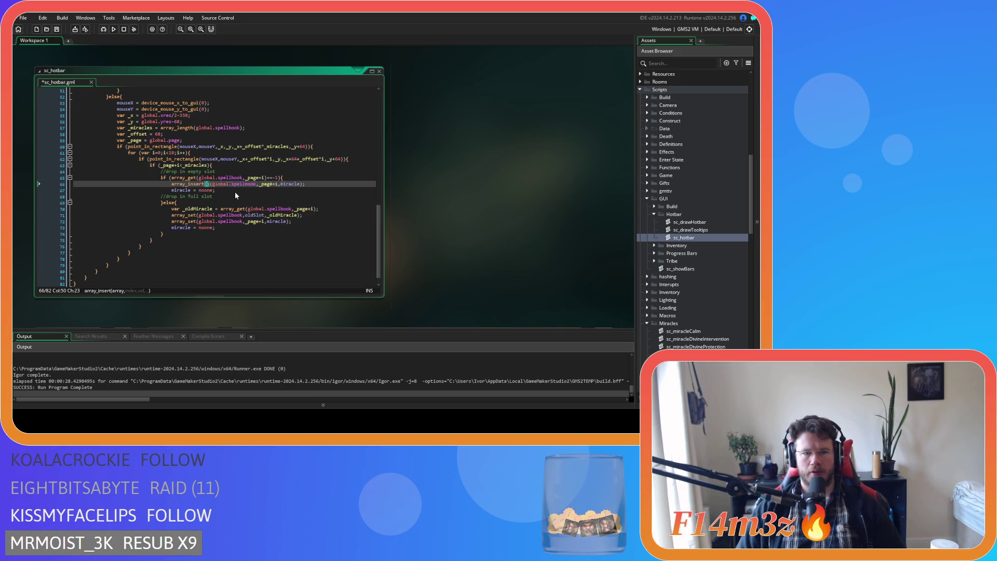
key("Left")
key("Left")
key("Left")
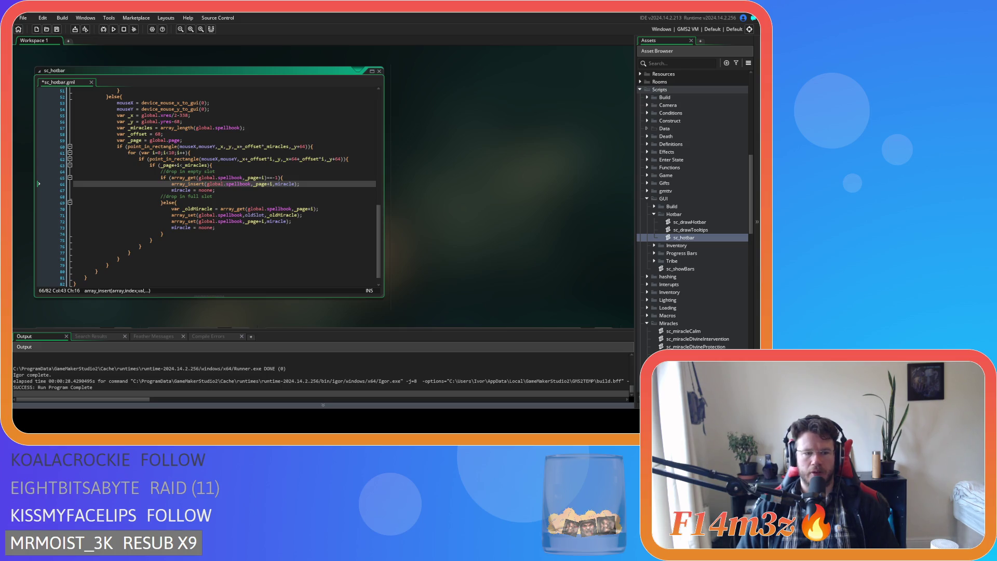
left_click(251, 259)
Briefly change the empty-slot check's -1 to 0, then restore -1
left_click(257, 190)
left_click(280, 201)
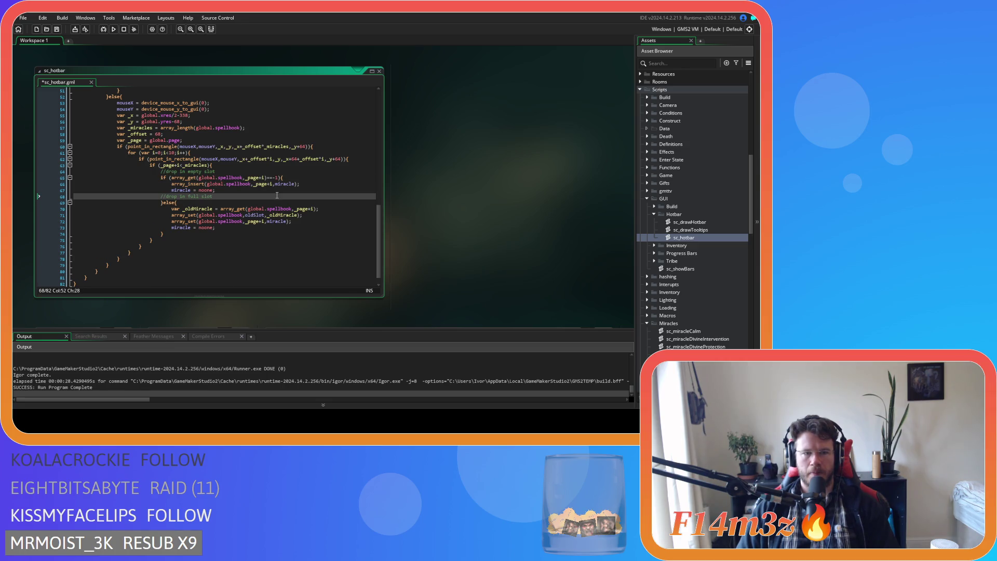
left_click_drag(271, 178, 280, 181)
type("0")
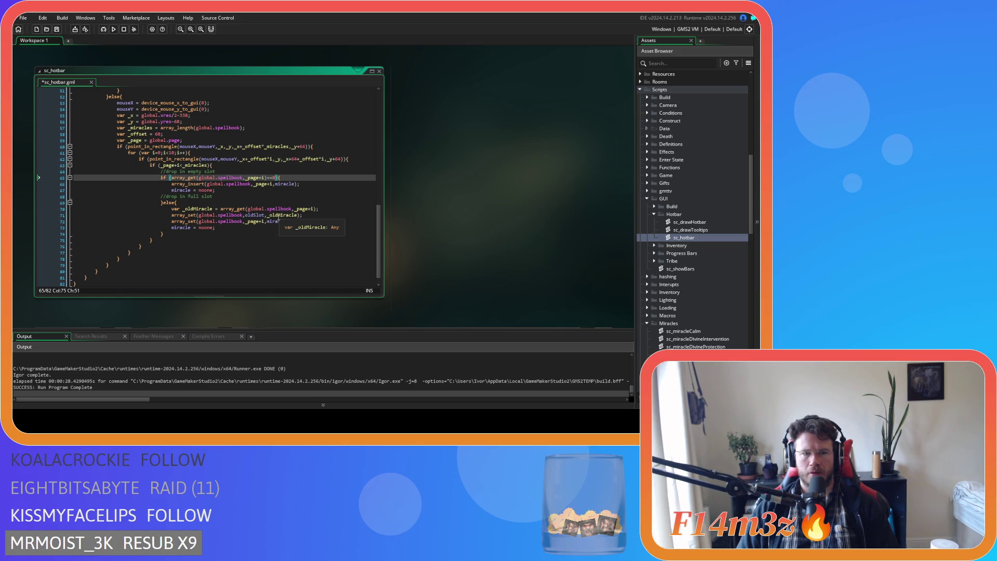
type("-1")
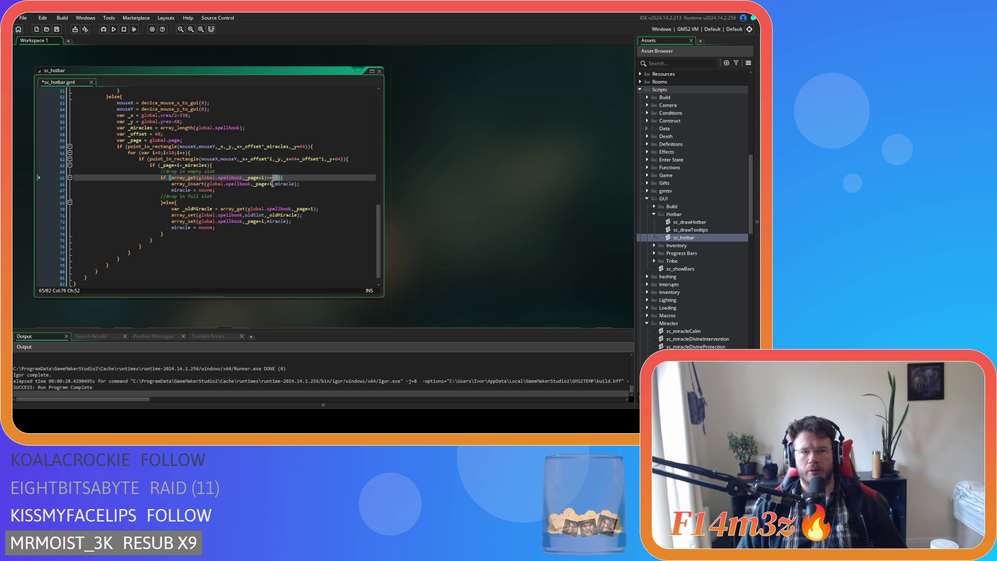
Extend the empty-slot check with 'or array_get(global.spellbook,_page+i)==0' and save sc_hotbar
left_click_drag(276, 178, 172, 178)
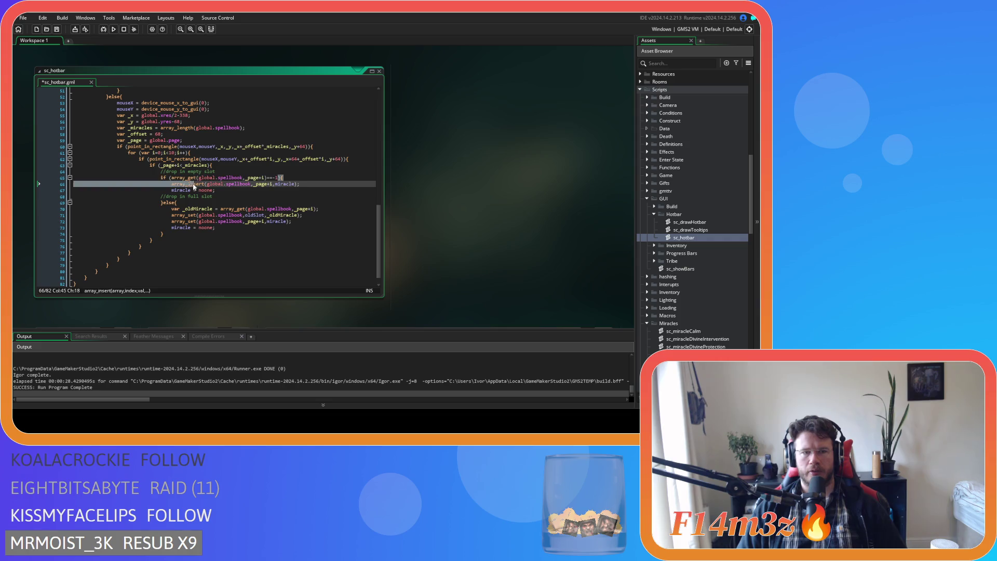
left_click(283, 178)
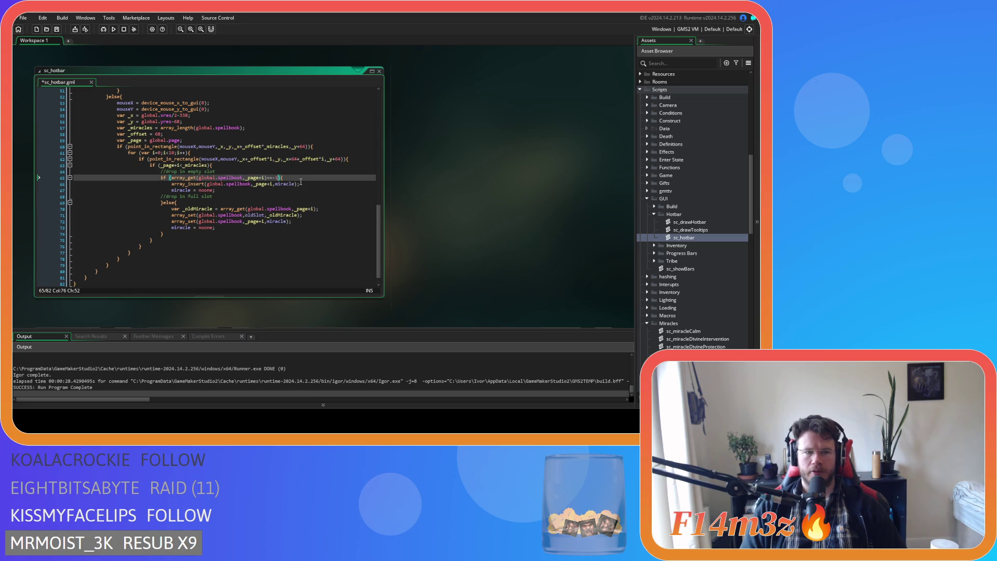
key("Left")
key("Left")
key("Return")
type("or")
type("array_get(global.spellbook,_page+i)==-1")
key("Left")
key("Left")
key("Left")
key("BackSpace")
key("BackSpace")
type("0")
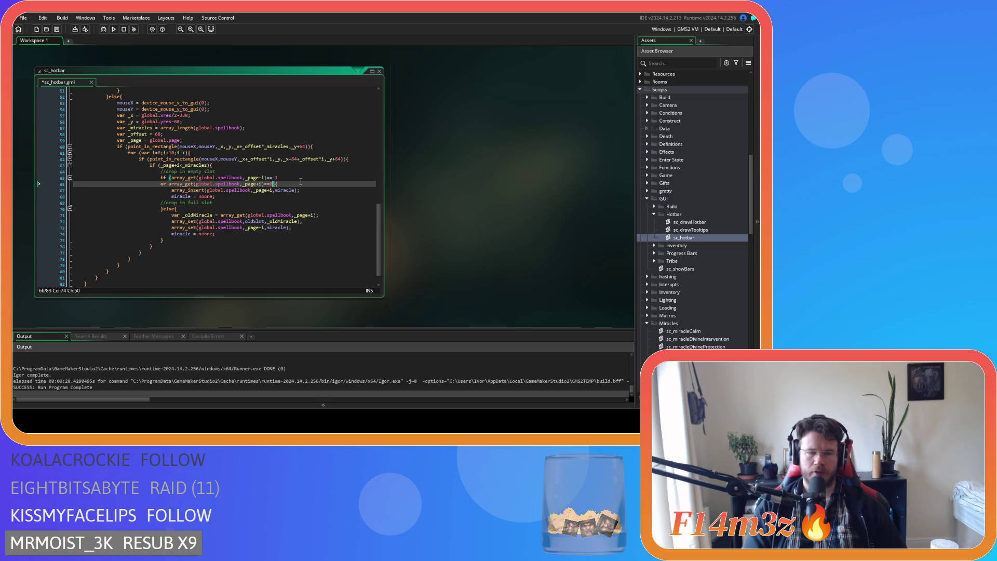
left_click(266, 210)
key("ctrl+s")
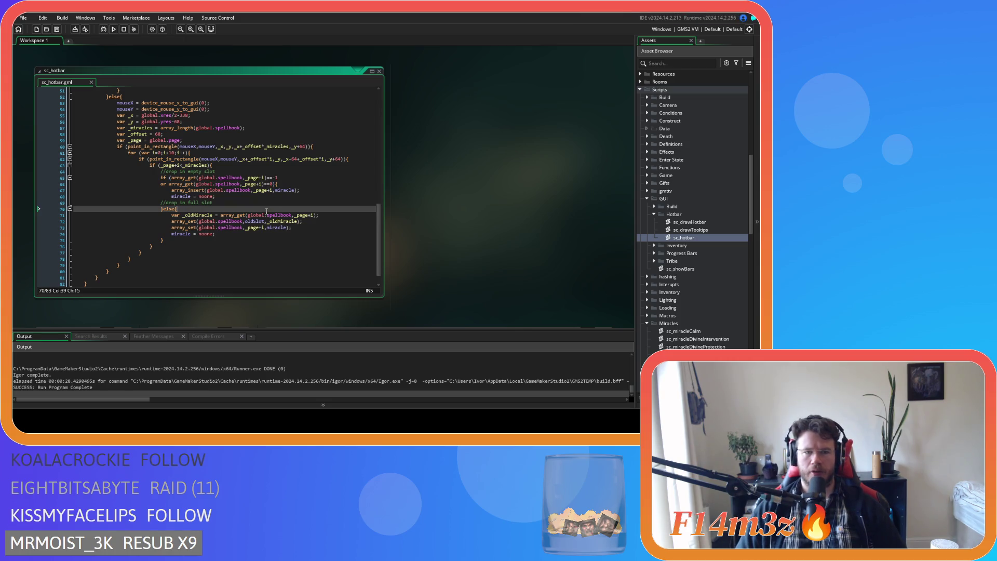
Review the array_insert call and the braces of the new condition
left_click(223, 196)
left_click(193, 190)
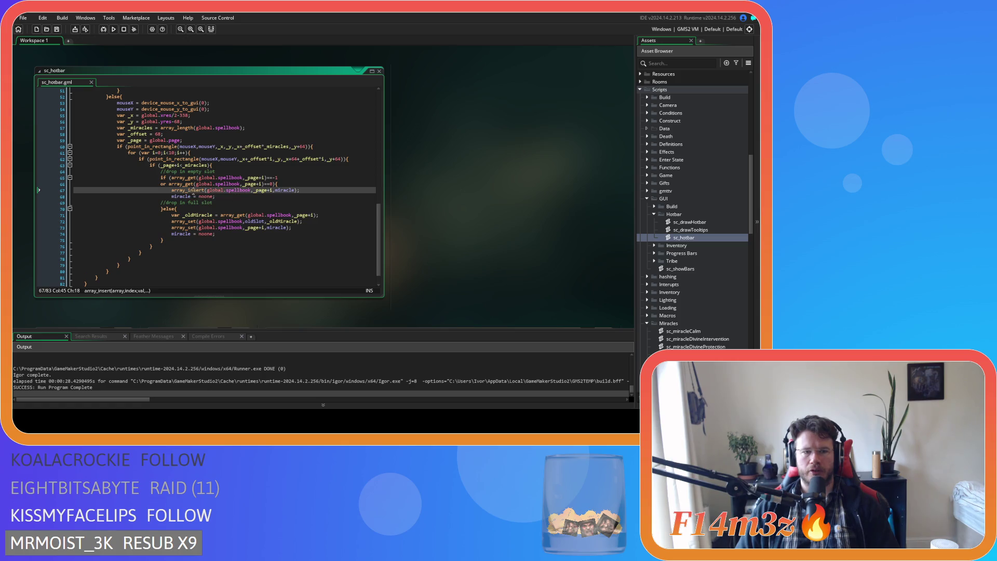
left_click(228, 196)
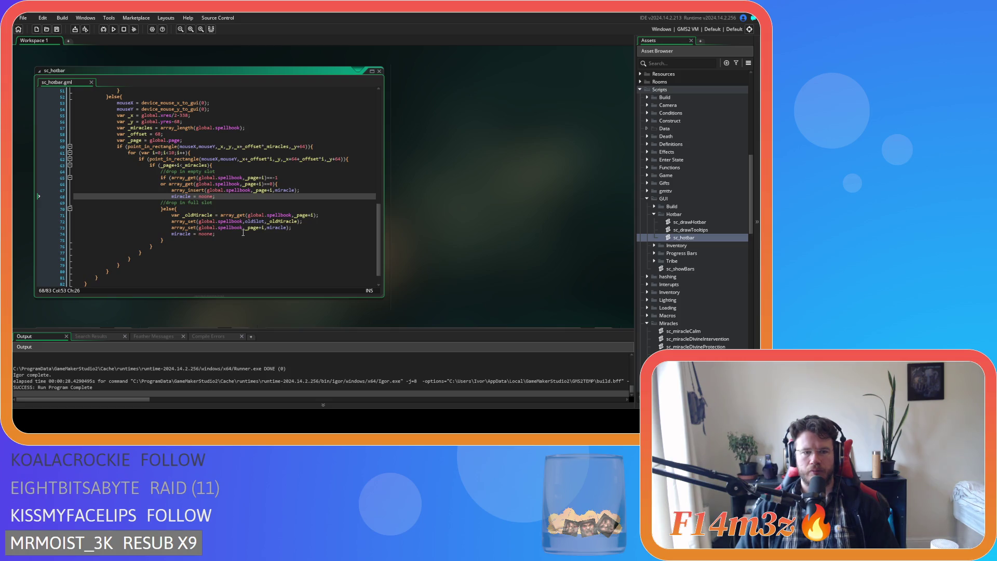
key("Up")
key("Up")
key("End")
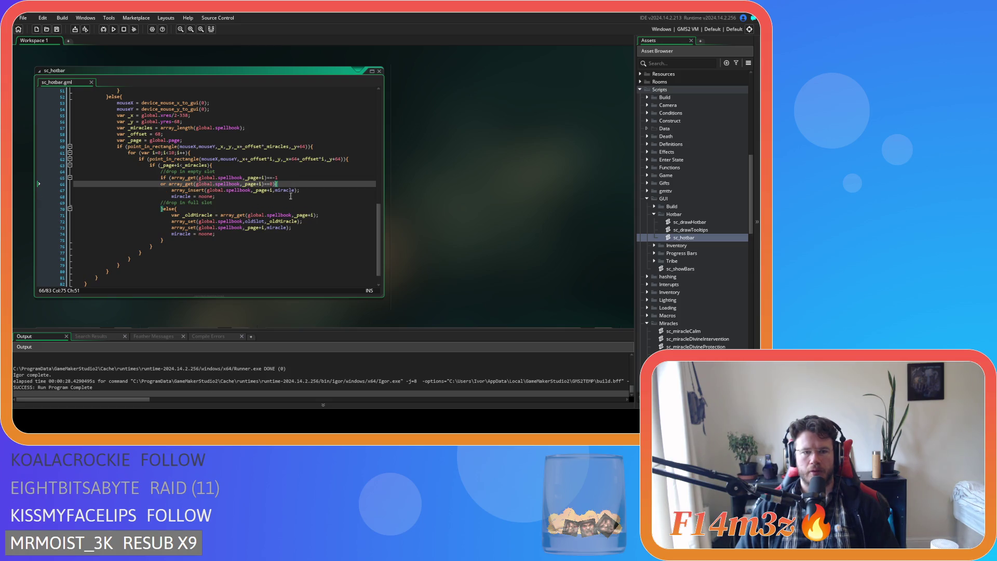
left_click(259, 236)
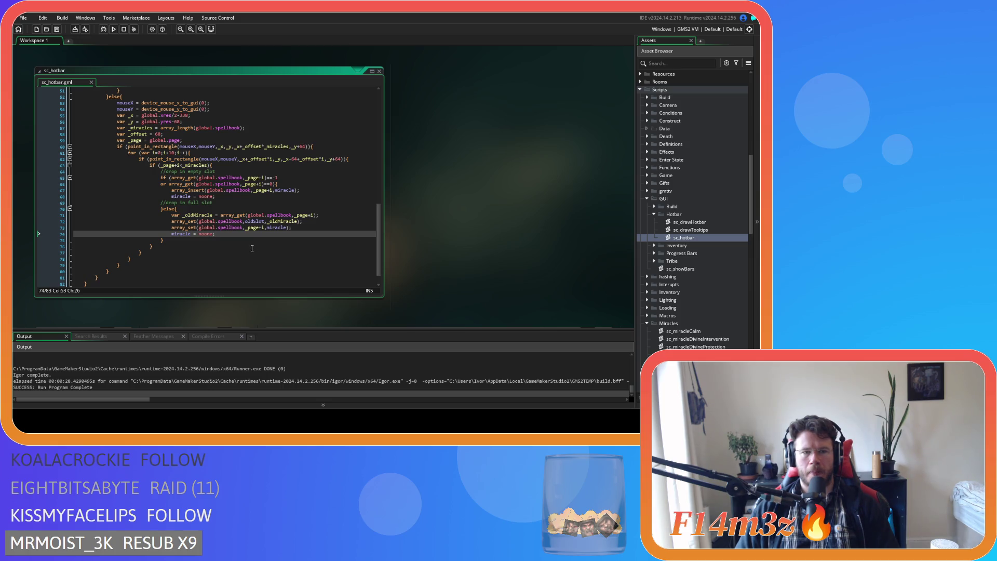
scroll(255, 251, "up", 15)
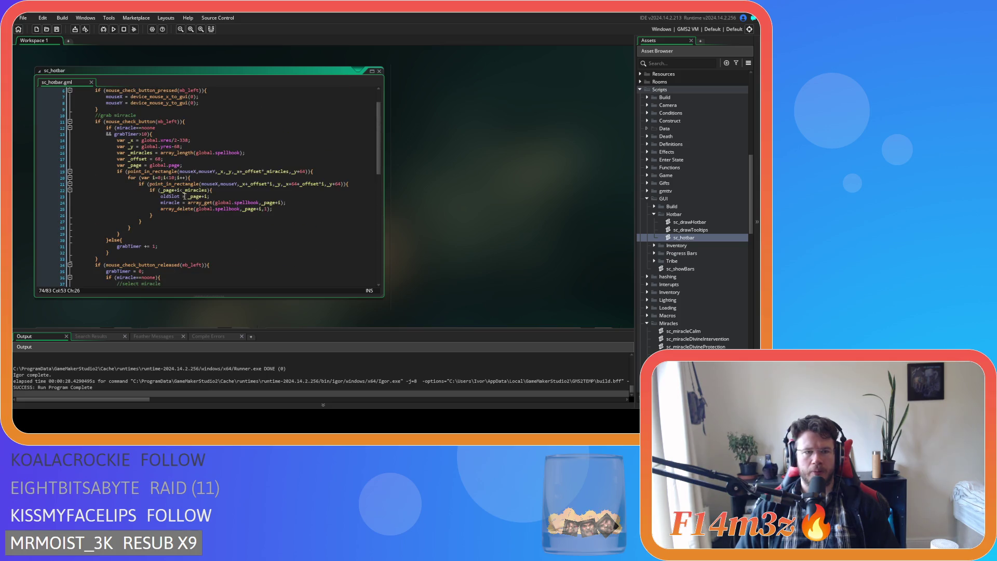
Replace array_delete(global.spellbook,_page+i,1) with array_set(global.spellbook,_page+i,0) and test-run
left_click(195, 133)
left_click(241, 203)
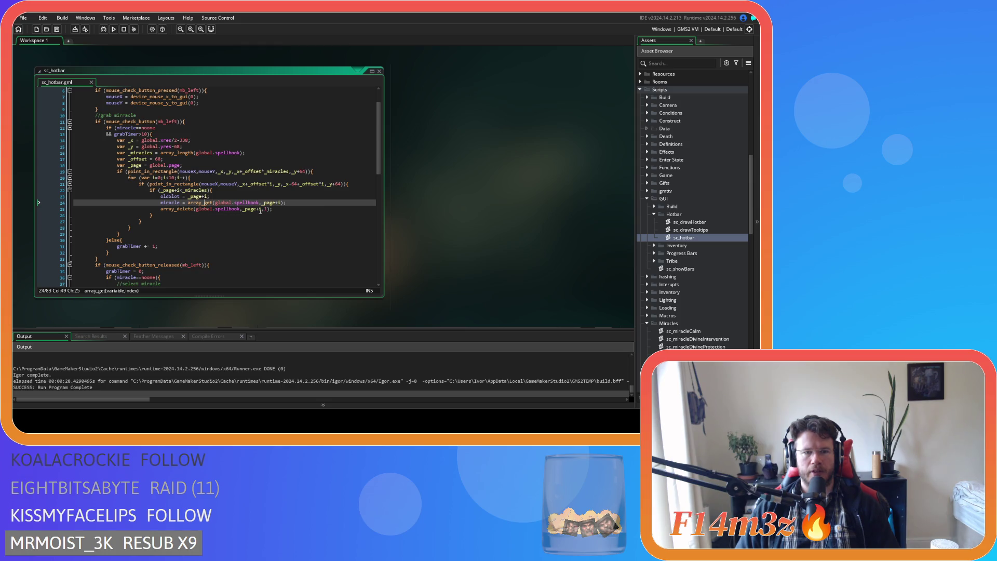
left_click_drag(177, 209, 193, 209)
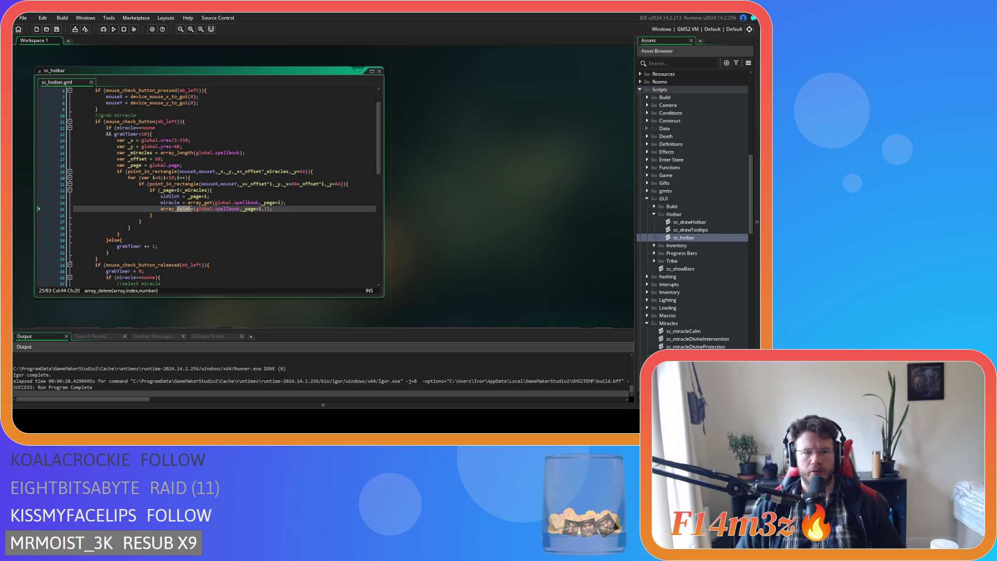
type("set")
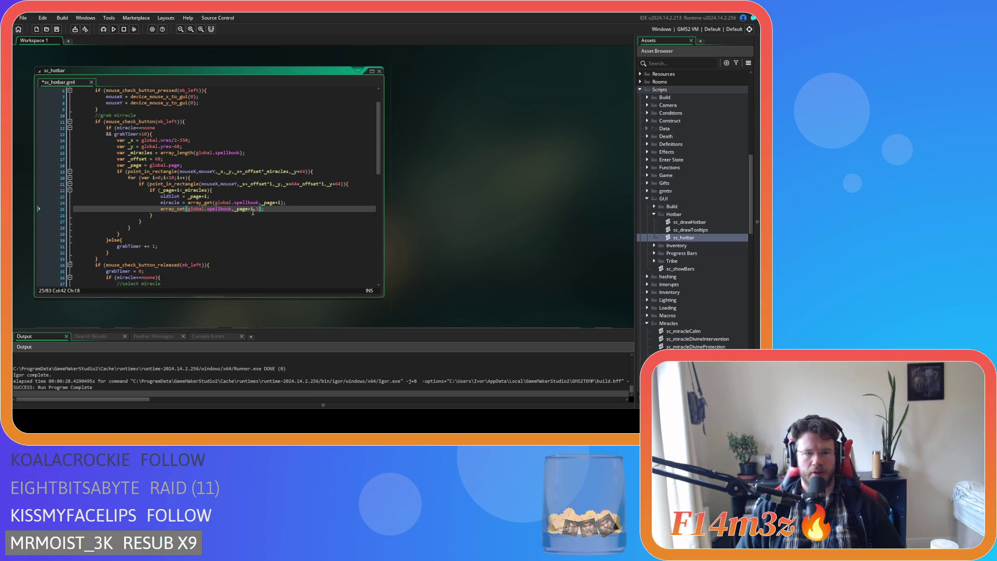
double_click(259, 209)
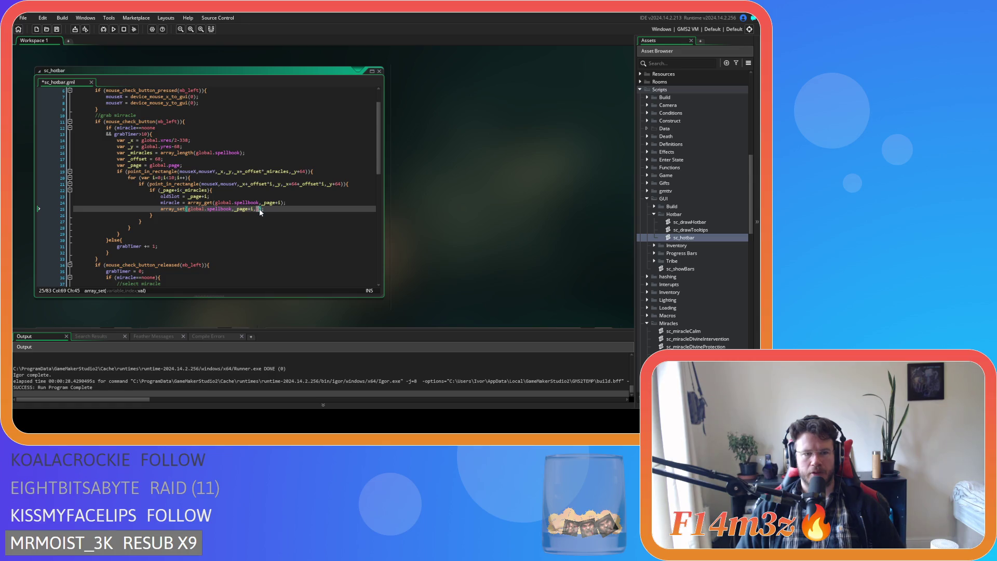
type("0")
key("F5")
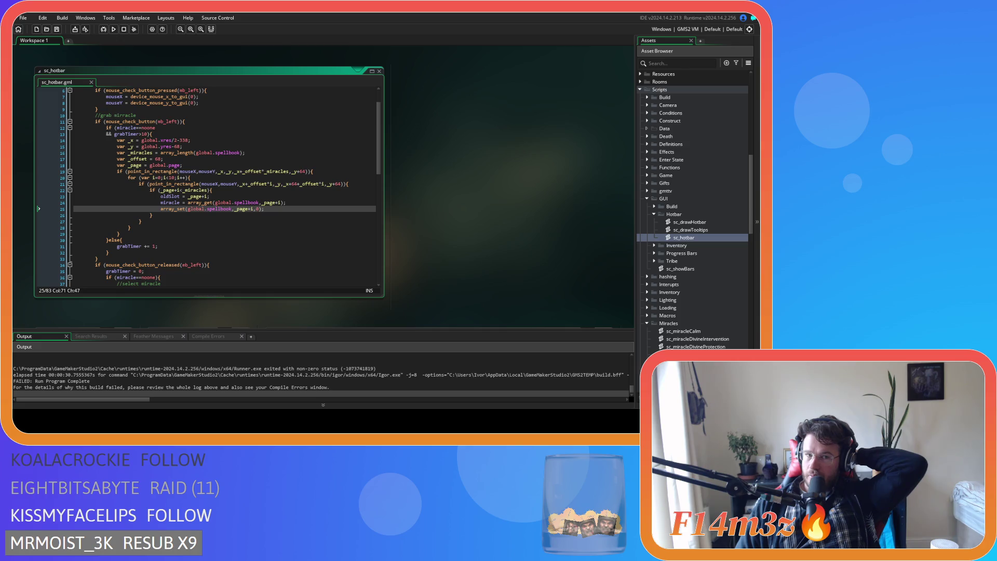
double_click(689, 221)
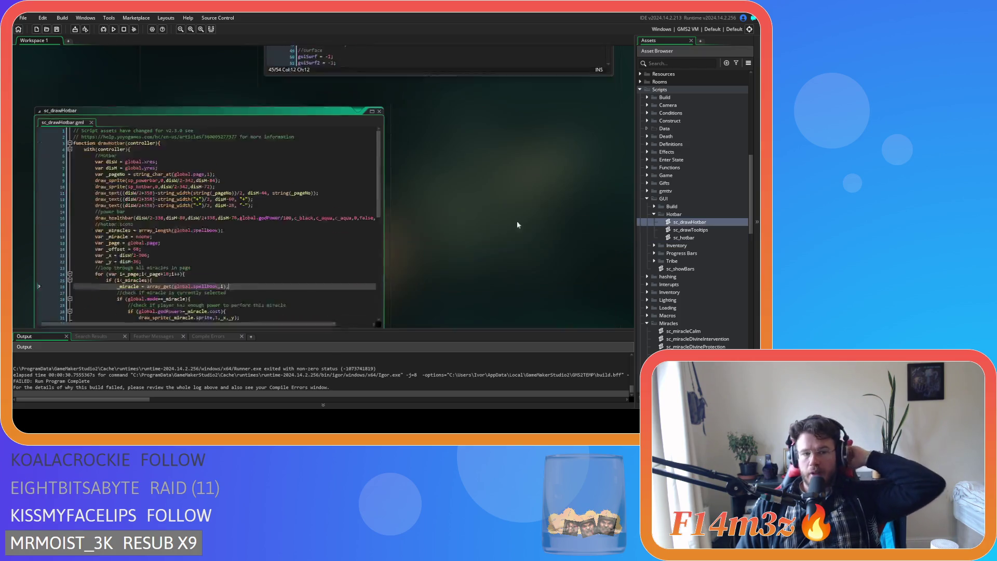
scroll(232, 211, "down", 8)
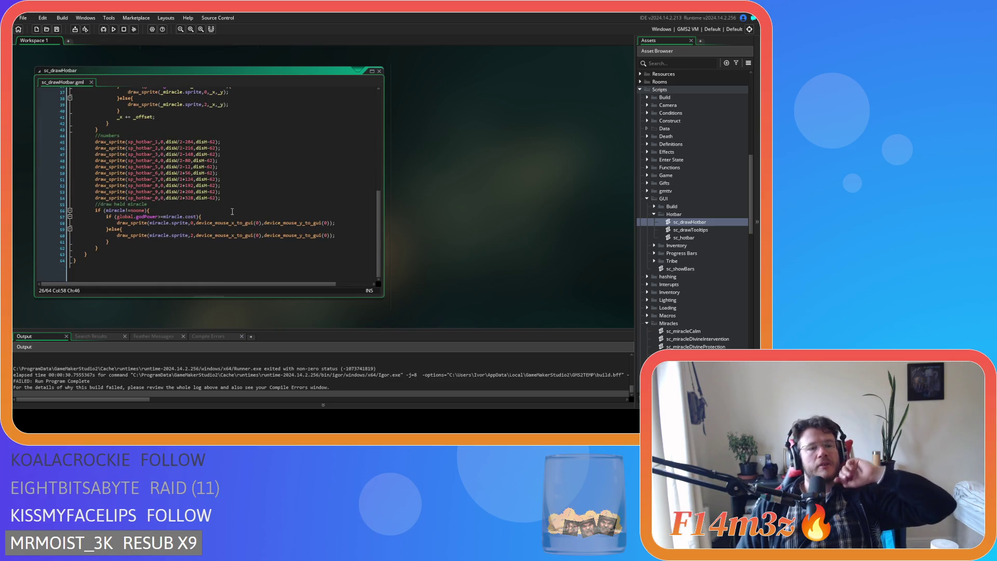
scroll(186, 392, "up", 5)
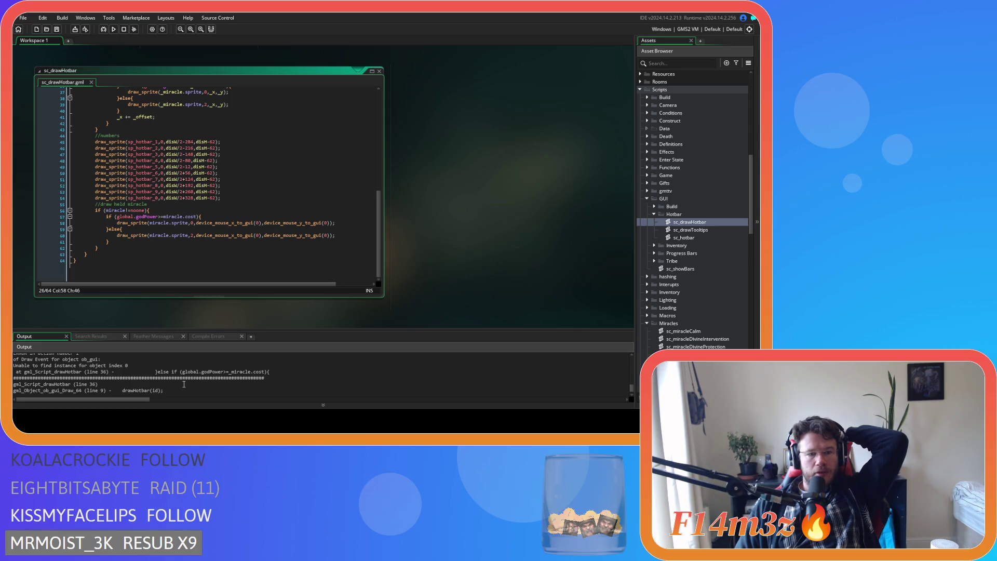
scroll(192, 231, "up", 12)
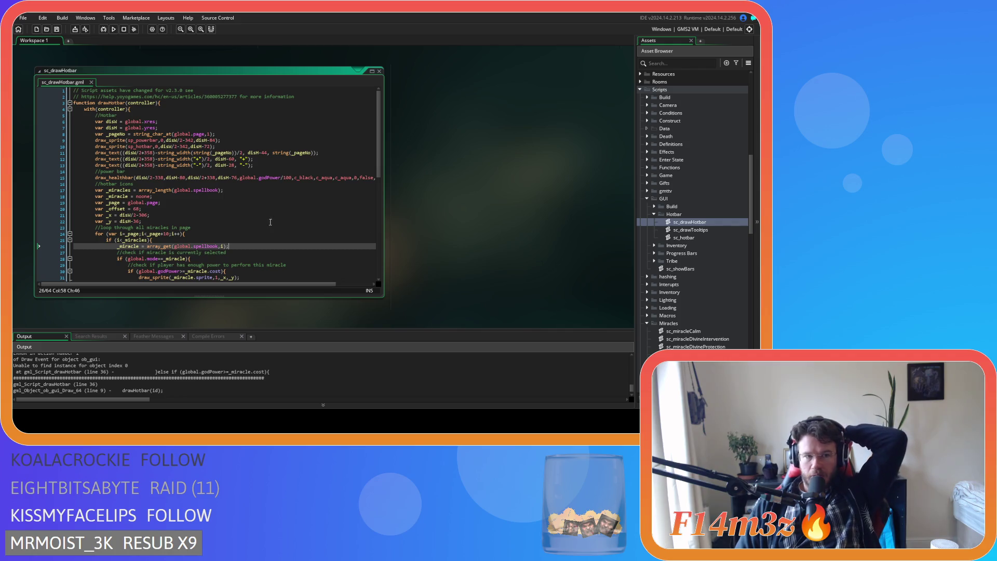
scroll(226, 218, "down", 3)
left_click(142, 246)
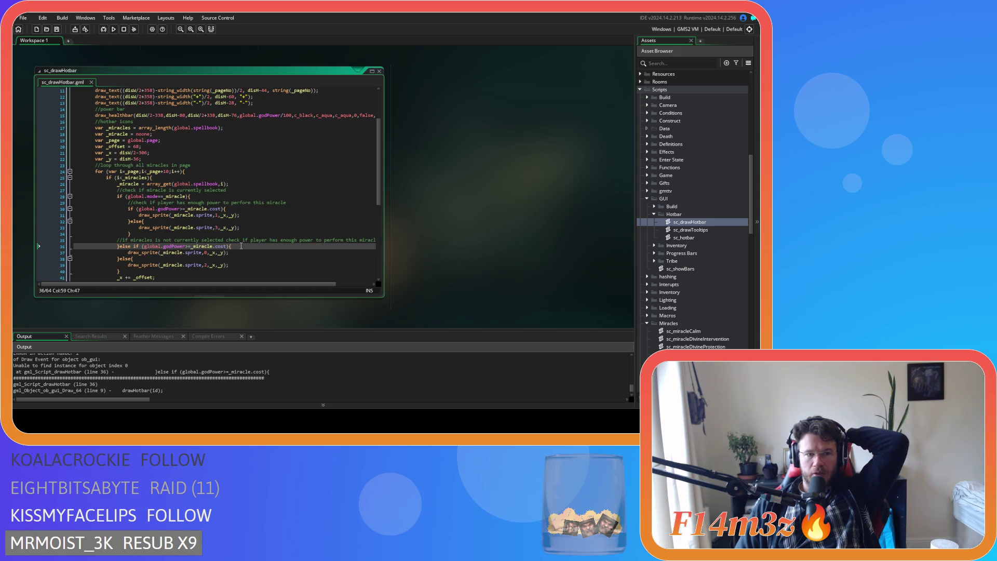
scroll(241, 246, "down", 1)
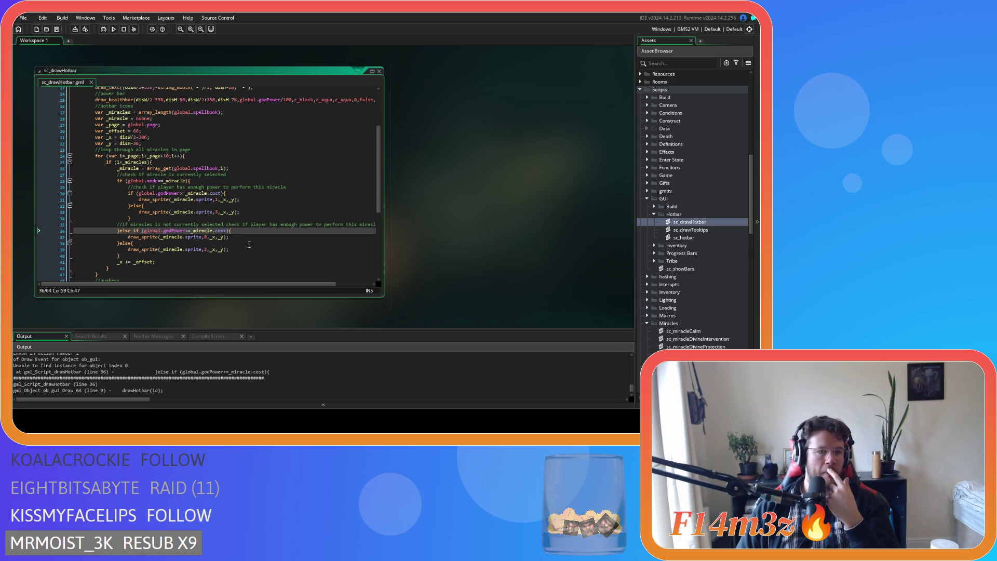
left_click(216, 181)
key("Left")
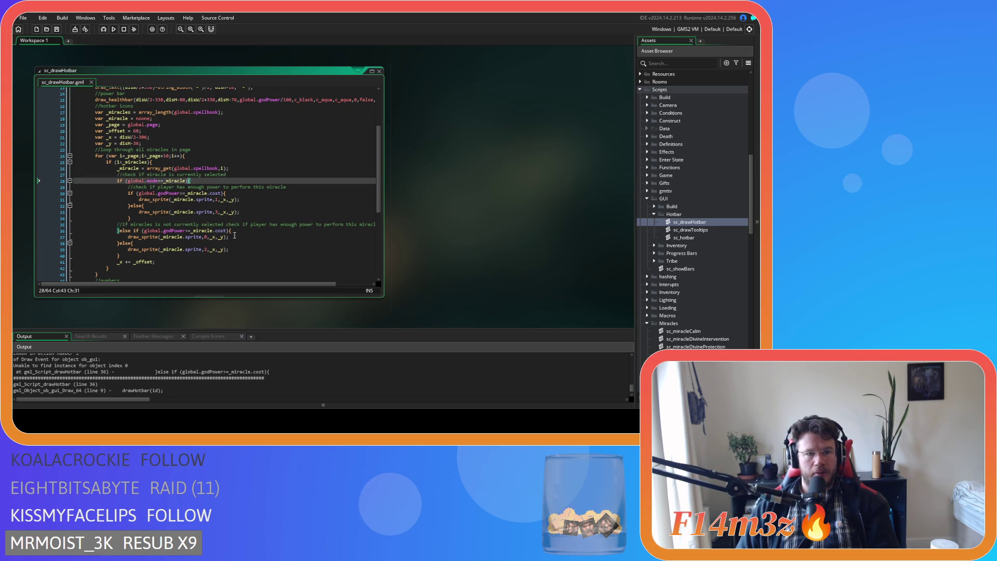
scroll(235, 235, "down", 3)
scroll(235, 235, "up", 4)
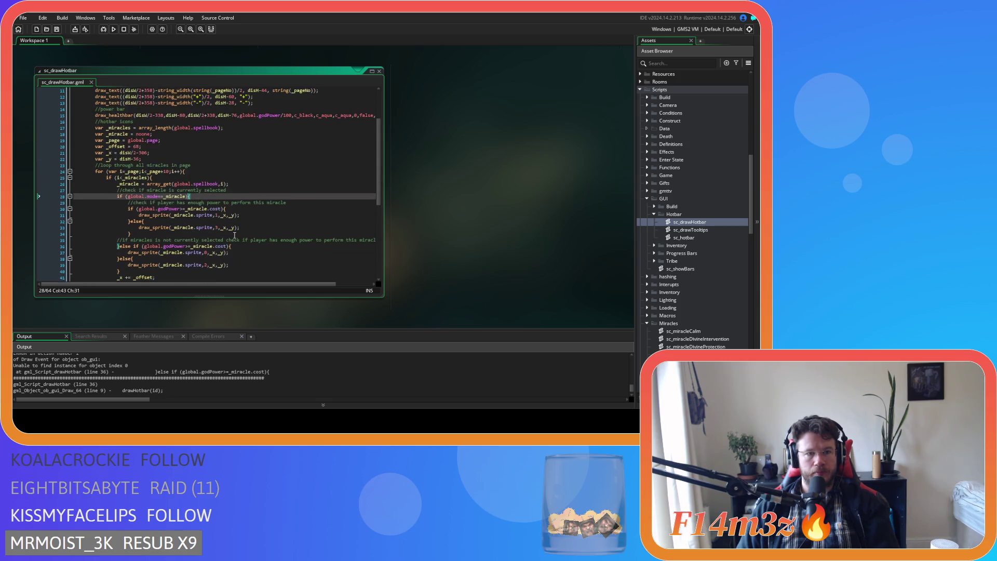
scroll(235, 235, "down", 2)
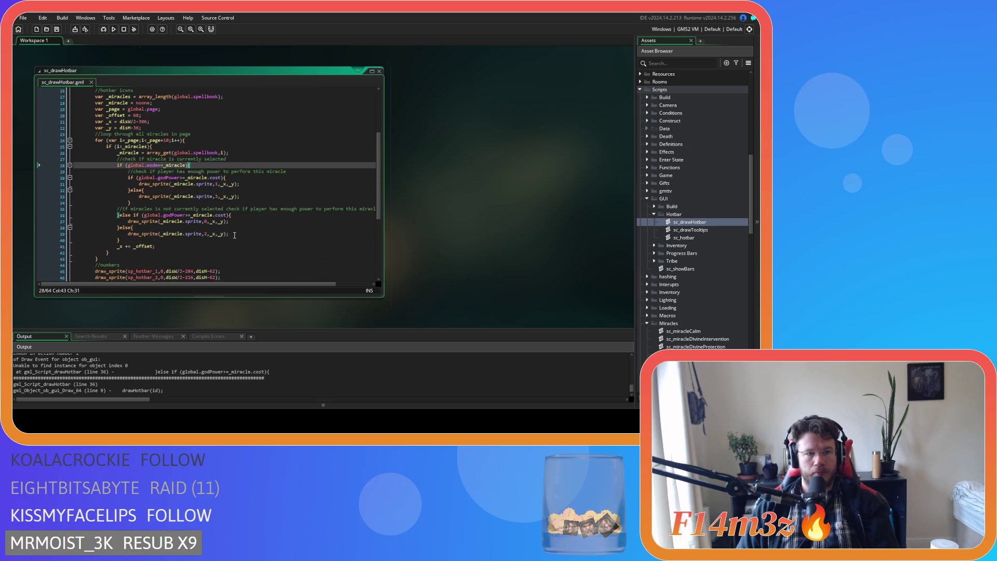
scroll(234, 235, "up", 1)
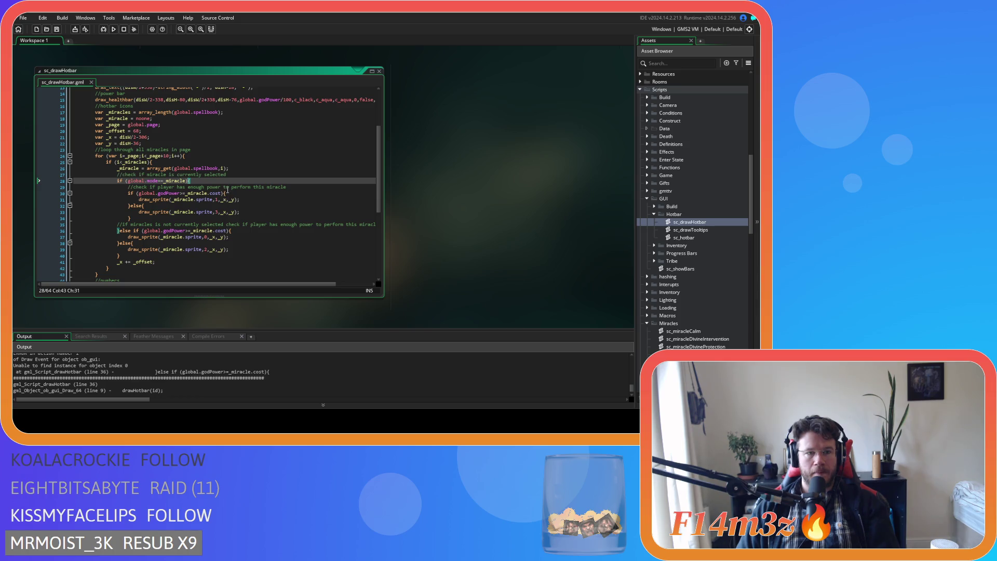
left_click(242, 168)
left_click(125, 268)
left_click(124, 262)
key("Right")
key("Right")
key("Right")
key("Right")
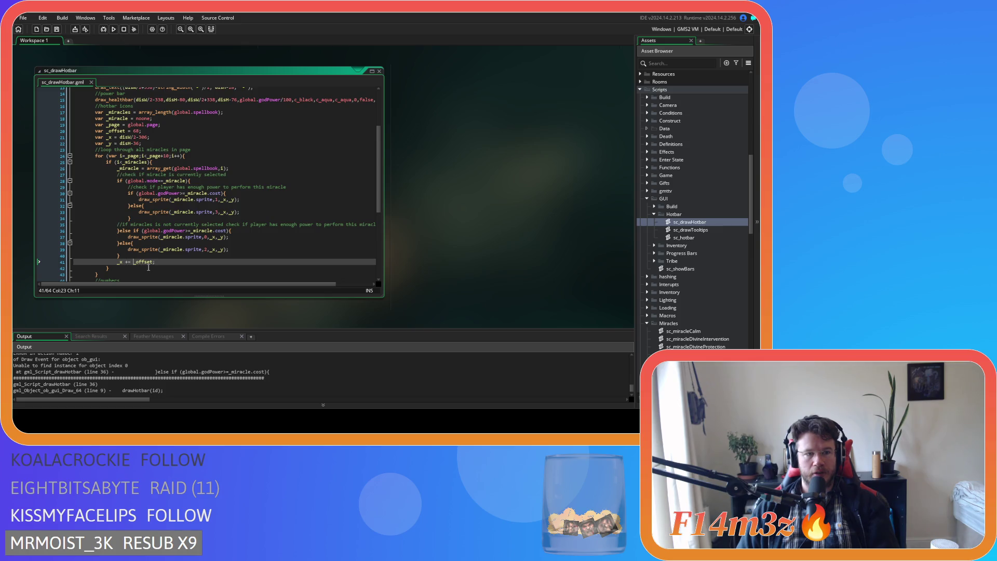
key("Up")
left_click(238, 169)
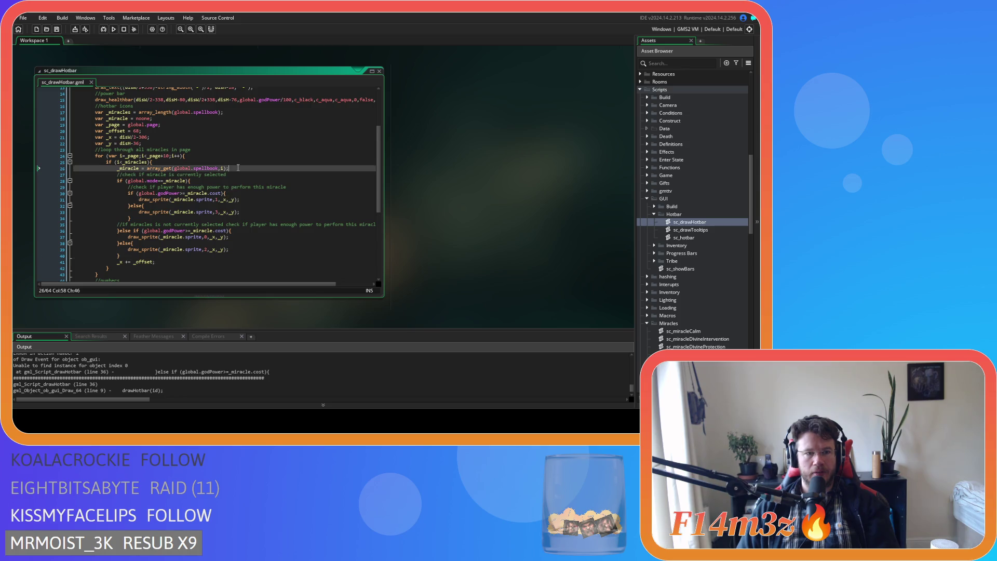
Add 'if (_miracle!=0)' after the miracle fetch and a closing line after the drawing block
key("Return")
type("if (_miracle")
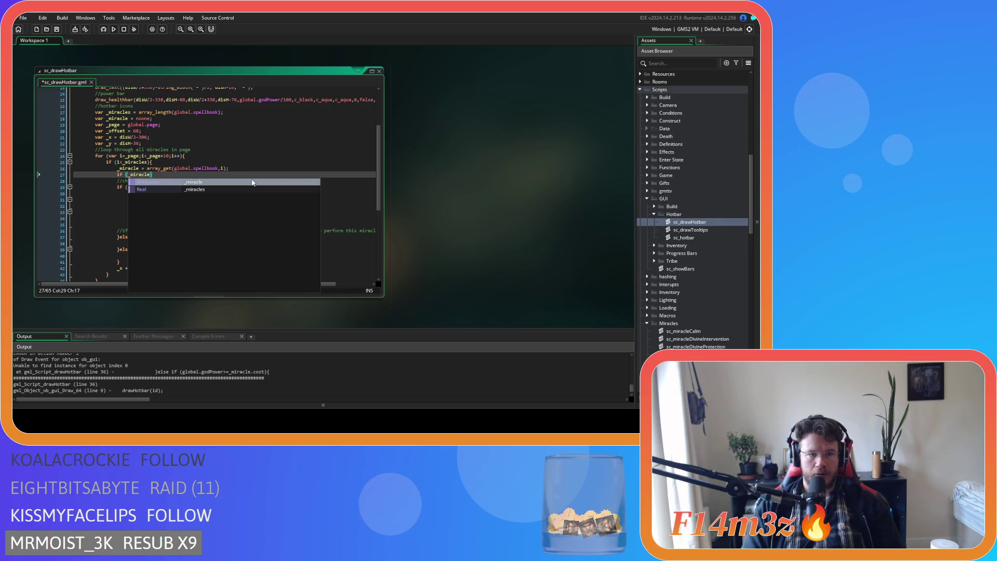
type("!=0)")
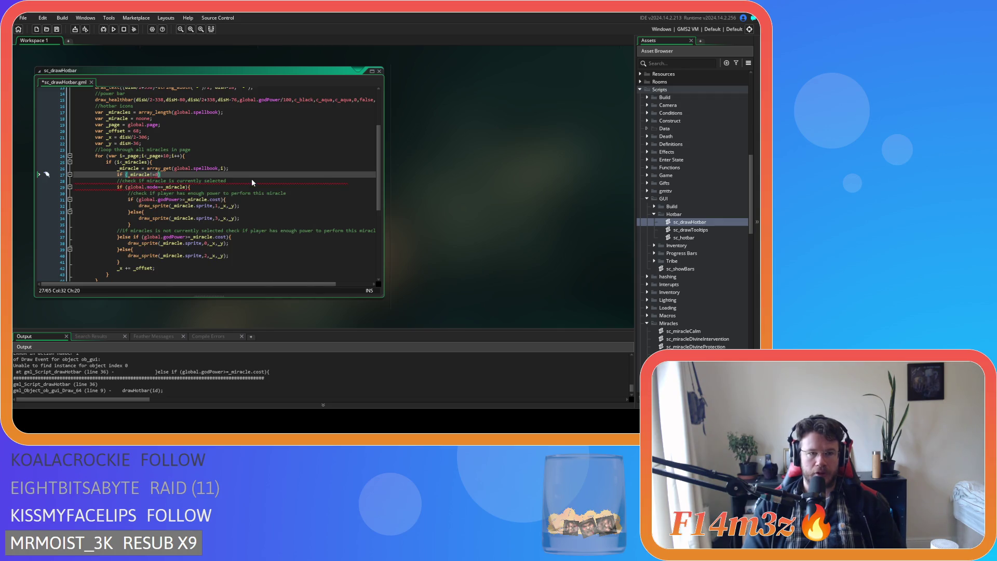
left_click(134, 261)
key("Return")
Indent lines 28–41 one level, run a test build, then open sc_drawTooltips after the error
left_click_drag(134, 261, 44, 176)
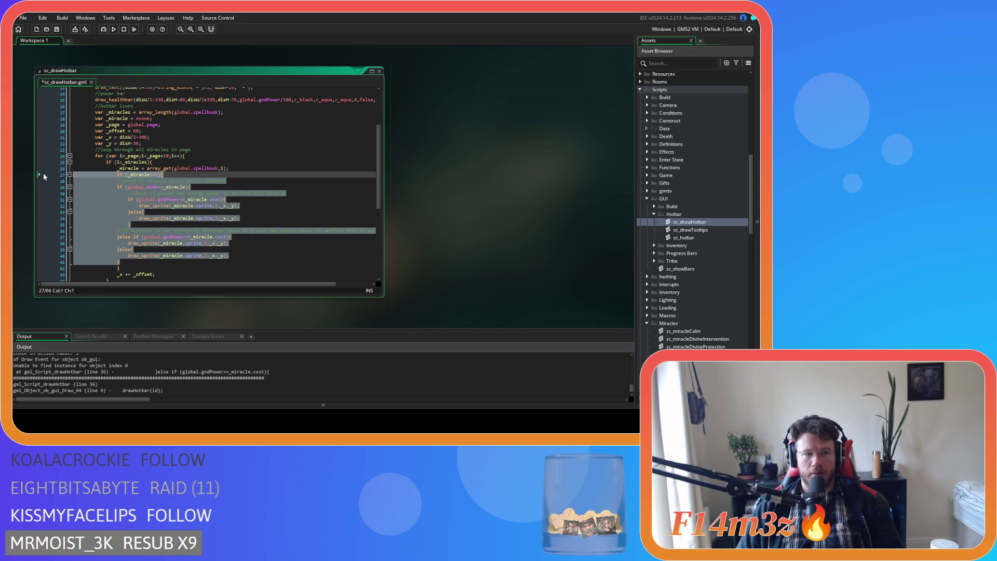
left_click_drag(130, 261, 74, 183)
key("Tab")
left_click(174, 200)
key("F5")
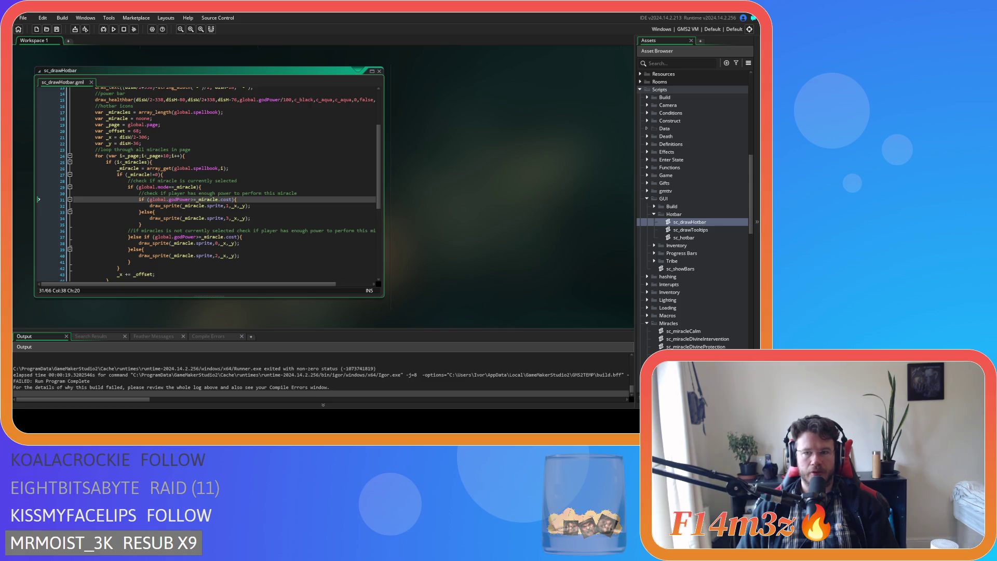
left_click(689, 230)
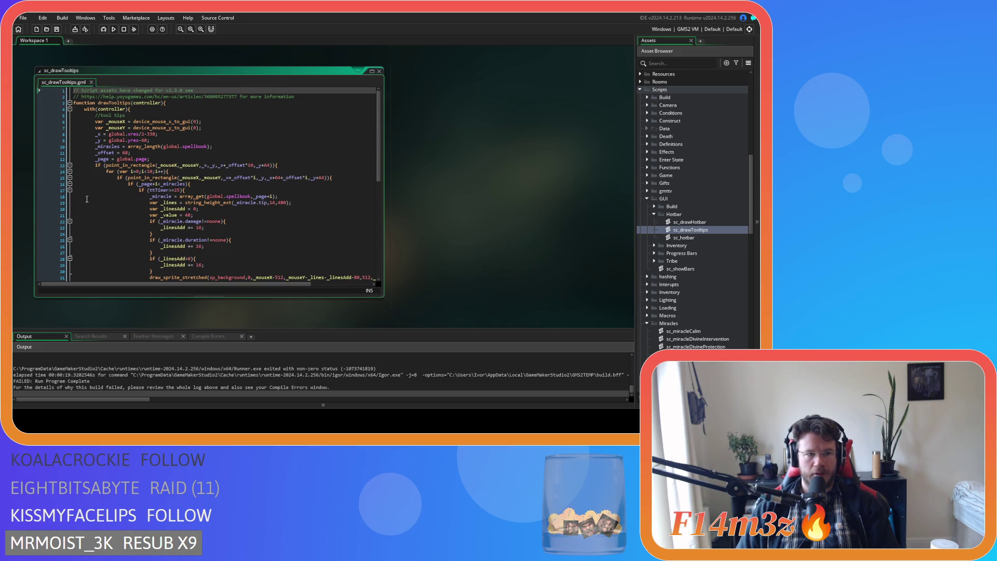
Review the tooltip code's text-height, _offset and _page lines
left_click(172, 203)
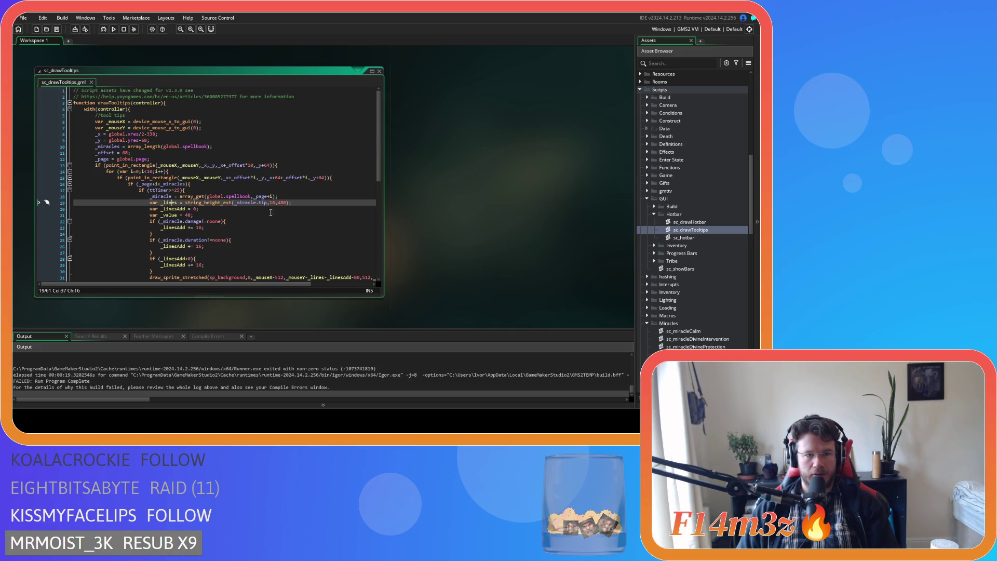
mouse_move(262, 198)
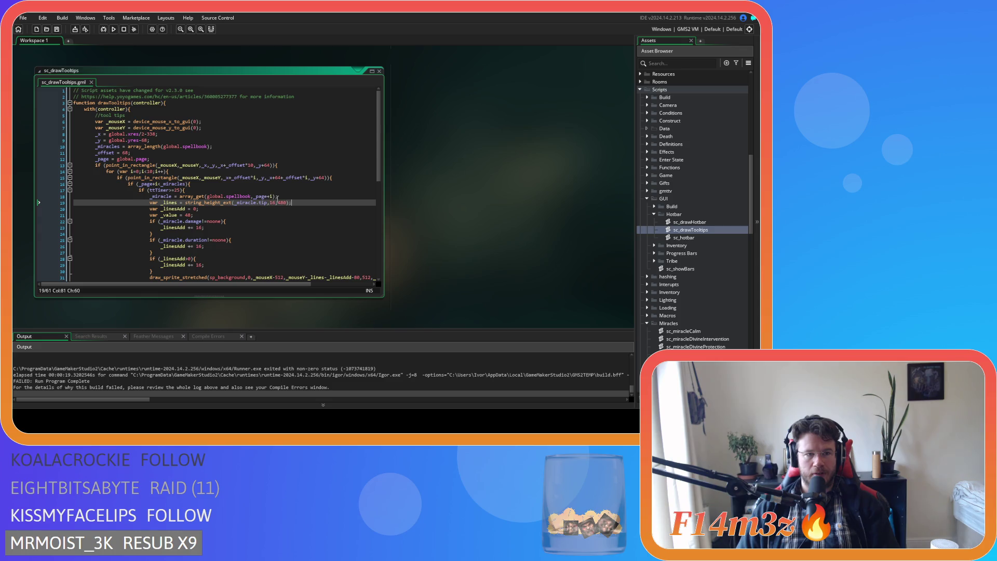
scroll(278, 199, "down", 2)
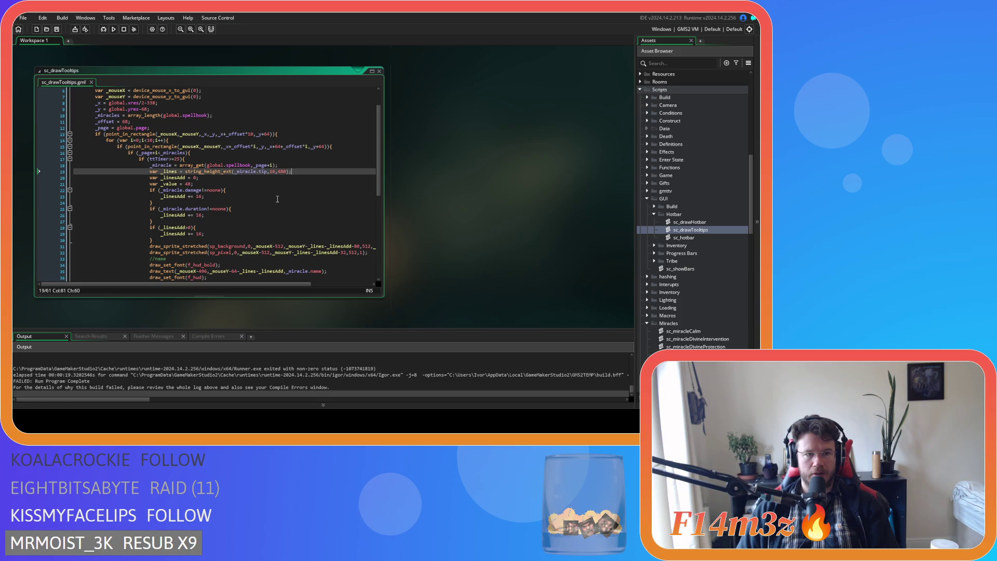
scroll(145, 153, "up", 2)
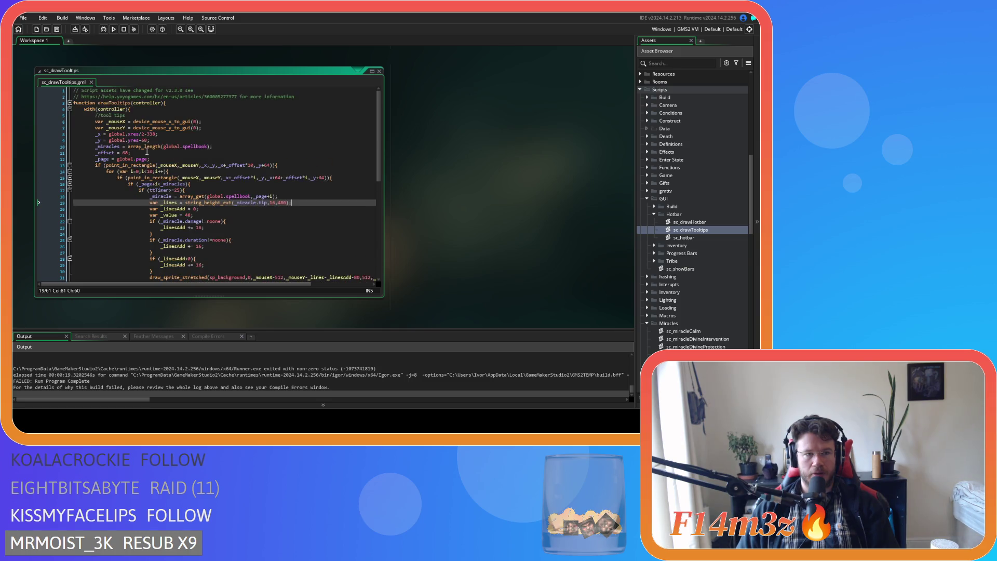
left_click(96, 152)
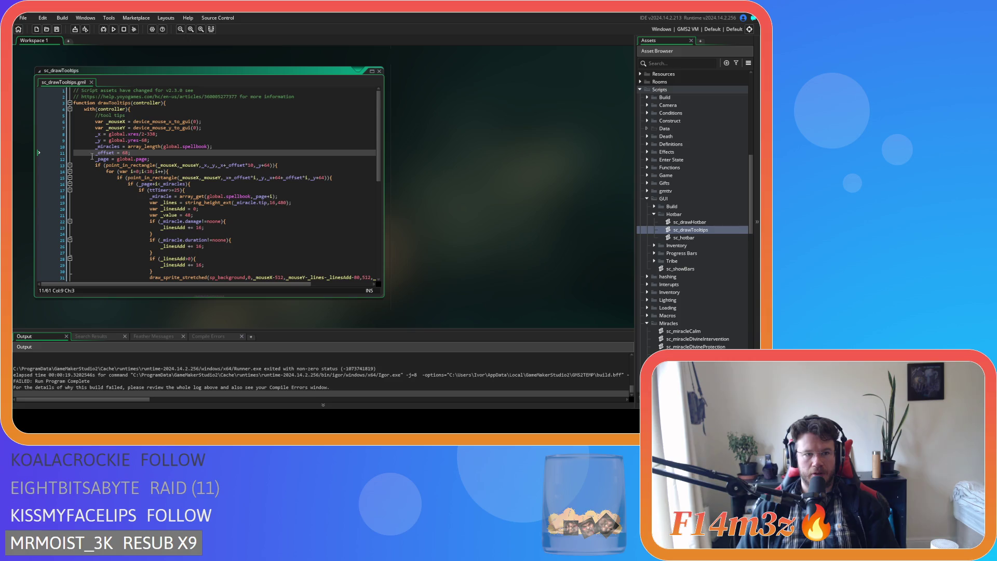
left_click(93, 158)
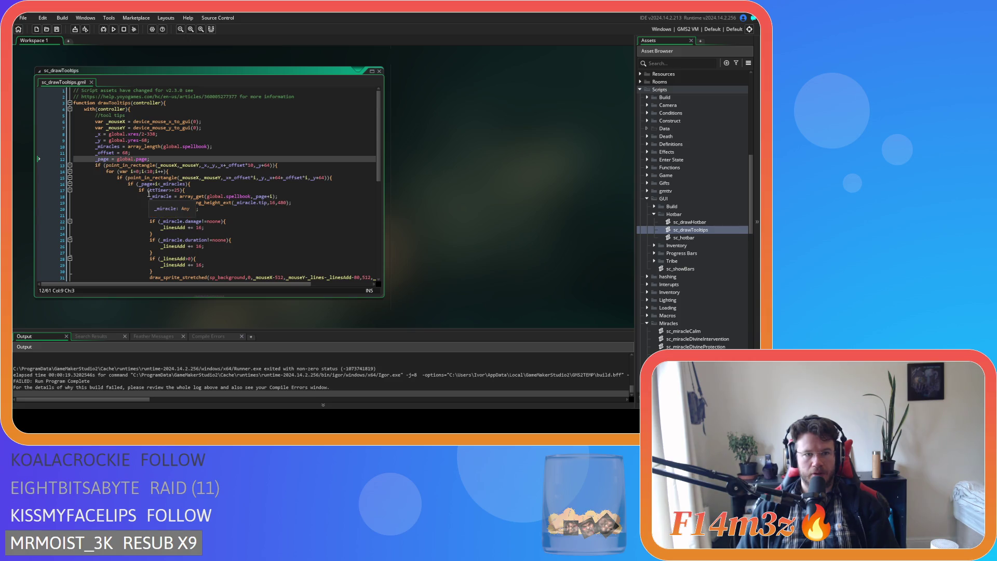
scroll(149, 193, "down", 3)
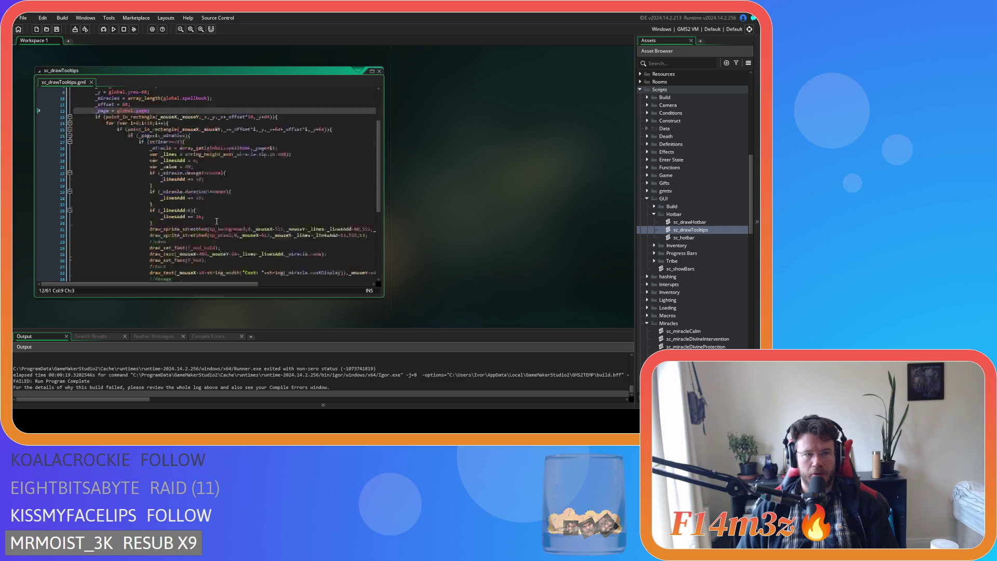
scroll(216, 221, "up", 3)
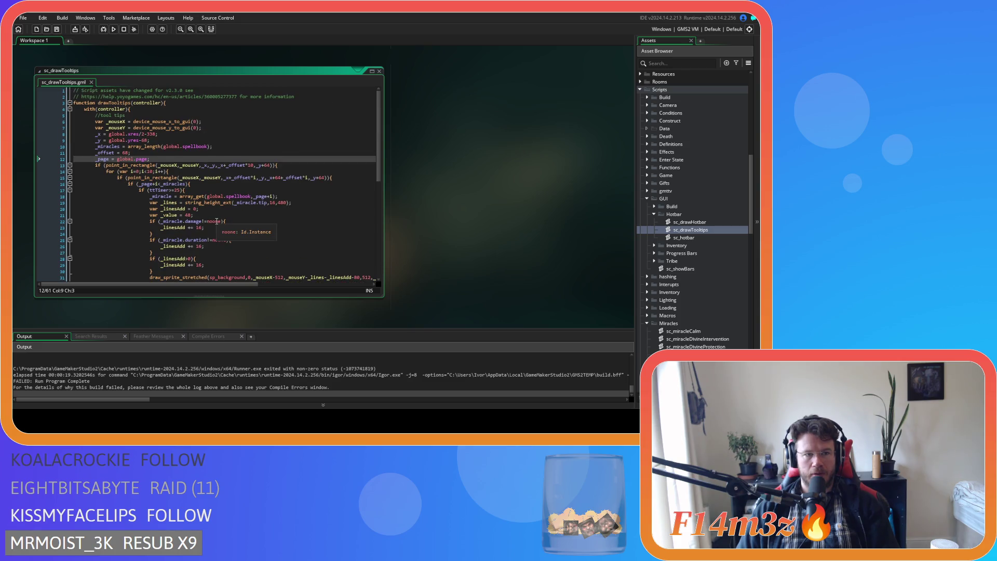
Declare _page, _offset, _miracles, _y and _x as local with var, and save
type("var")
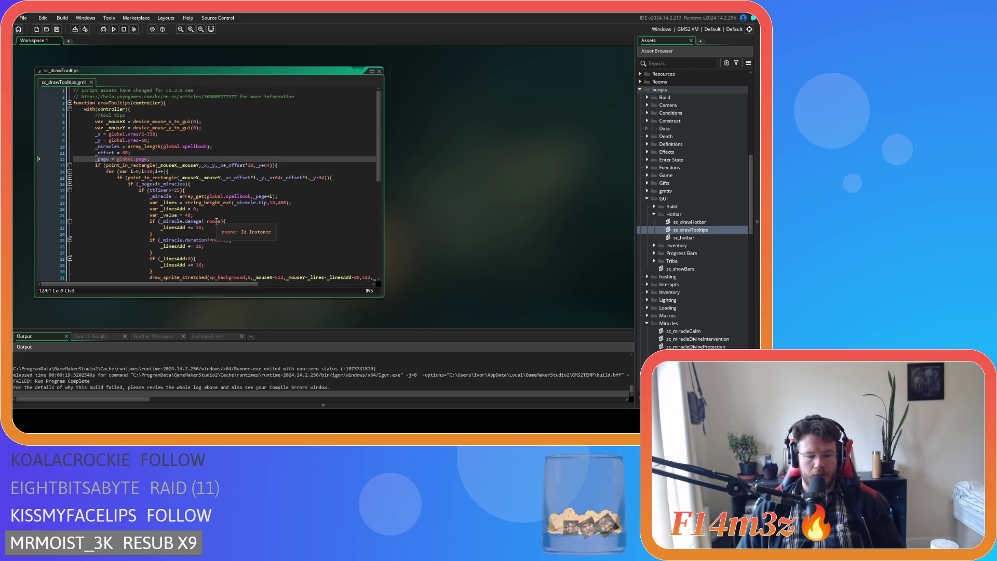
left_click(96, 153)
type("var")
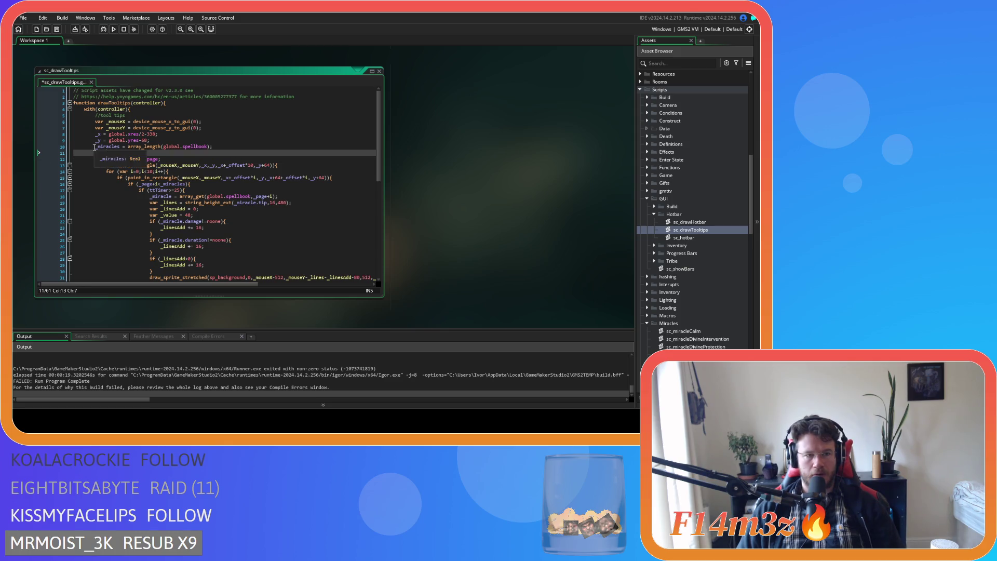
left_click(95, 146)
type("var")
left_click(95, 140)
type("var")
left_click(93, 134)
type("var")
key("ctrl+s")
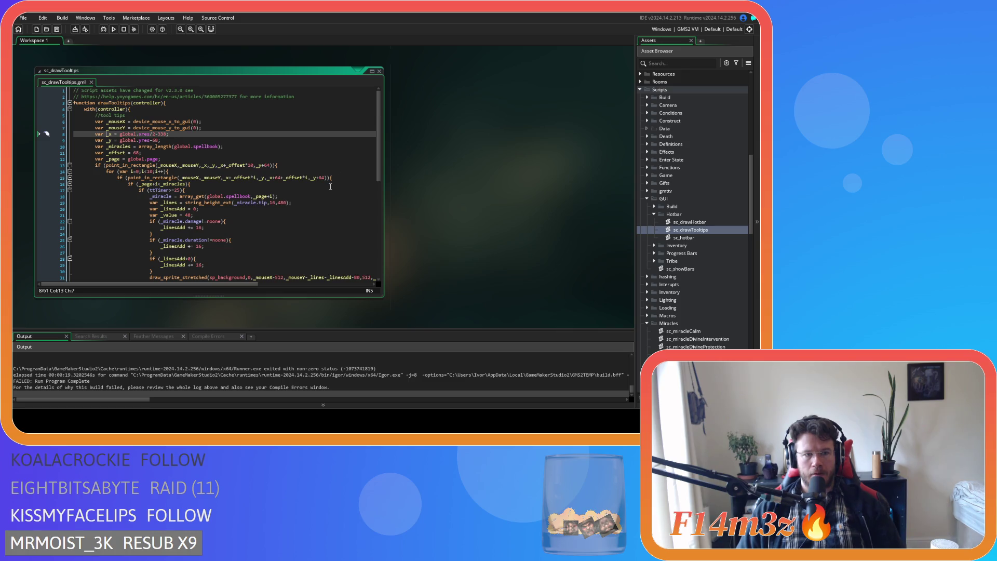
Declare _miracle as local with var and save the script
left_click(151, 197)
type("var")
key("ctrl+s")
scroll(301, 213, "down", 9)
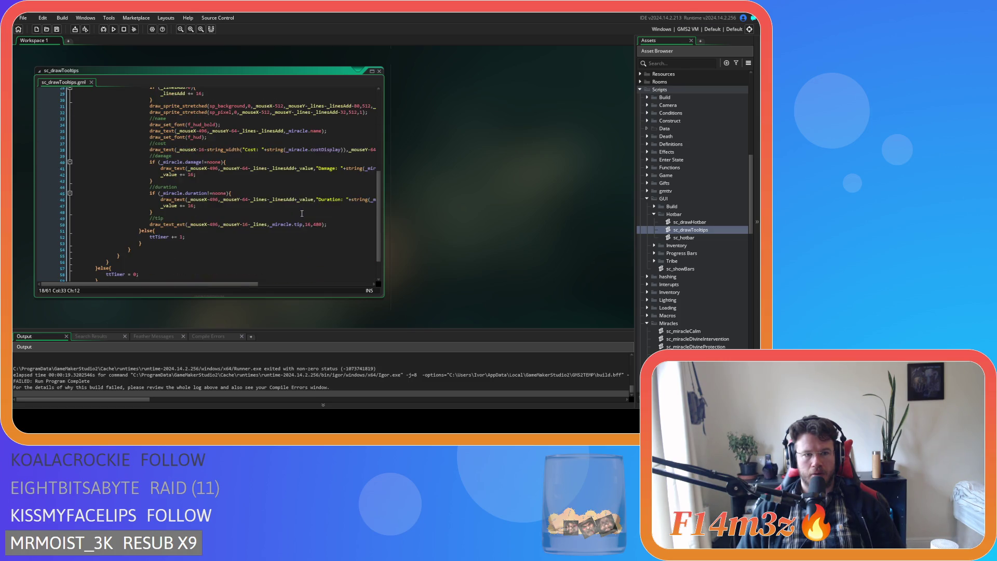
scroll(302, 214, "up", 6)
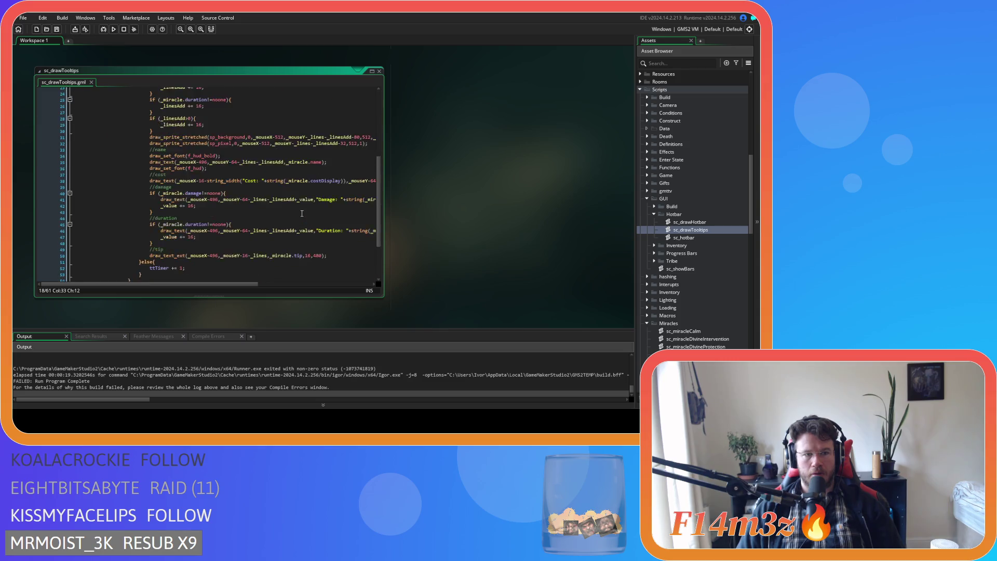
scroll(302, 214, "up", 3)
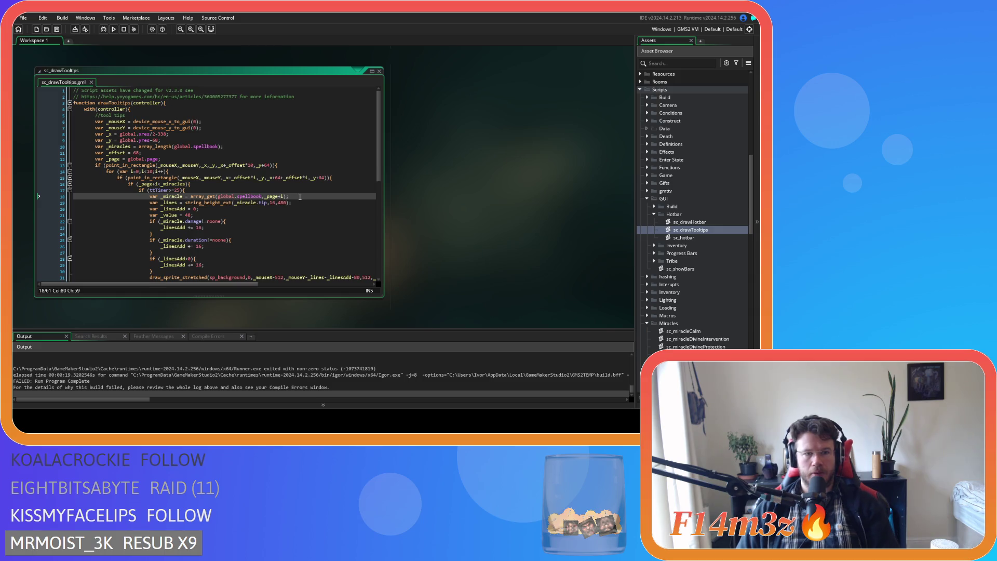
scroll(300, 197, "down", 9)
scroll(299, 196, "up", 5)
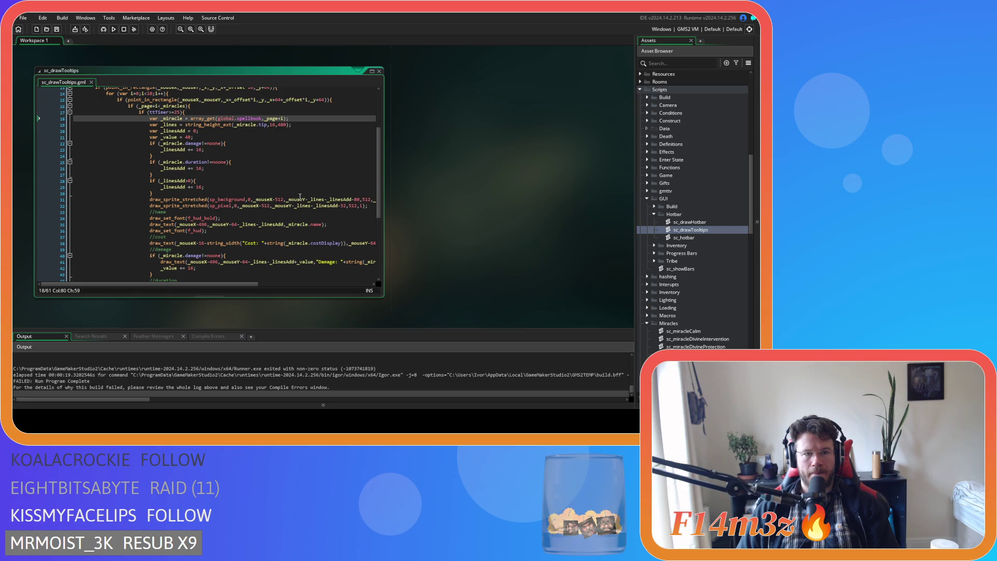
Wrap the tooltip-drawing code in 'if (_miracle!=0){', indent it one level, and save
key("Return")
type("if ")
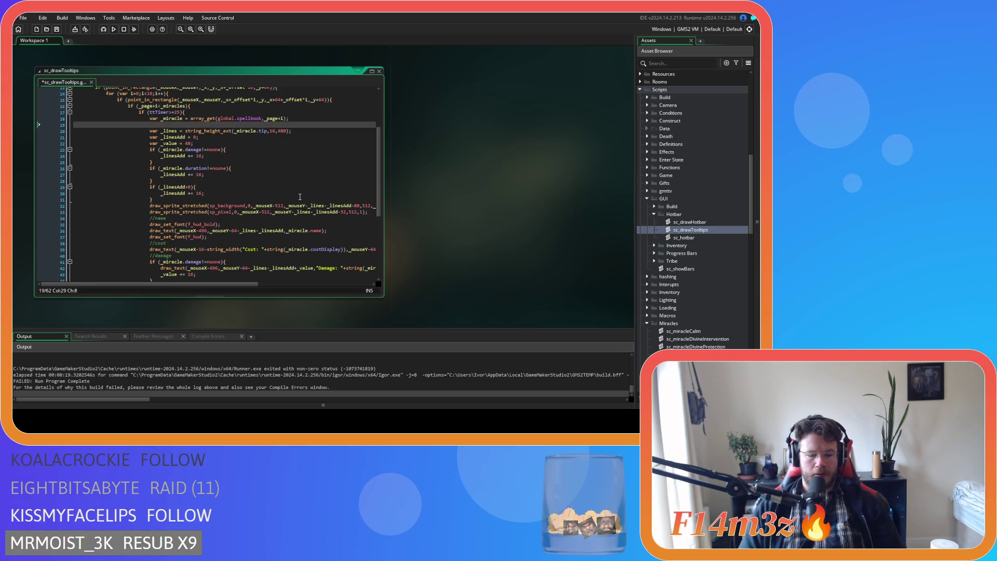
type("(_miracle")
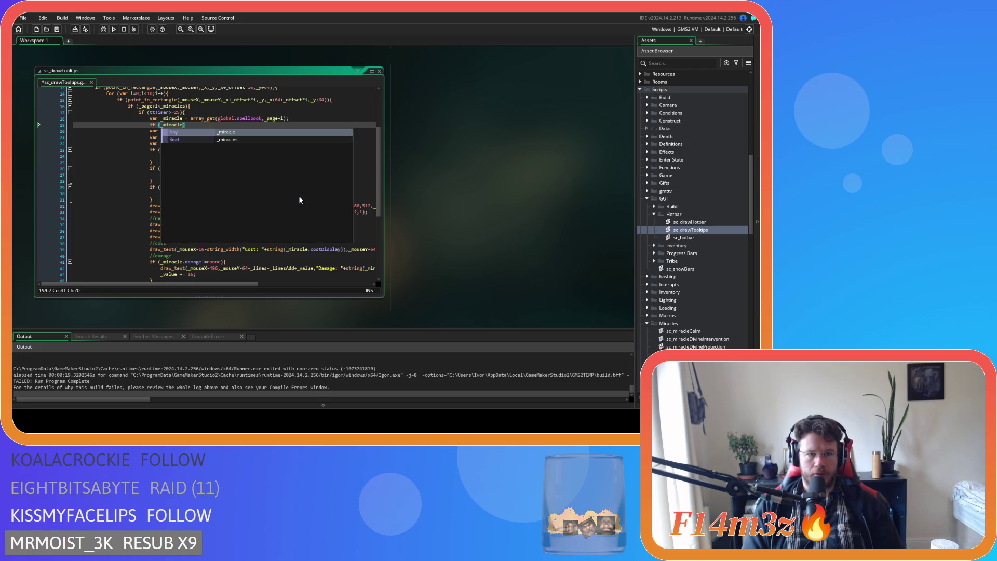
type("!=0")
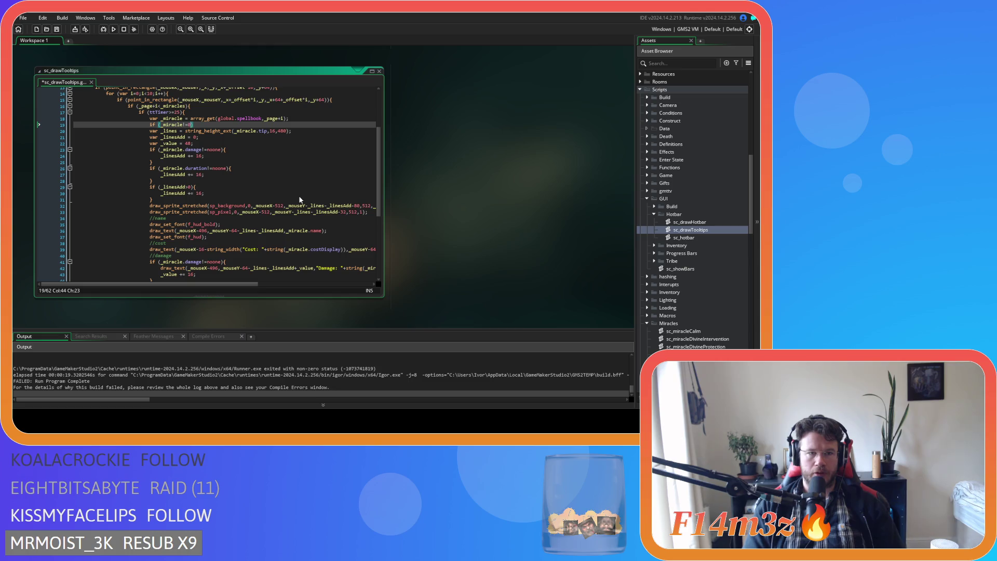
type("){")
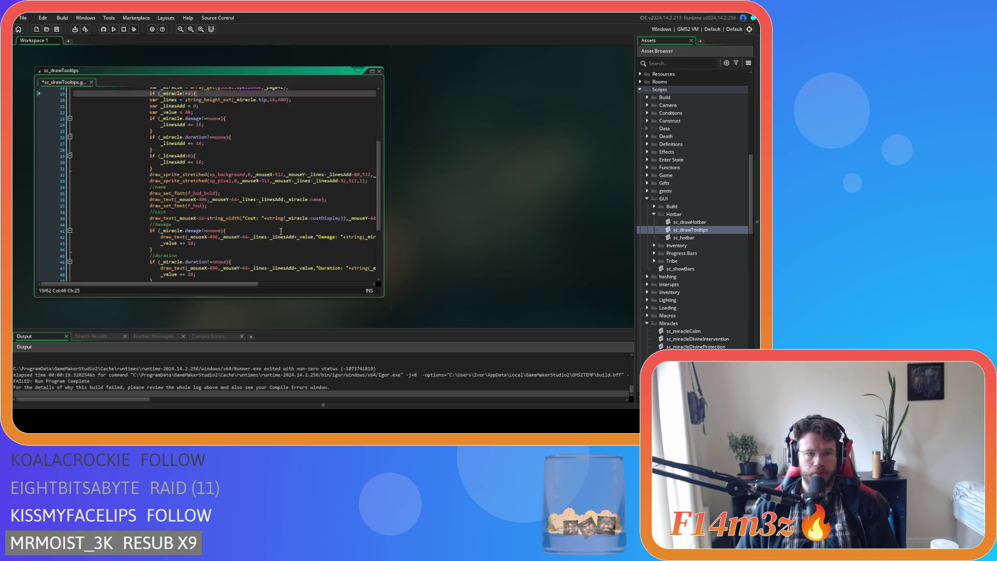
scroll(206, 241, "down", 4)
left_click(342, 245)
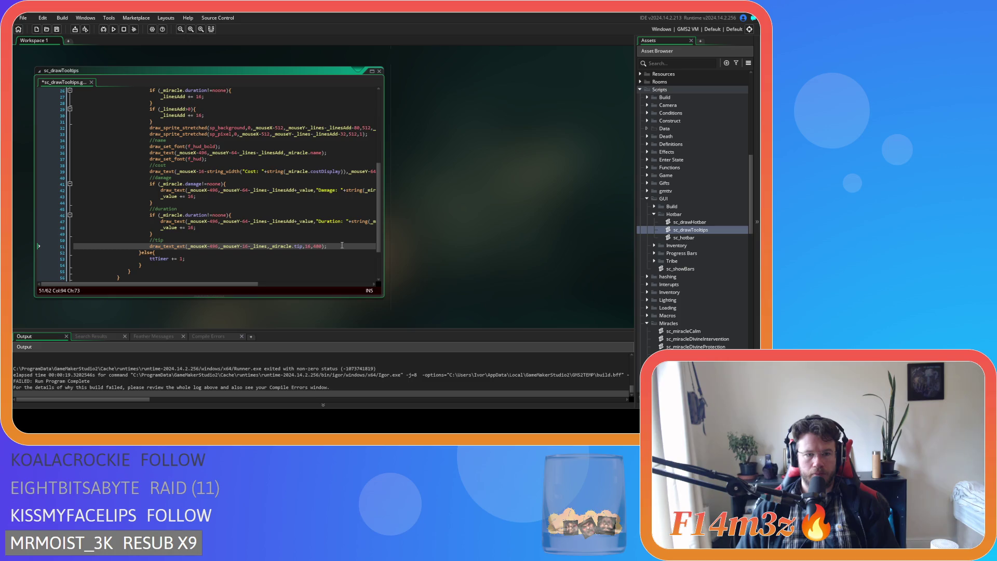
key("Return")
mouse_move(328, 245)
left_mouse_down()
mouse_move(228, 224)
mouse_move(150, 91)
mouse_move(134, 138)
mouse_move(149, 130)
left_mouse_up()
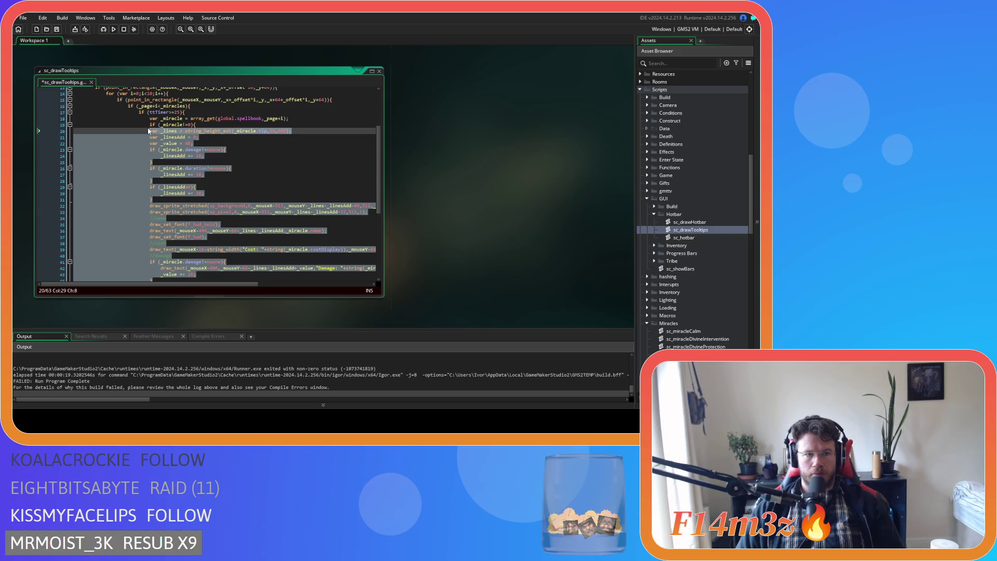
key("Tab")
key("ctrl+s")
Launch a fresh test build of the game
scroll(269, 155, "down", 3)
left_click(269, 154)
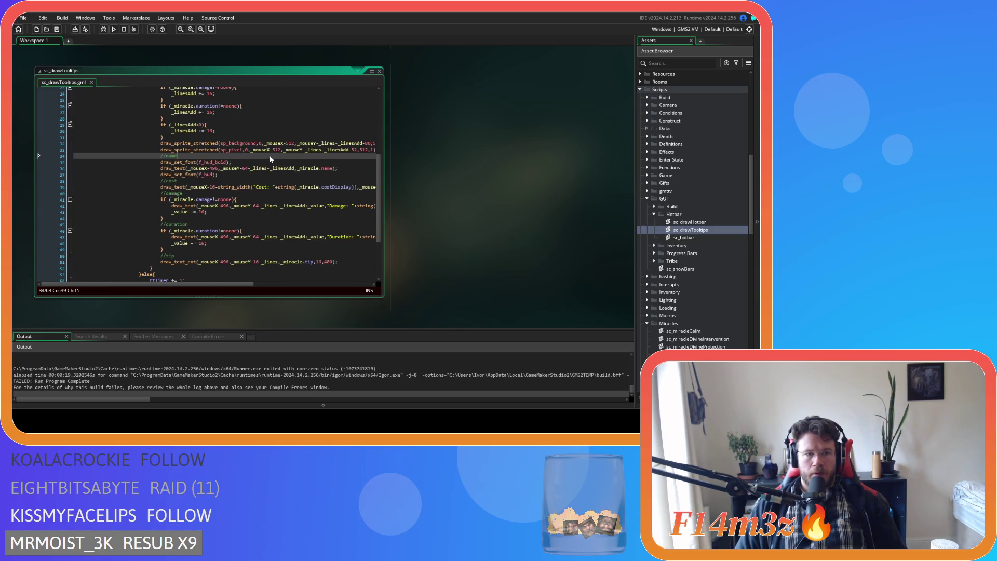
key("F5")
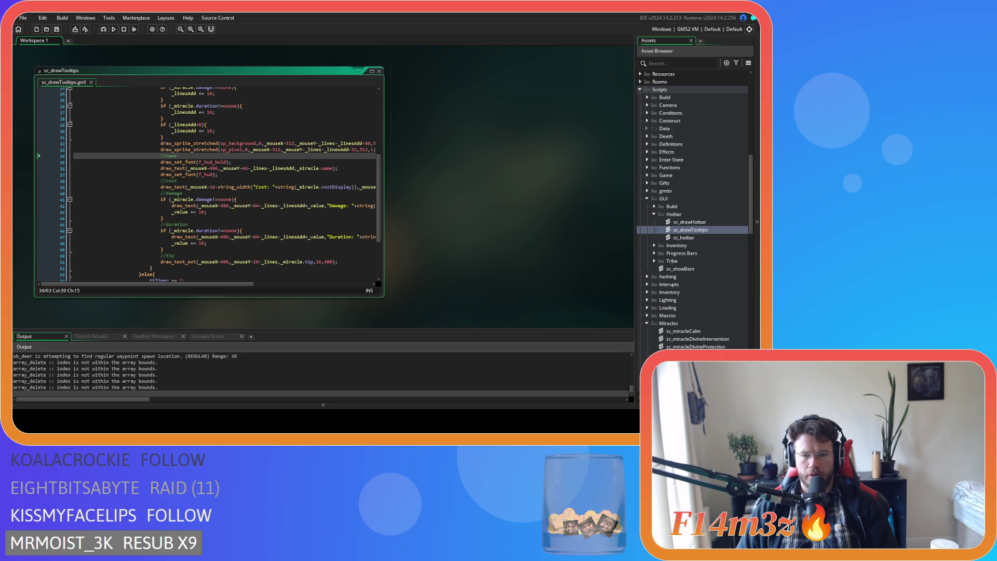
Switch to the running game and put the Life miracle into hotbar slot 5
key("alt+Tab")
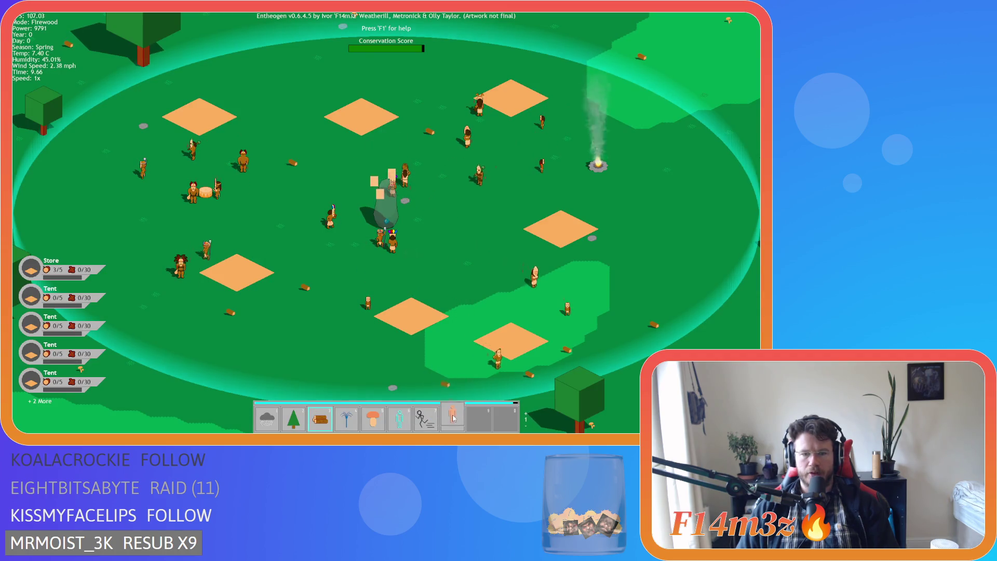
mouse_move(453, 418)
left_mouse_down()
mouse_move(452, 366)
mouse_move(511, 418)
mouse_move(474, 421)
mouse_move(509, 409)
mouse_move(481, 351)
mouse_move(263, 420)
mouse_move(364, 404)
mouse_move(381, 415)
mouse_move(374, 421)
left_mouse_up()
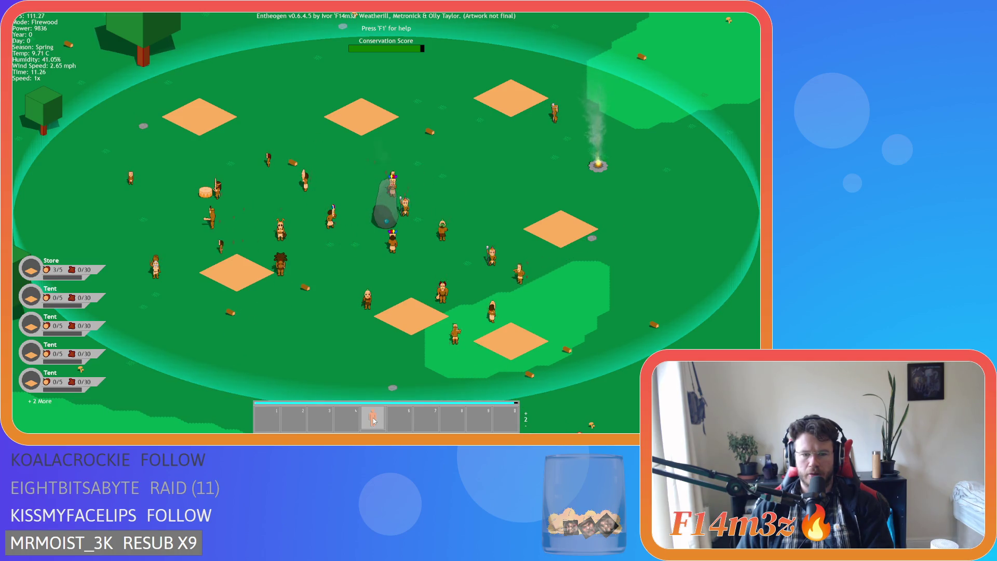
Move the Life miracle to hotbar slot 3 and bring up the quit prompt
mouse_move(374, 420)
left_mouse_down()
mouse_move(327, 417)
mouse_move(507, 421)
mouse_move(481, 363)
mouse_move(484, 415)
mouse_move(321, 420)
left_mouse_up()
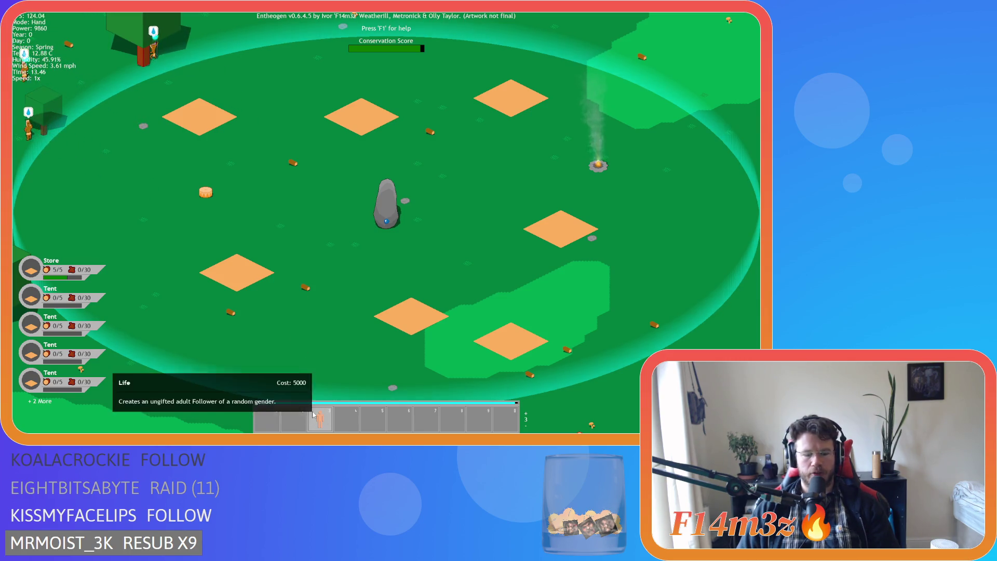
key("Escape")
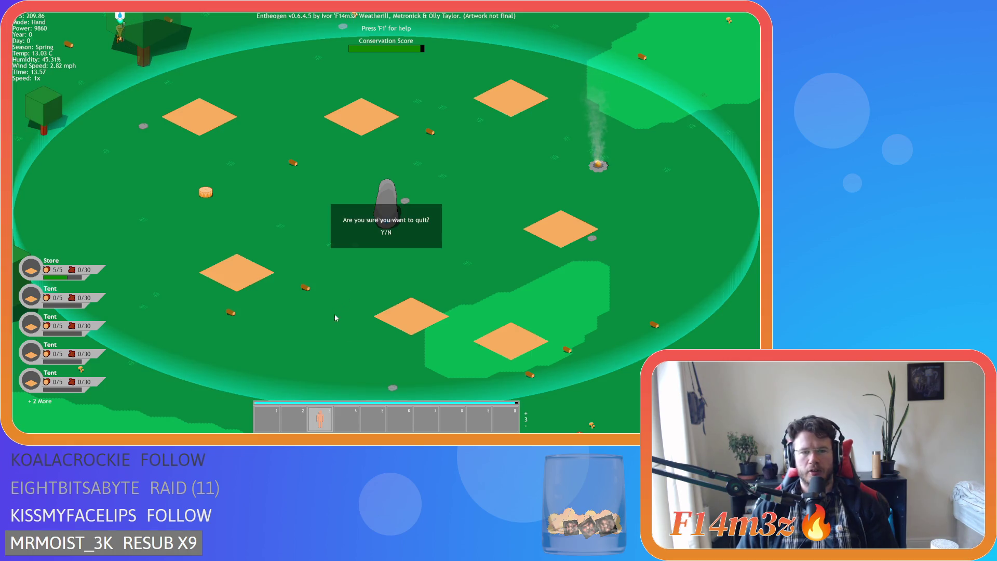
Confirm the quit prompt with Y, then quit Entheogen from the title menu back to GameMaker
key("y")
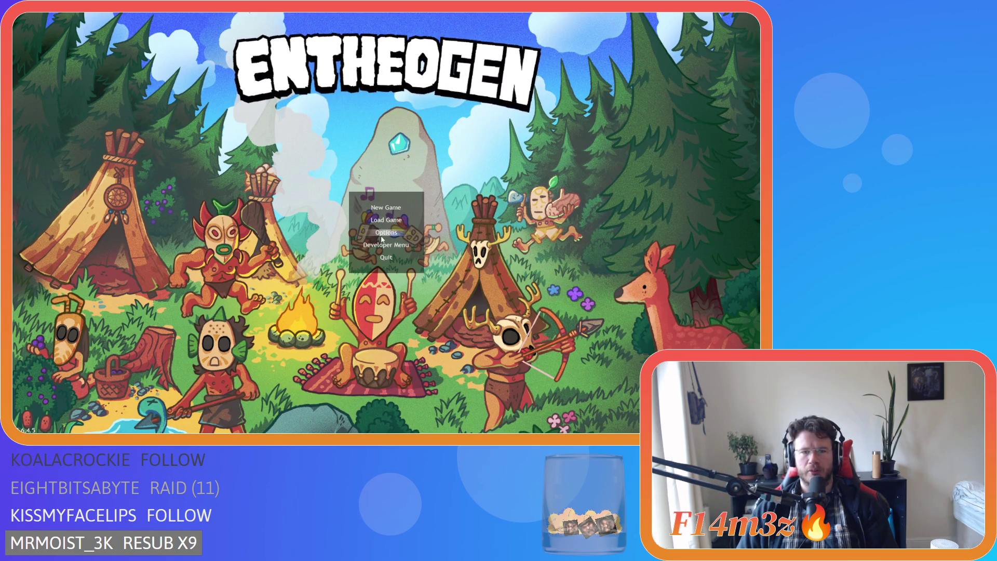
left_click(386, 257)
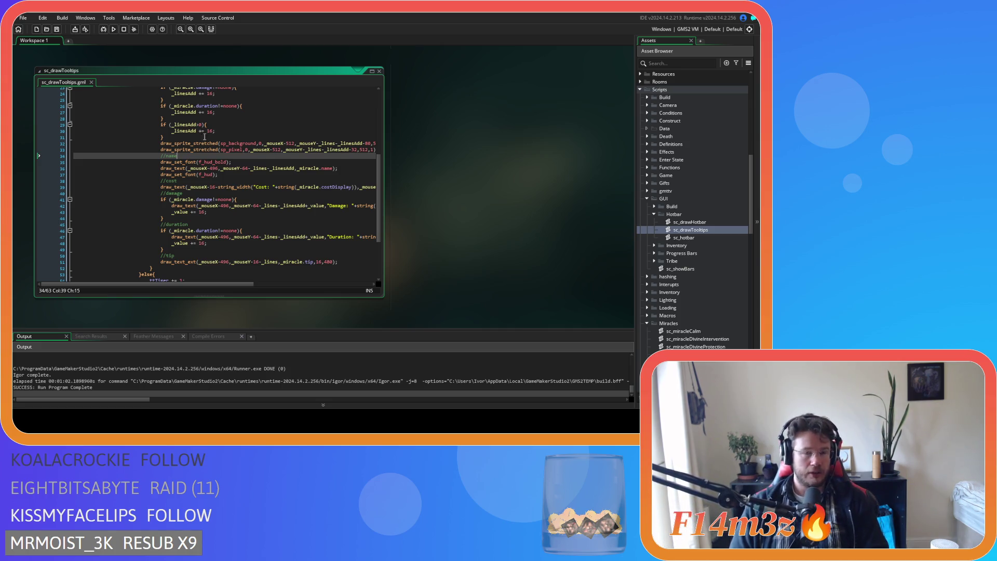
Look over the damage and cost parts of the sc_drawTooltips code
left_click(300, 191)
left_click(282, 180)
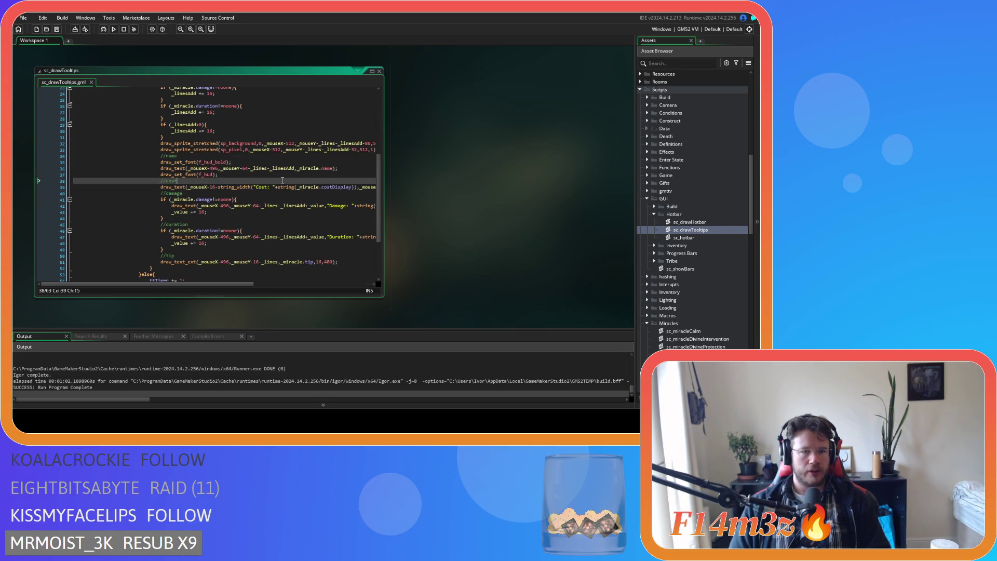
scroll(255, 210, "up", 2)
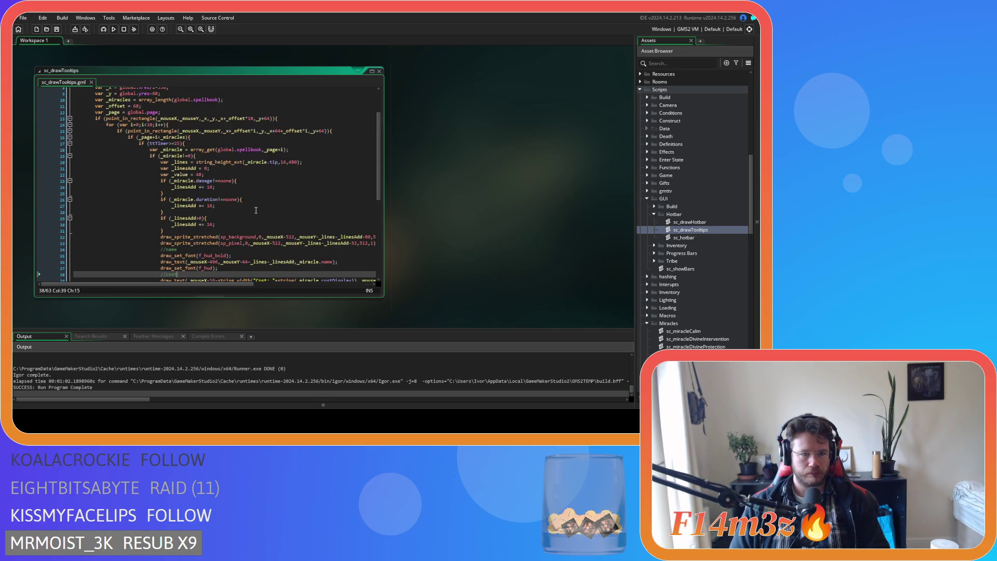
Open sc_hotbar and bring the array_insert drop code and line 65's empty-slot check into view
double_click(697, 239)
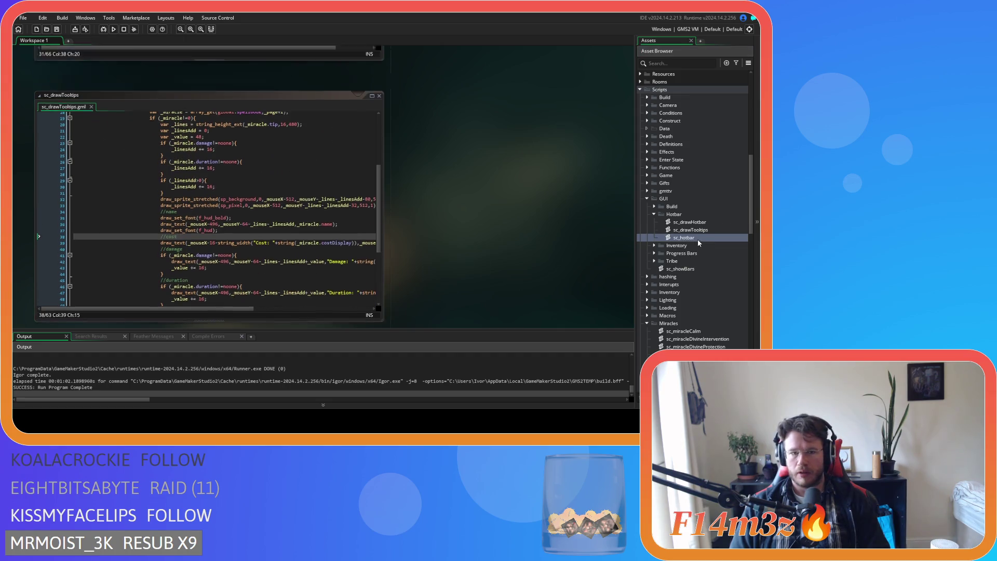
left_click(278, 226)
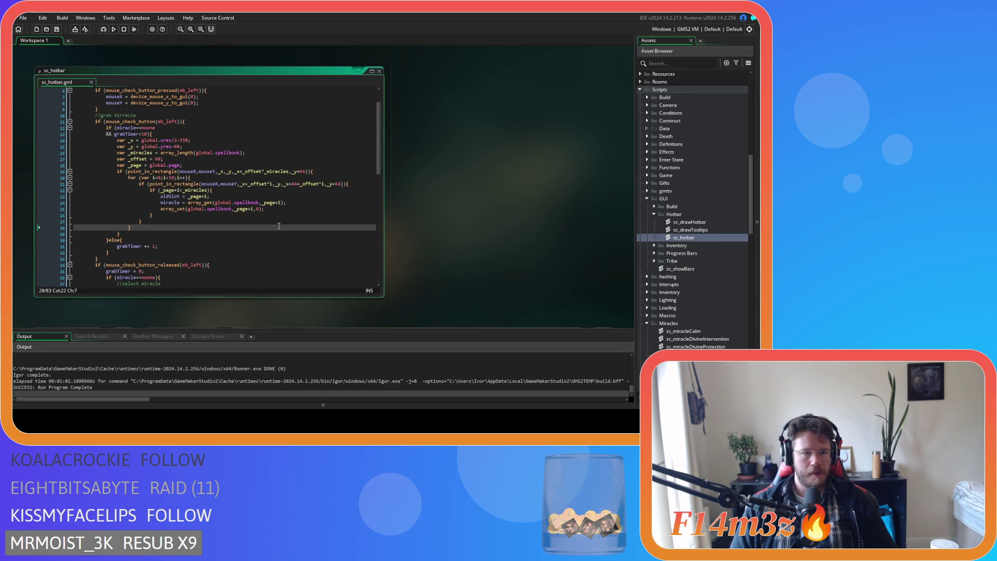
scroll(279, 226, "down", 15)
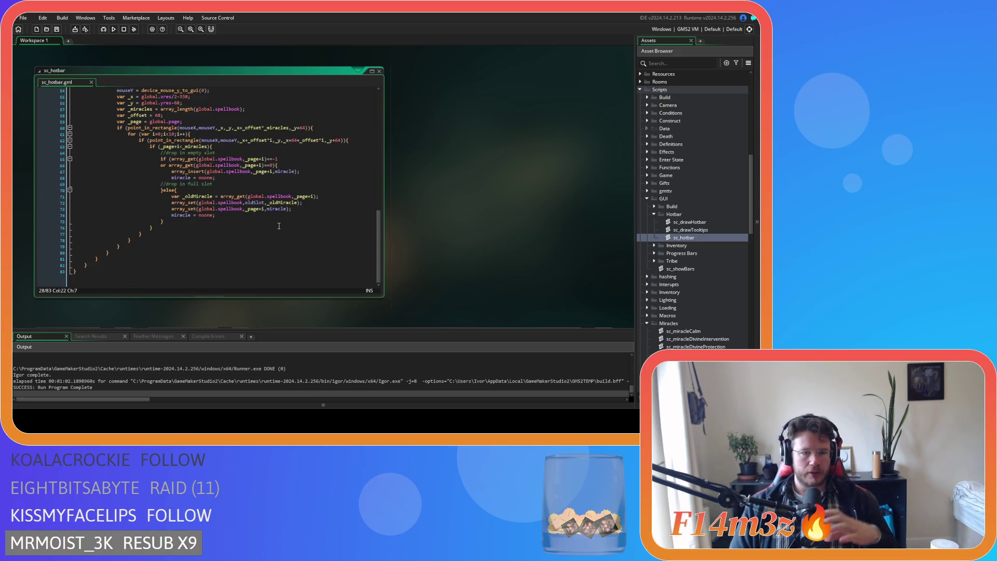
left_click(215, 171)
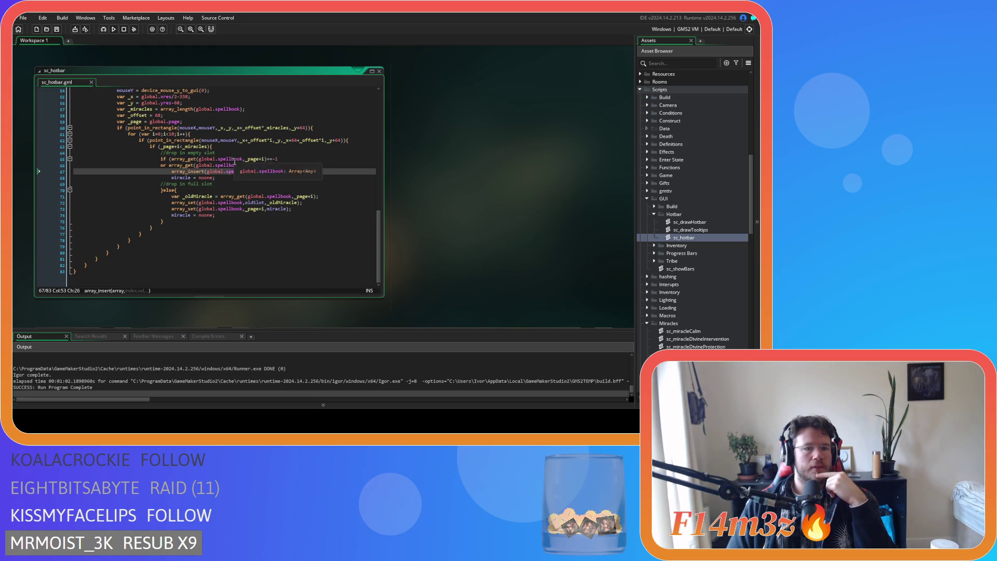
left_click(193, 159)
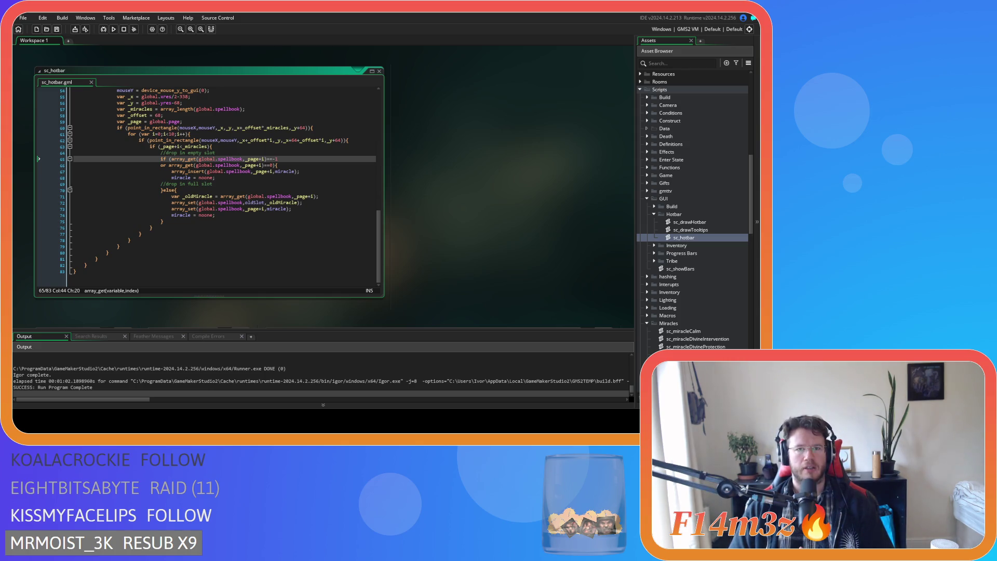
left_click(247, 227)
left_click(247, 178)
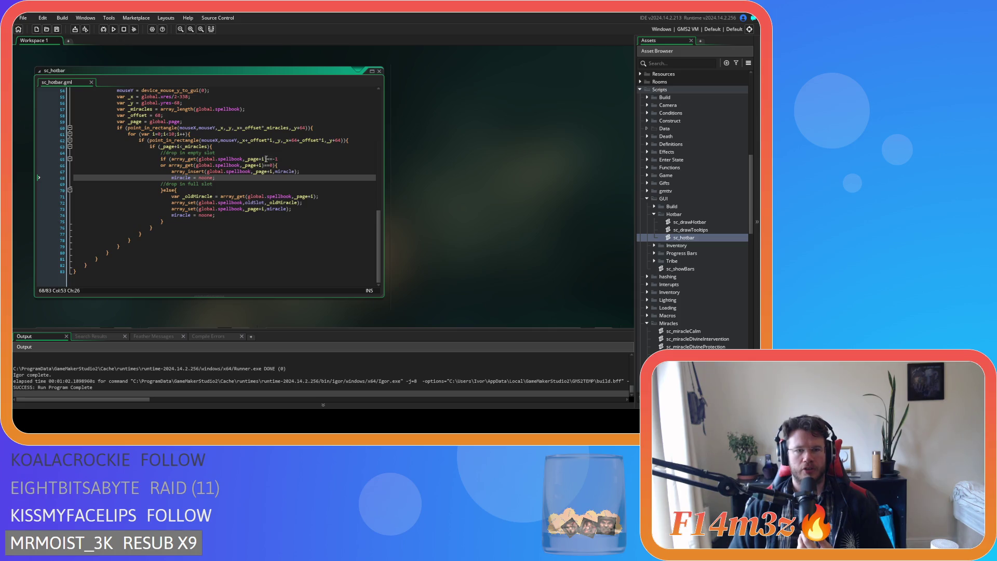
left_click_drag(278, 159, 173, 160)
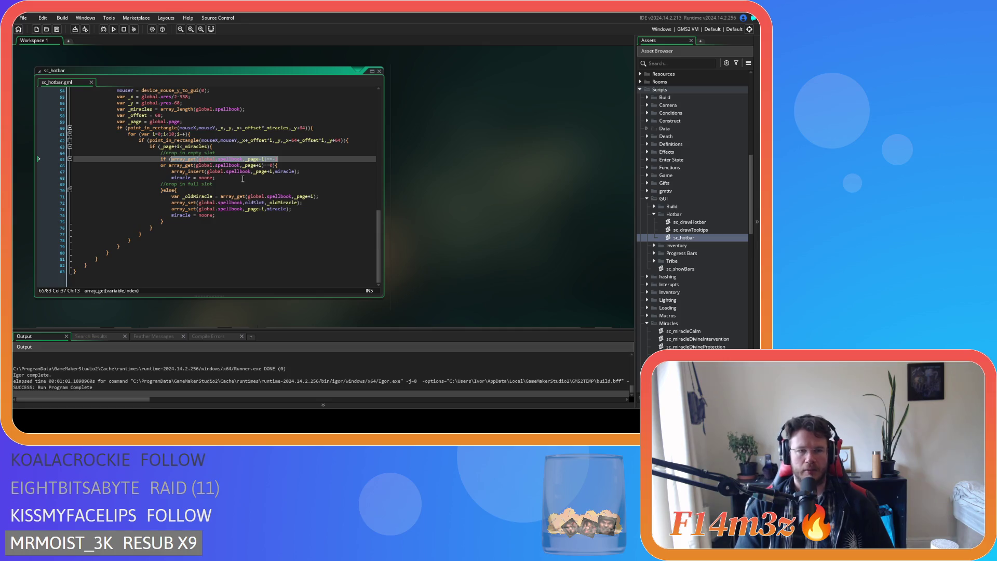
Rewrite line 65's empty-slot check as _page+i > _miracles-1, pasting _miracles from line 57
type("_page+i")
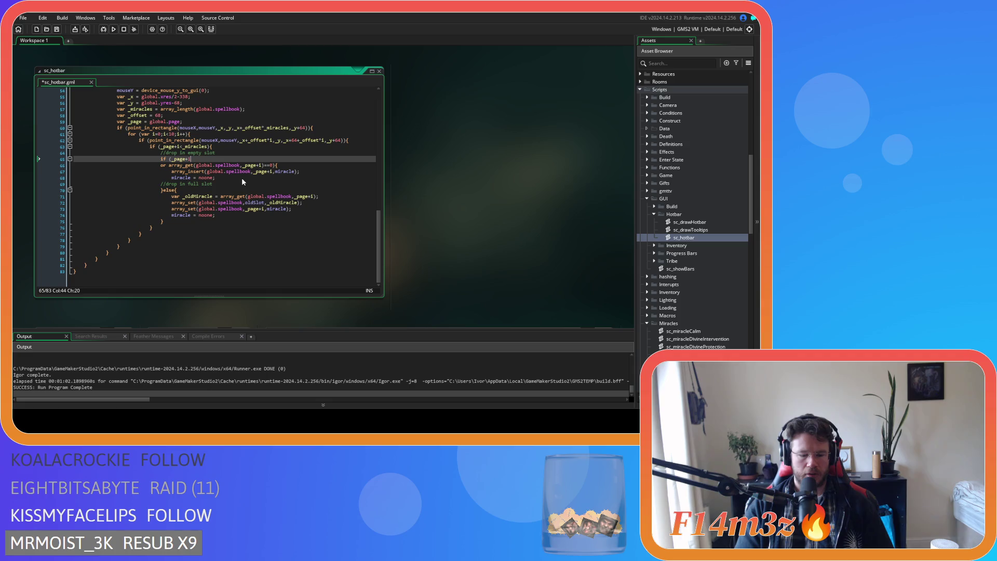
type(">")
type("rray_l")
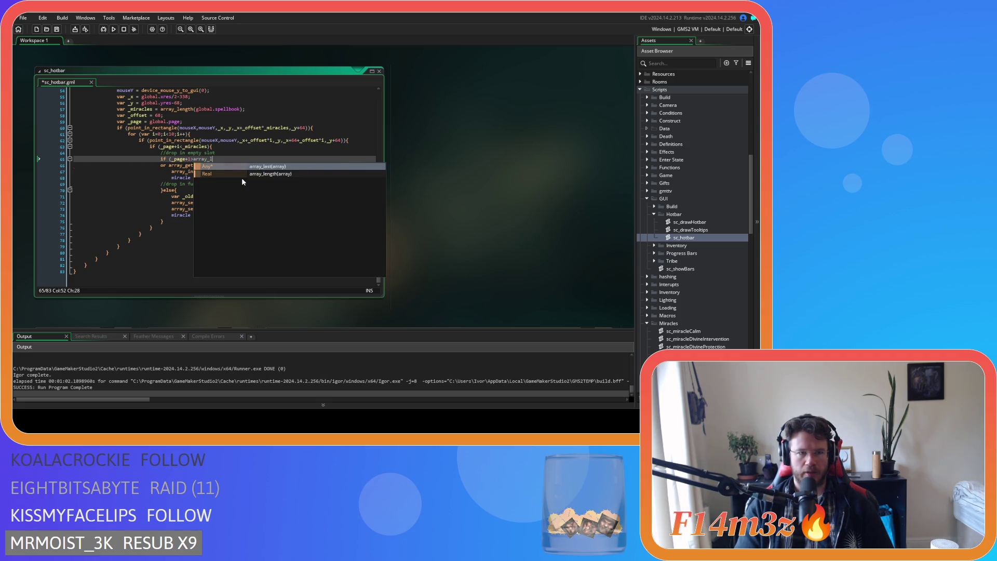
left_click(133, 109)
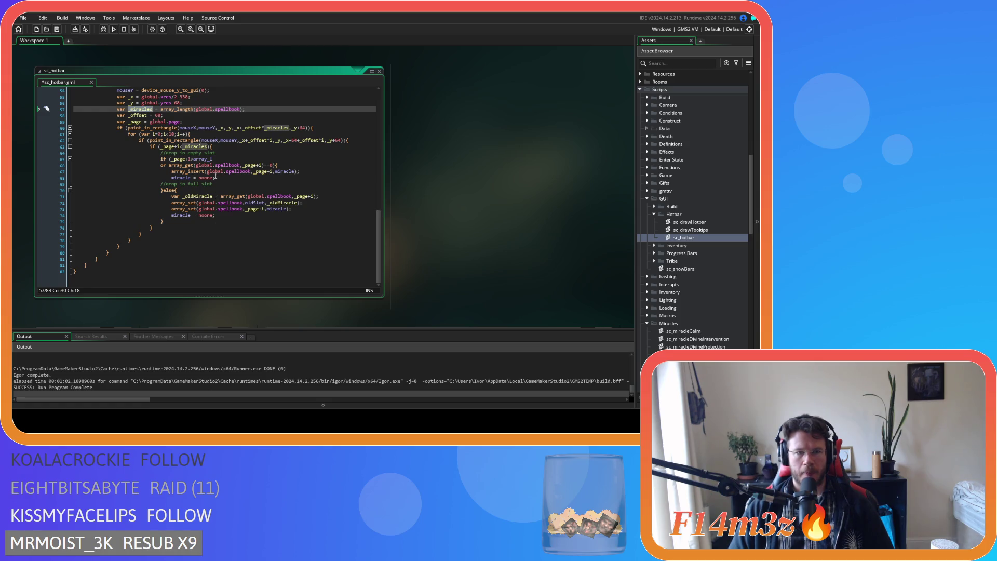
double_click(213, 159)
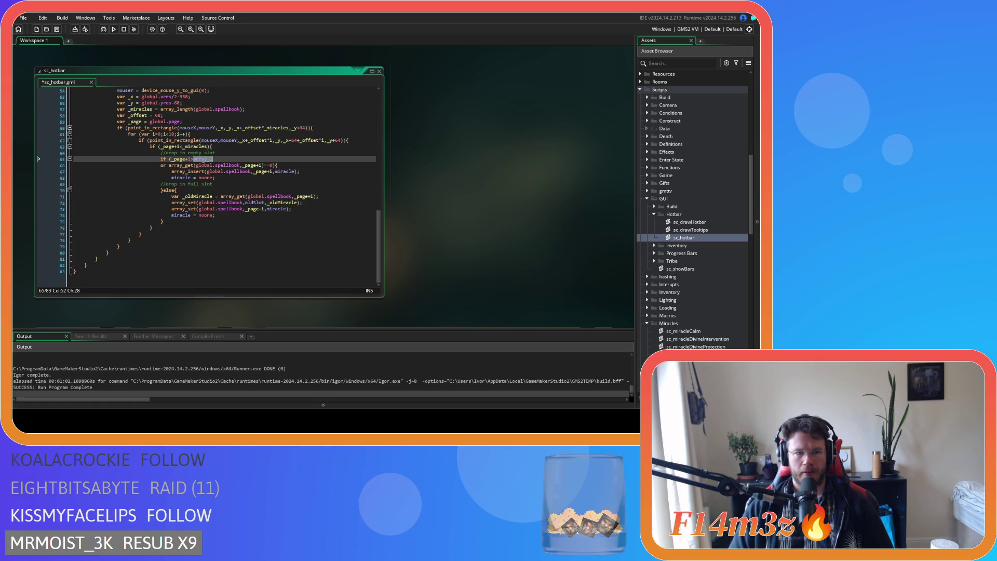
type("_miracles")
type("-1")
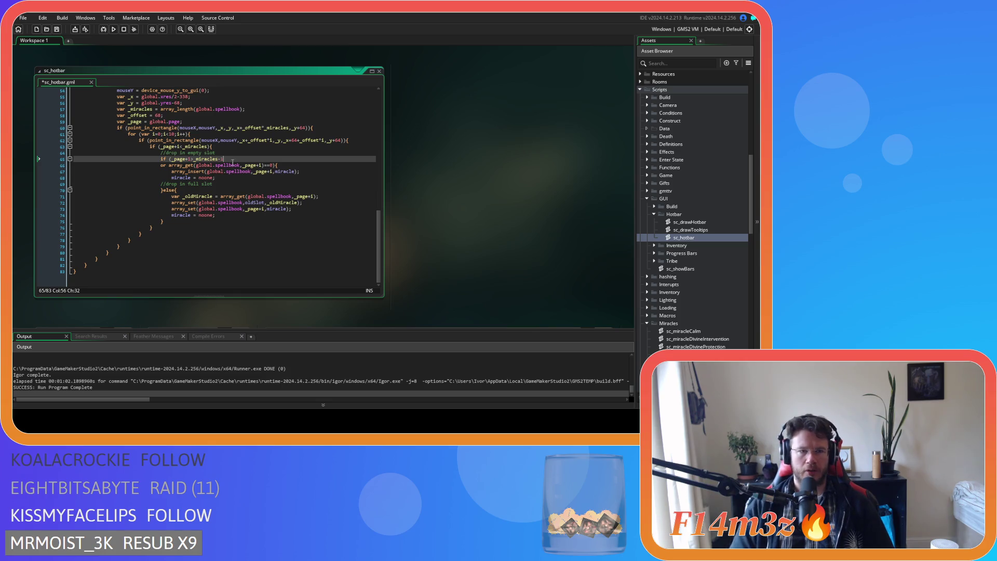
Save sc_hotbar, then build and run Entheogen with F5 and switch to its window
key("ctrl+s")
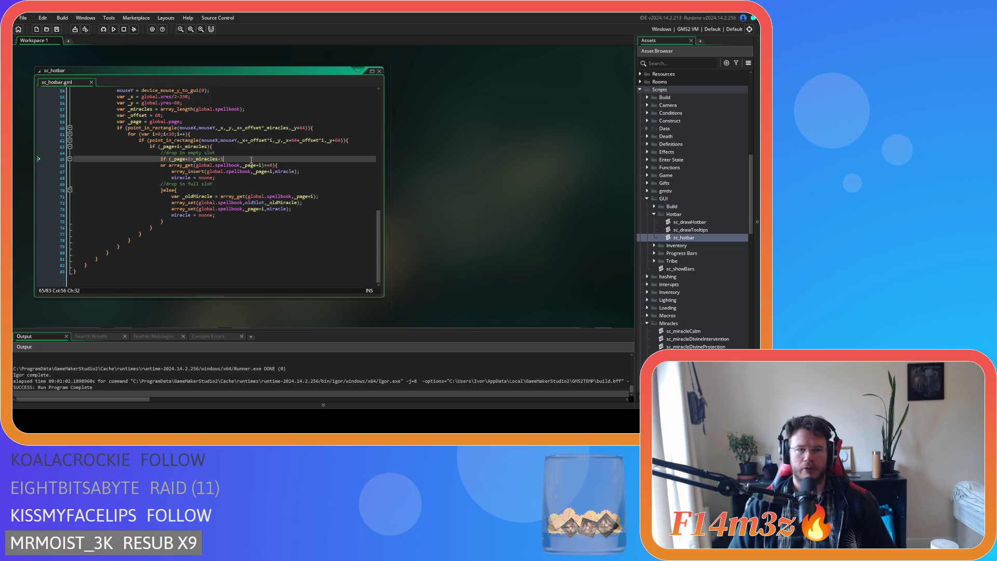
key("F5")
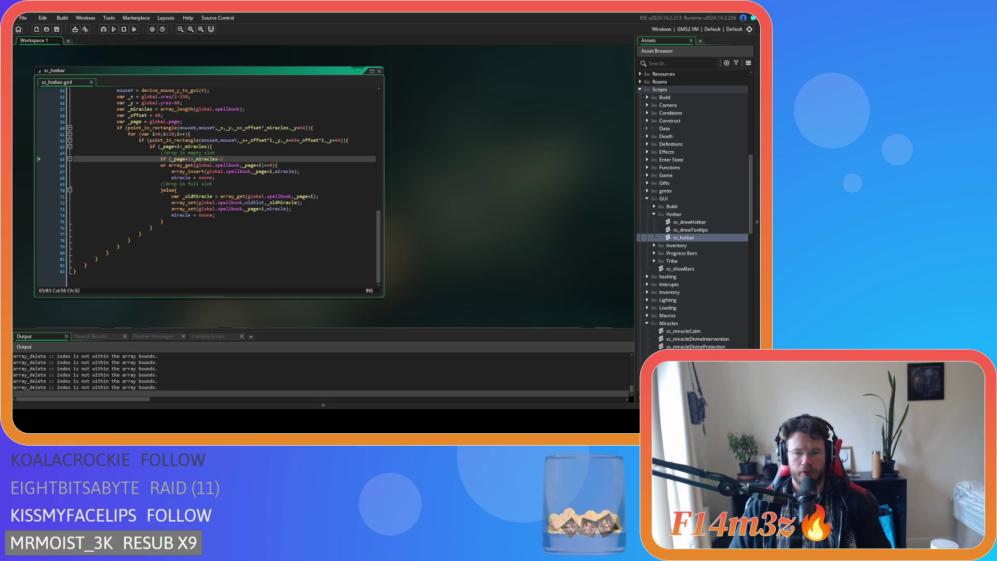
key("alt+Tab")
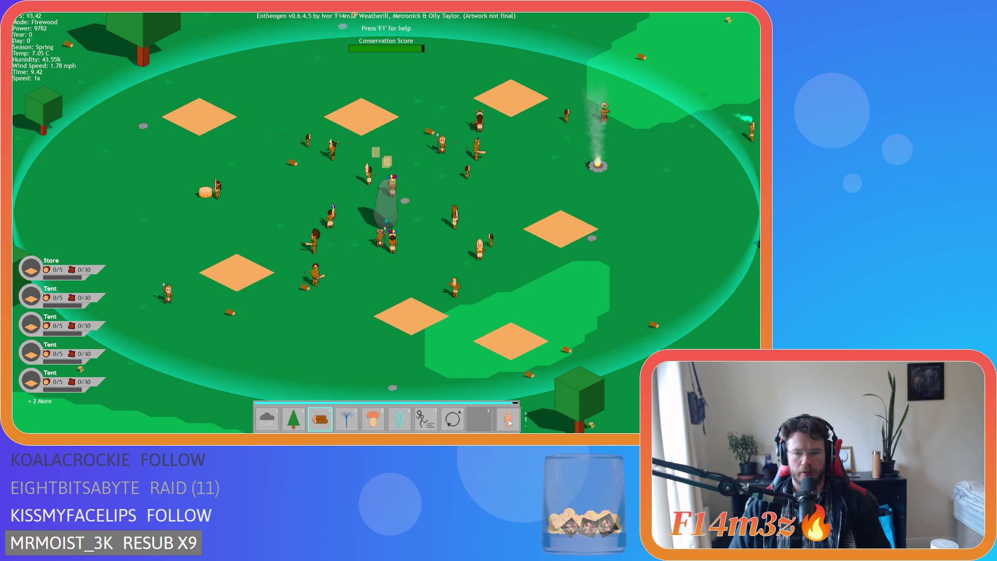
On hotbar page 2, drag the person miracle to slot 7, then quit back to GameMaker
left_click(508, 422)
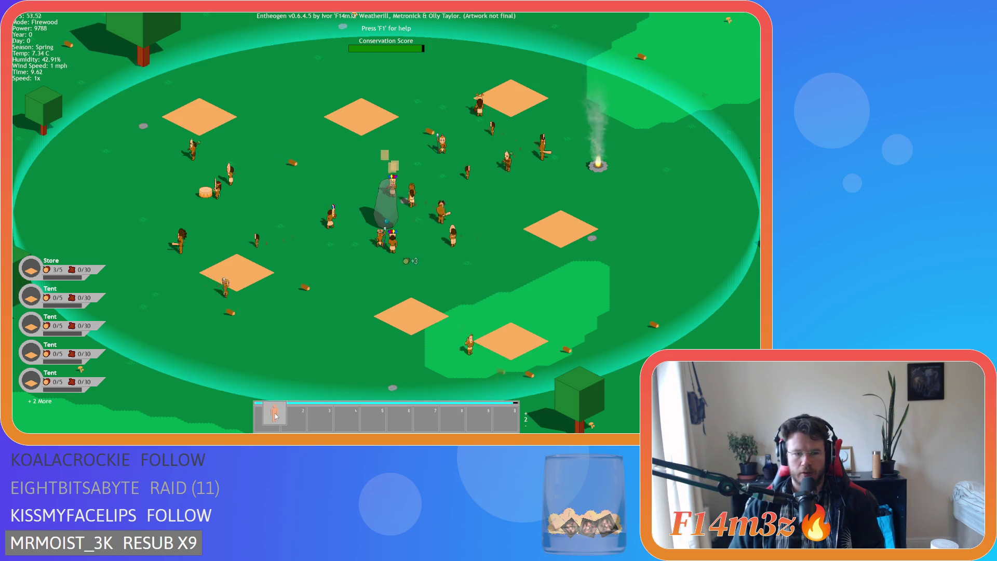
mouse_move(300, 423)
left_mouse_down()
mouse_move(499, 420)
mouse_move(507, 340)
mouse_move(496, 345)
left_mouse_up()
key("Escape")
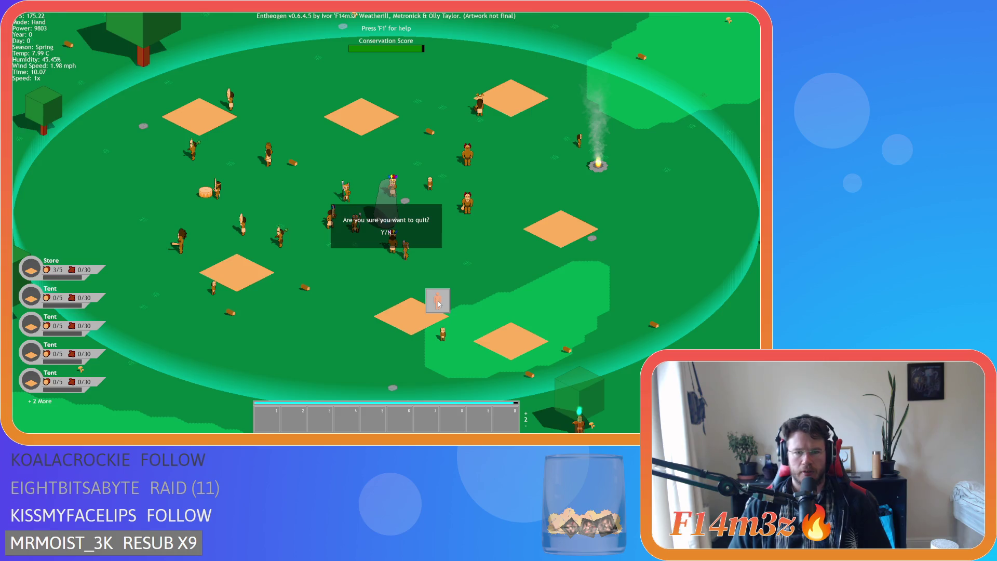
key("y")
key("Escape")
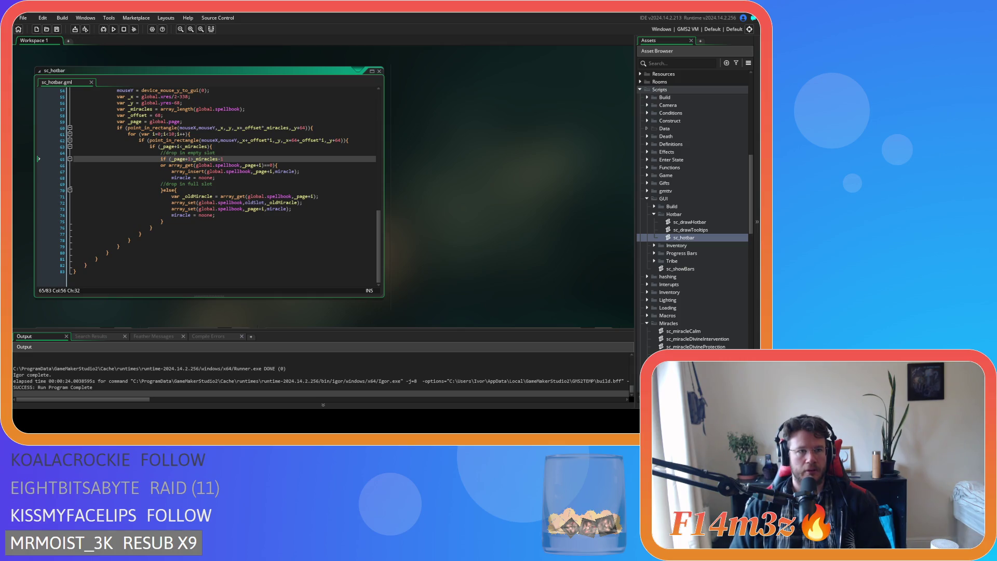
Review the full-slot else branch on line 70 of sc_hotbar's drop code
left_click(222, 191)
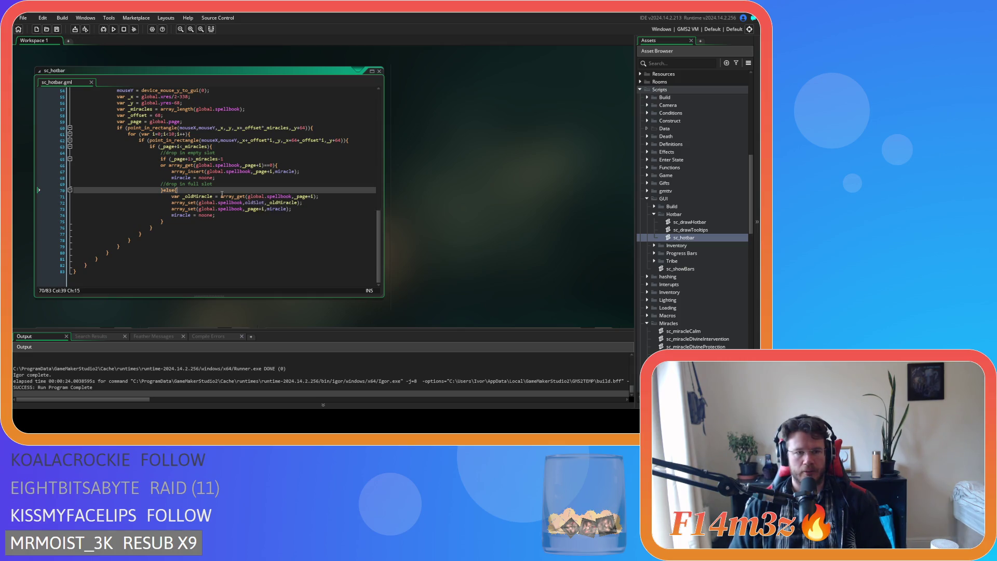
mouse_move(222, 195)
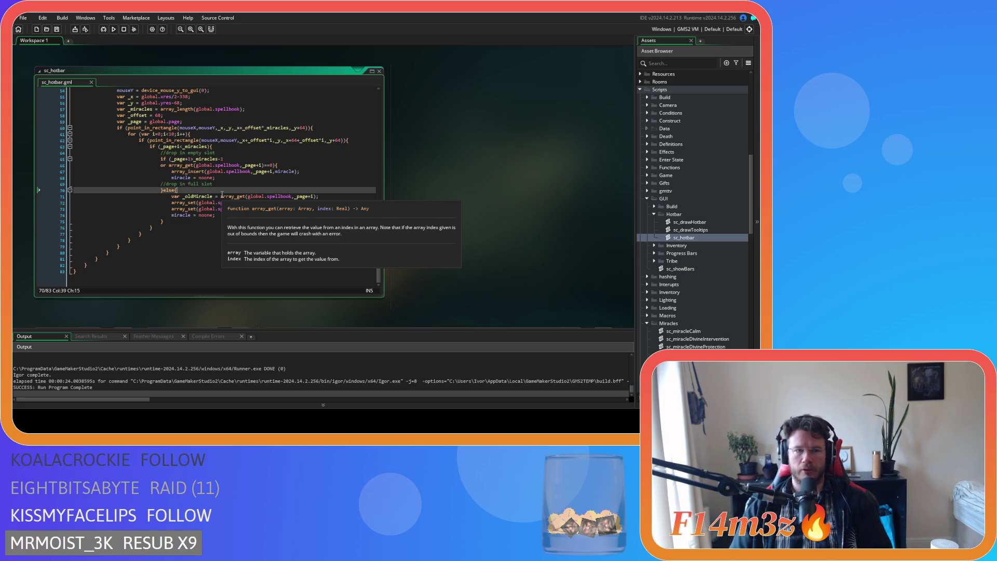
scroll(221, 194, "up", 15)
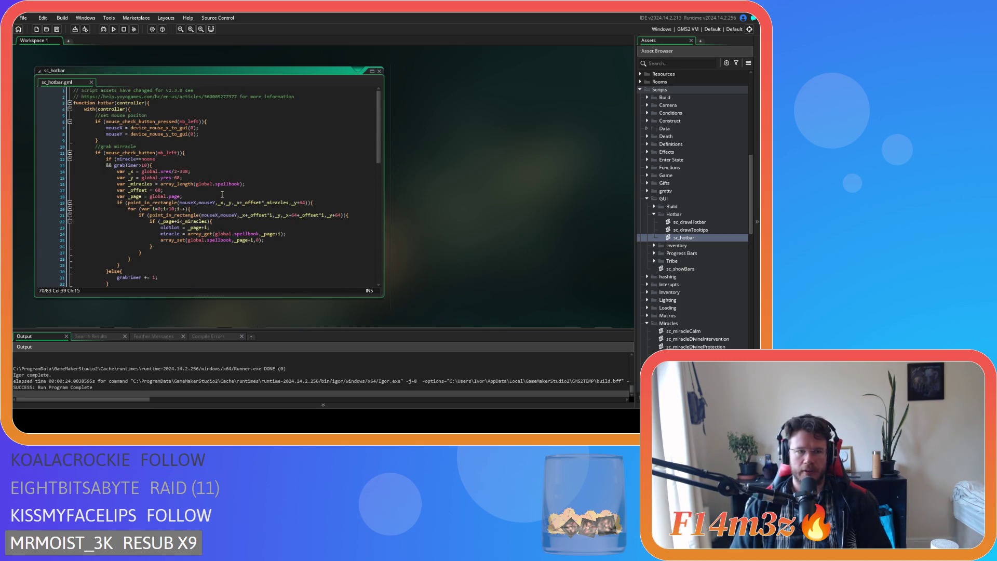
scroll(222, 194, "down", 15)
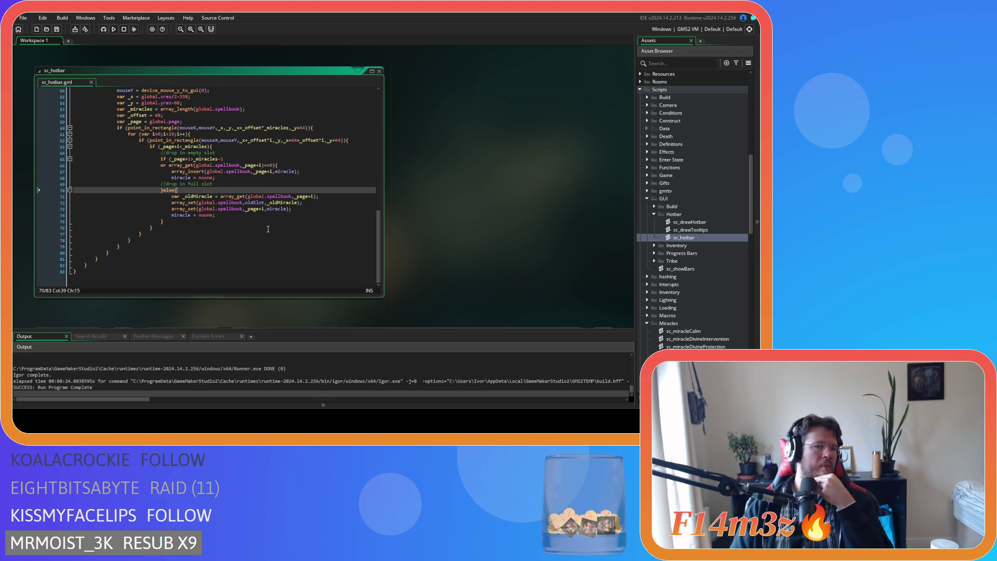
Recheck line 65's empty-slot condition, run the game, and drag the villager miracle from slot 1 to 6
left_click(188, 159)
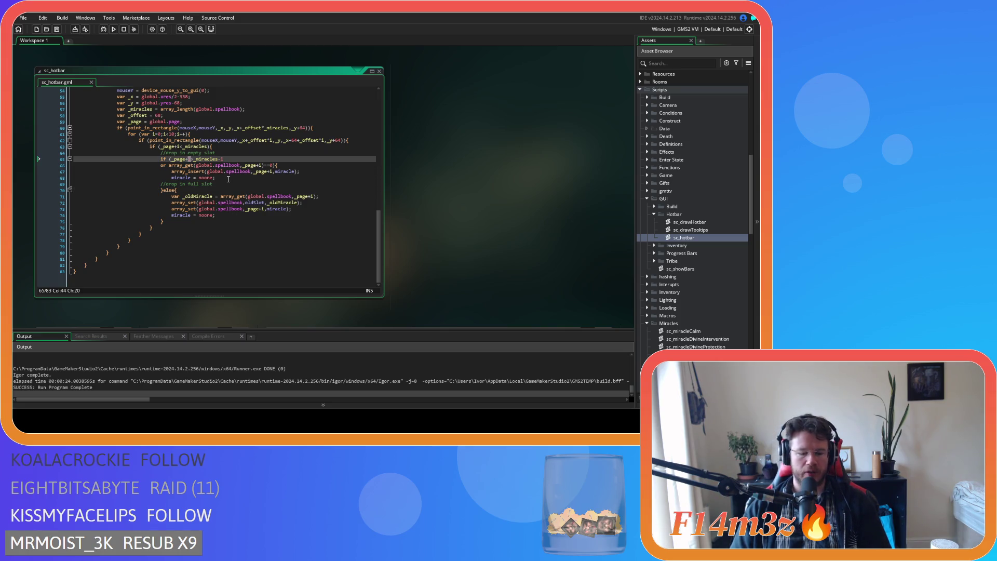
left_click(244, 158)
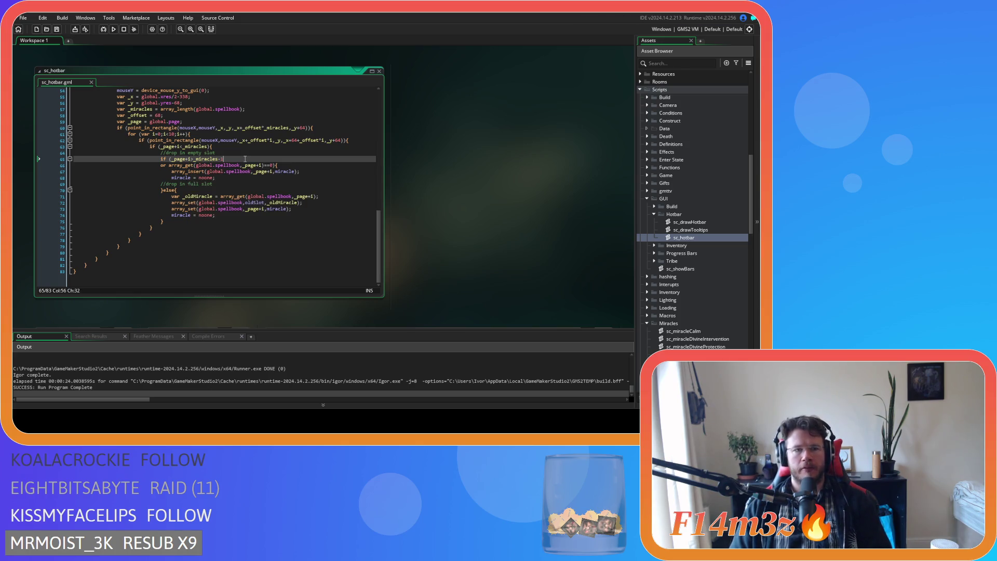
scroll(245, 158, "up", 2)
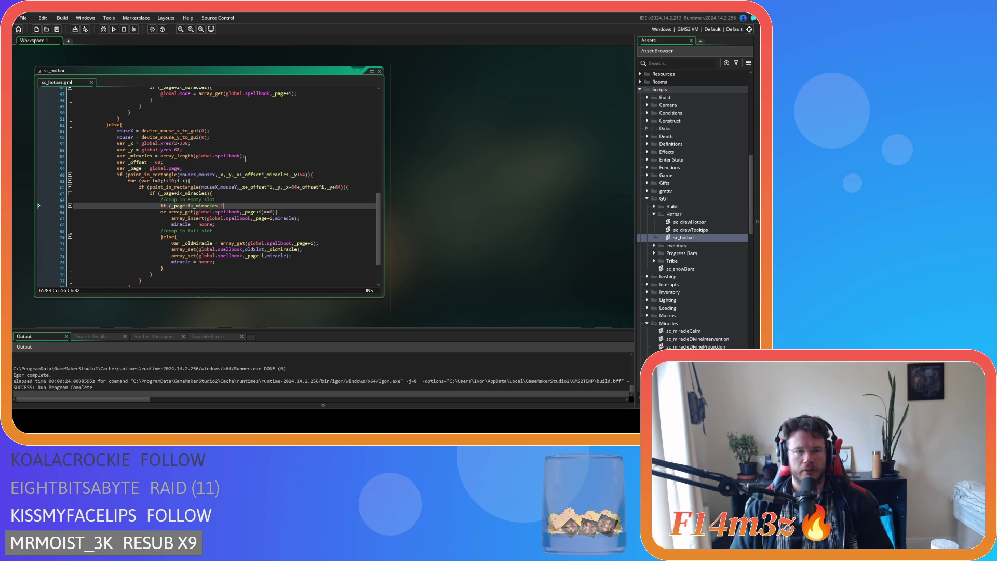
key("F5")
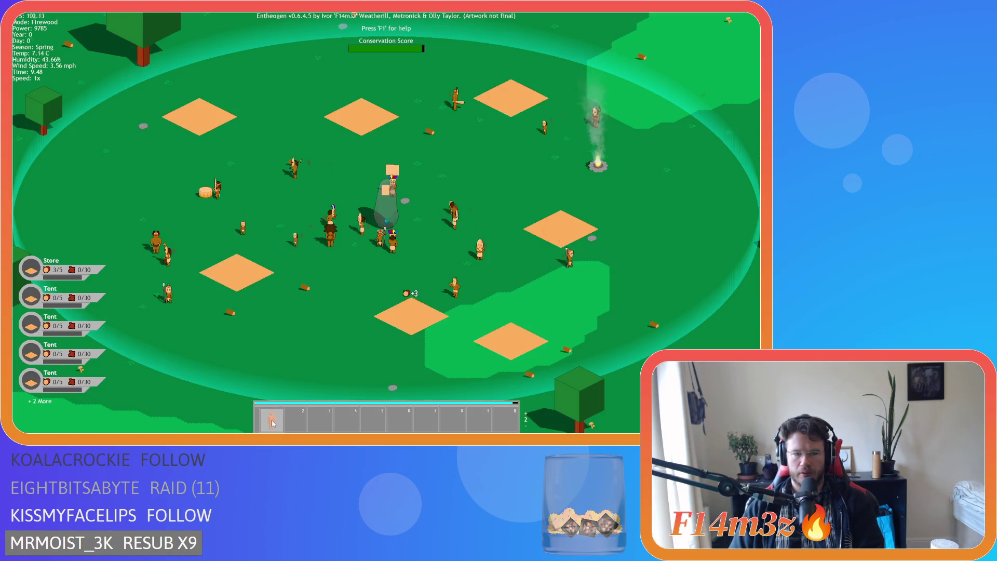
left_click_drag(272, 423, 501, 422)
Quit Entheogen with Escape and Enter, then close the game window with Alt+F4
key("Escape")
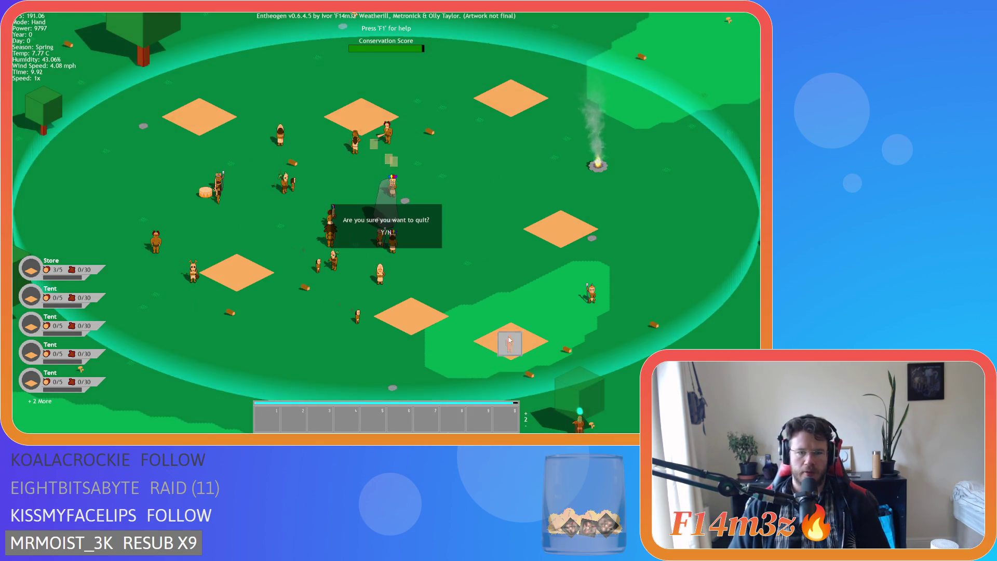
key("Return")
key("alt+F4")
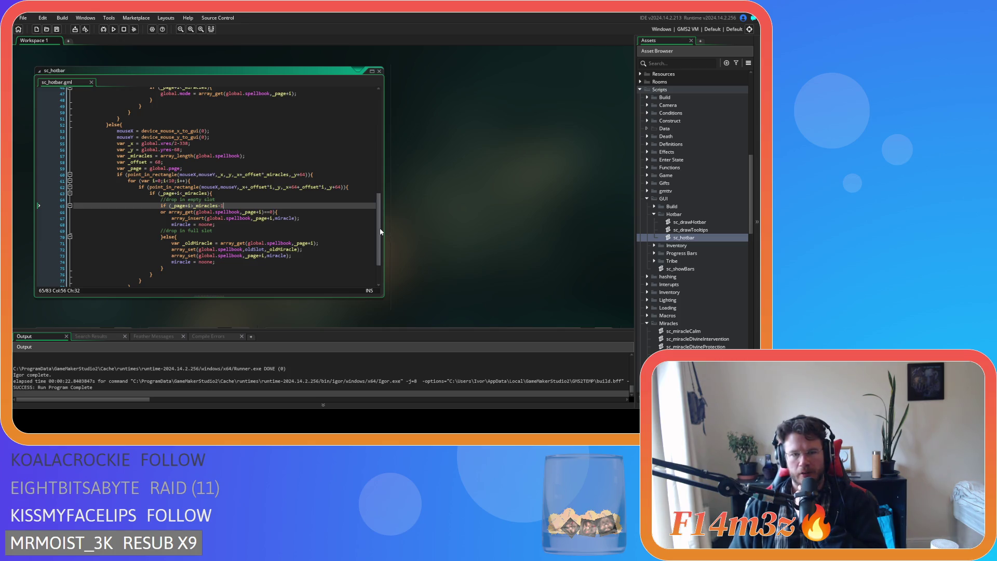
left_click_drag(378, 223, 371, 118)
scroll(350, 188, "down", 8)
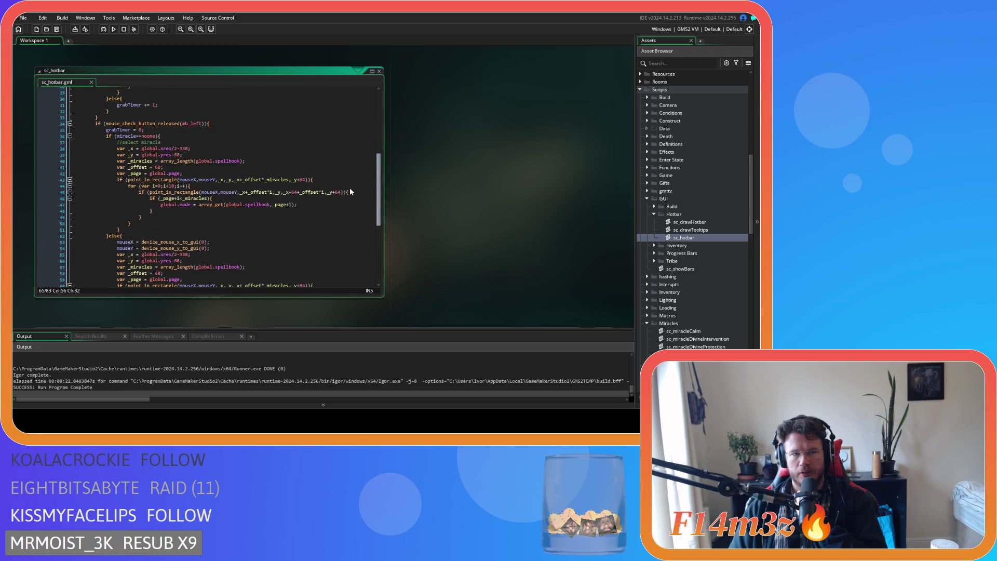
scroll(350, 207, "down", 9)
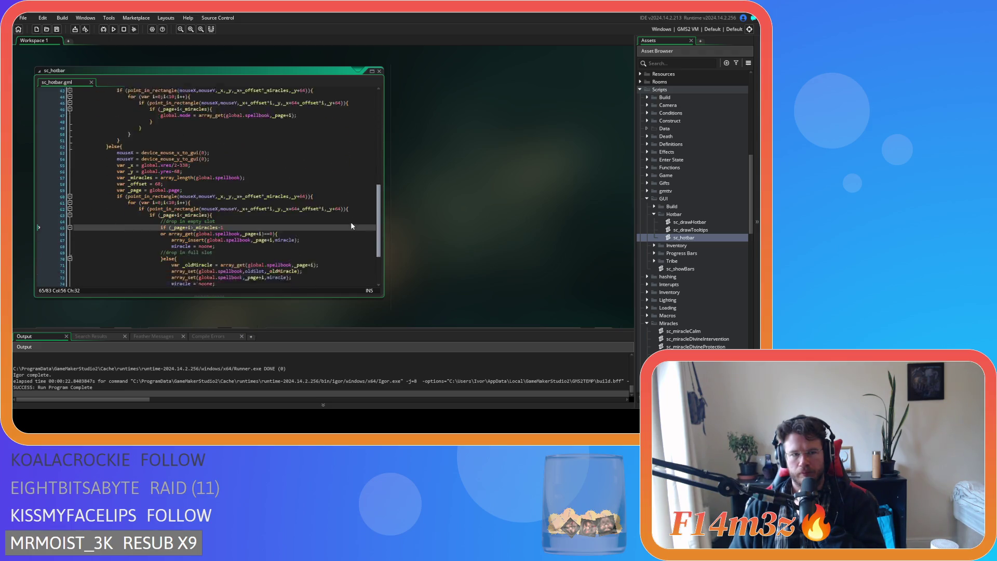
scroll(353, 244, "down", 2)
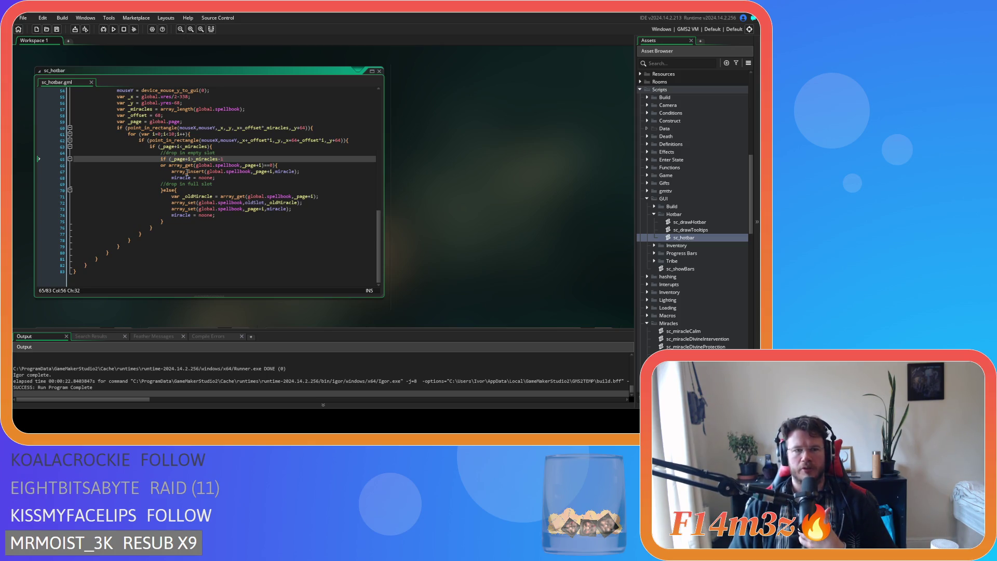
mouse_move(187, 173)
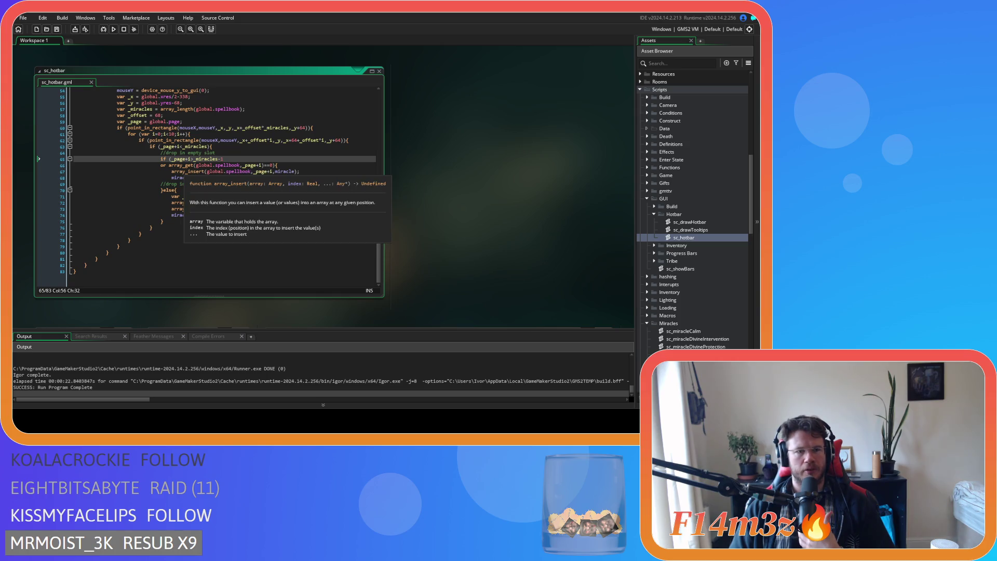
left_click(185, 171)
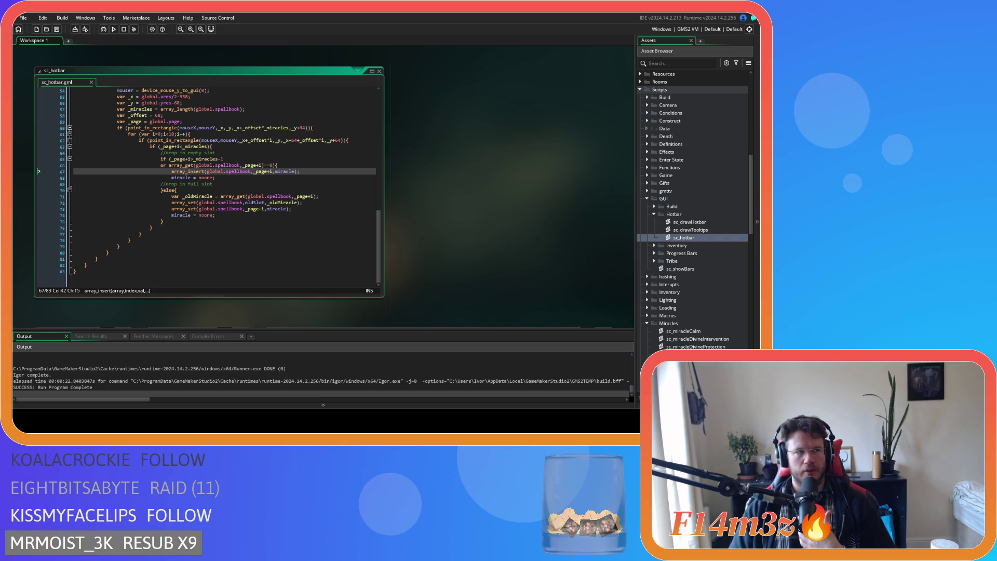
left_click(280, 182)
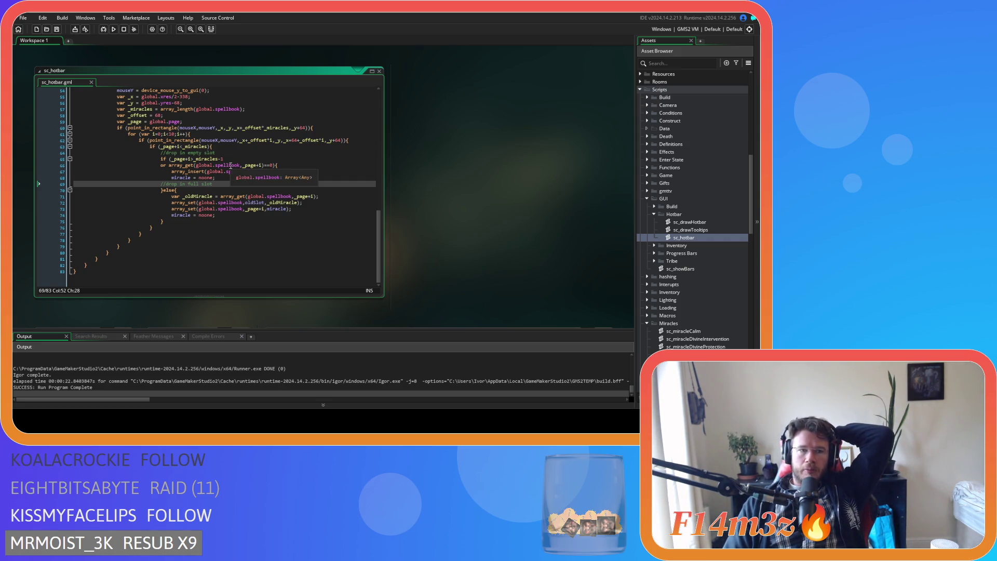
left_click(193, 159)
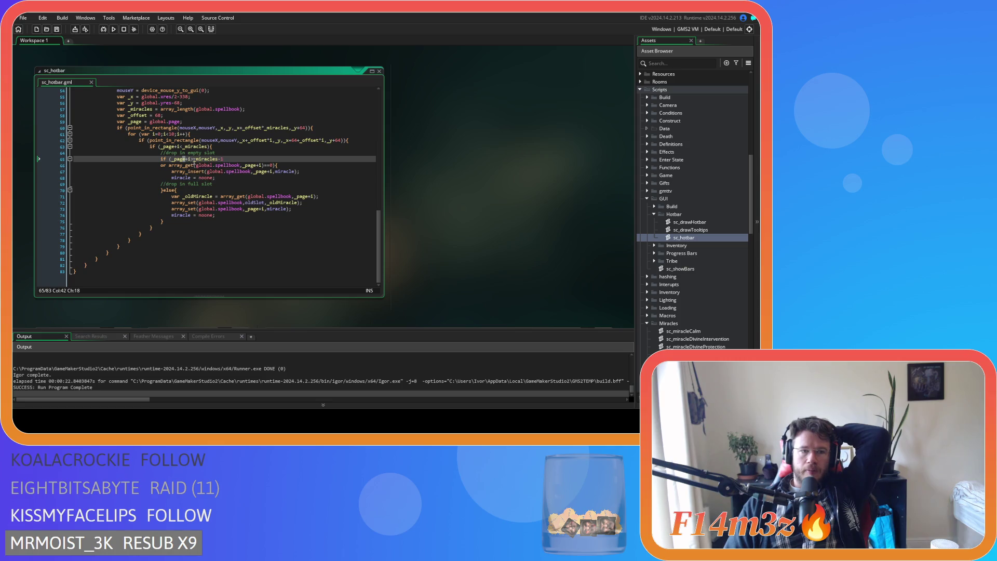
left_click_drag(193, 160, 172, 159)
type("(")
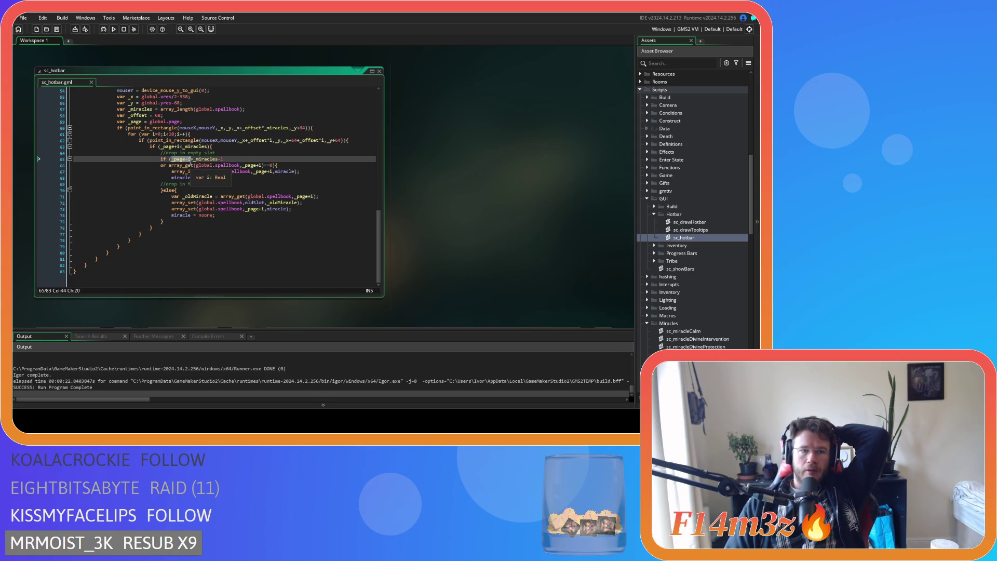
double_click(208, 161)
left_click_drag(206, 171, 222, 181)
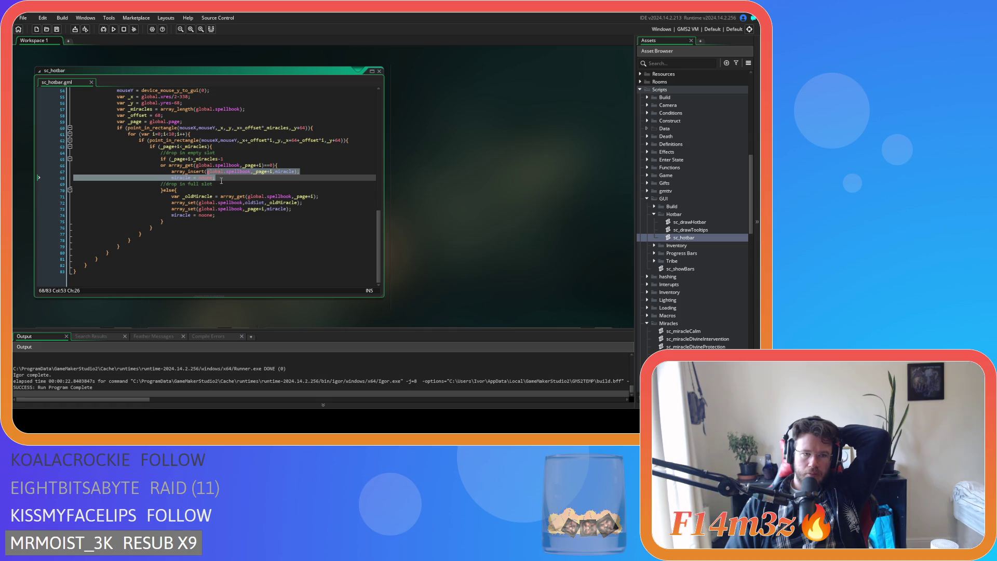
left_click(221, 180)
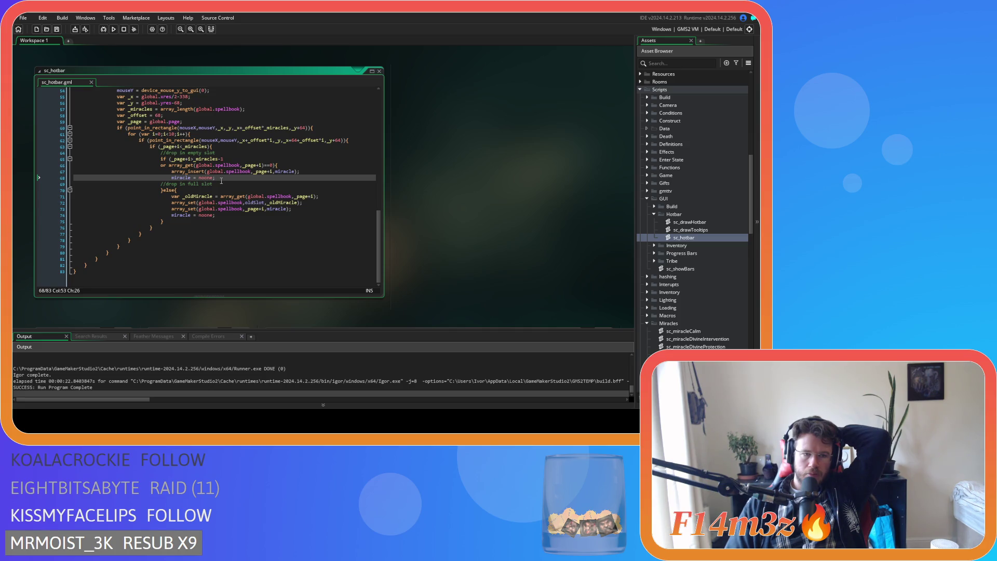
left_click(229, 158)
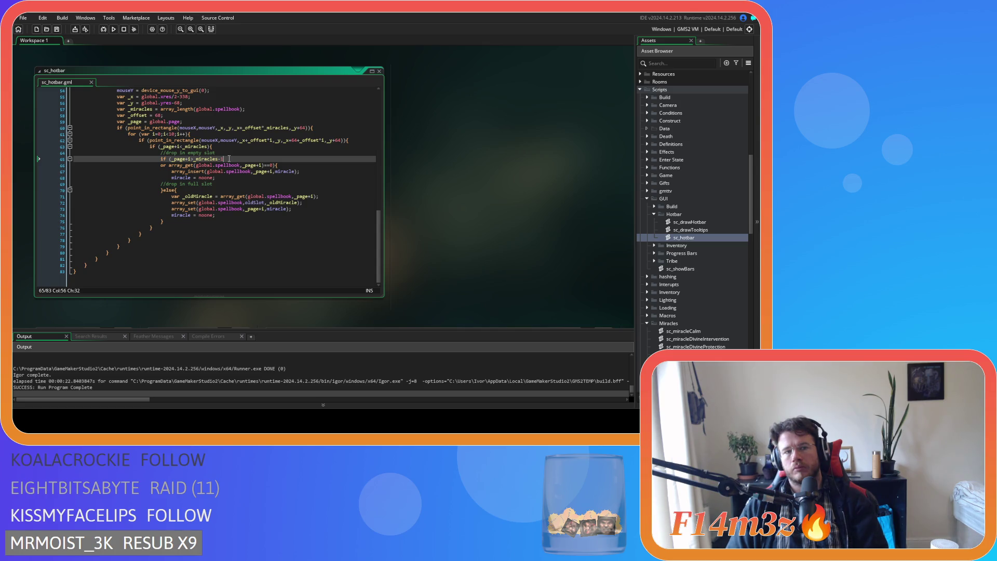
Scroll up to the _miracles page check on line 46 and launch another test run with F5
scroll(229, 158, "up", 1)
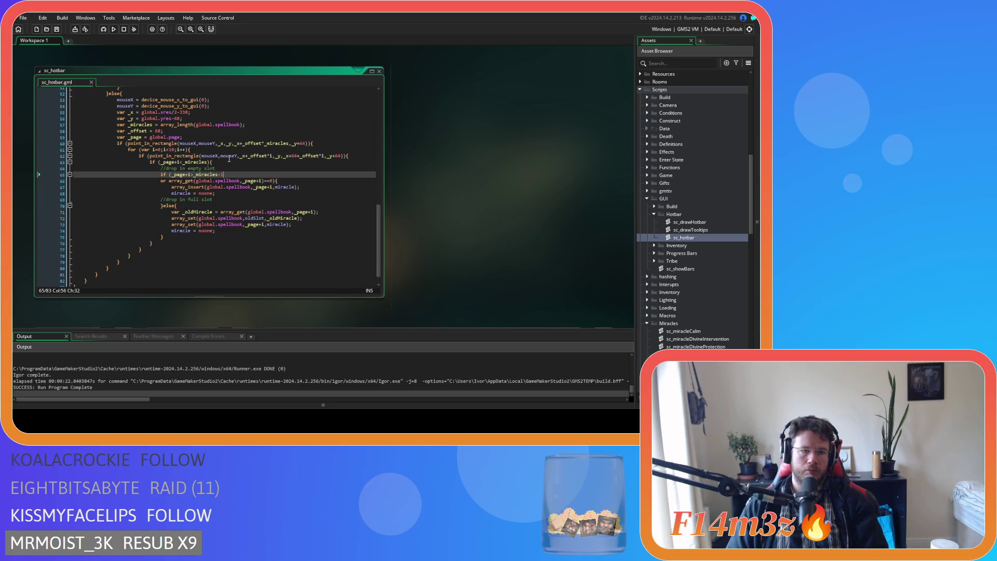
scroll(229, 158, "up", 7)
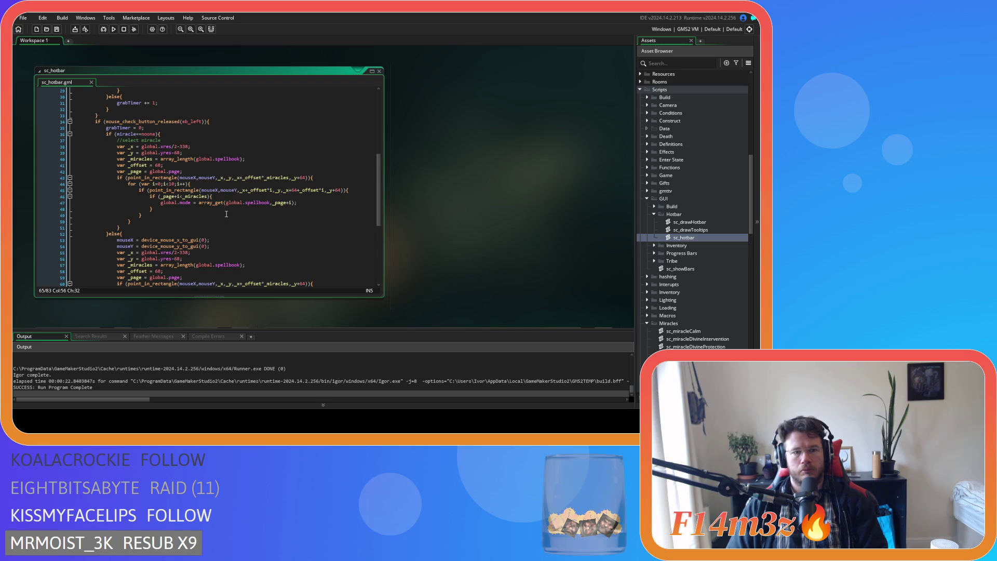
scroll(226, 214, "down", 5)
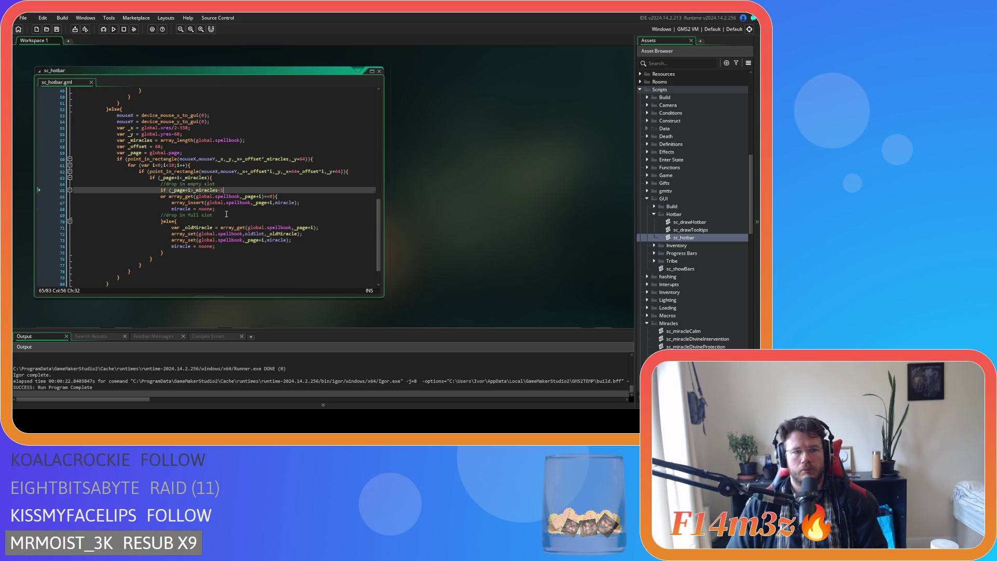
scroll(226, 214, "up", 2)
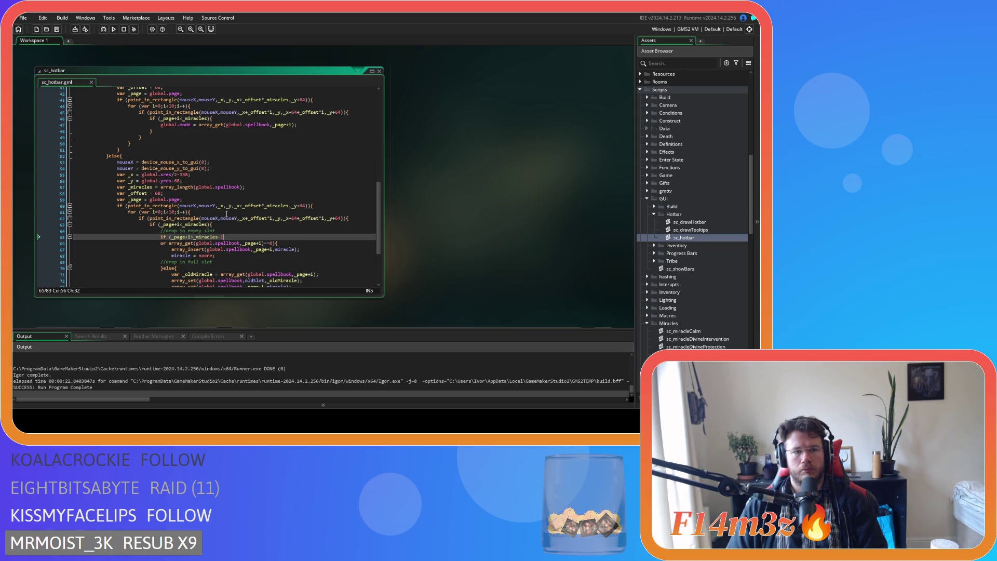
scroll(227, 214, "up", 2)
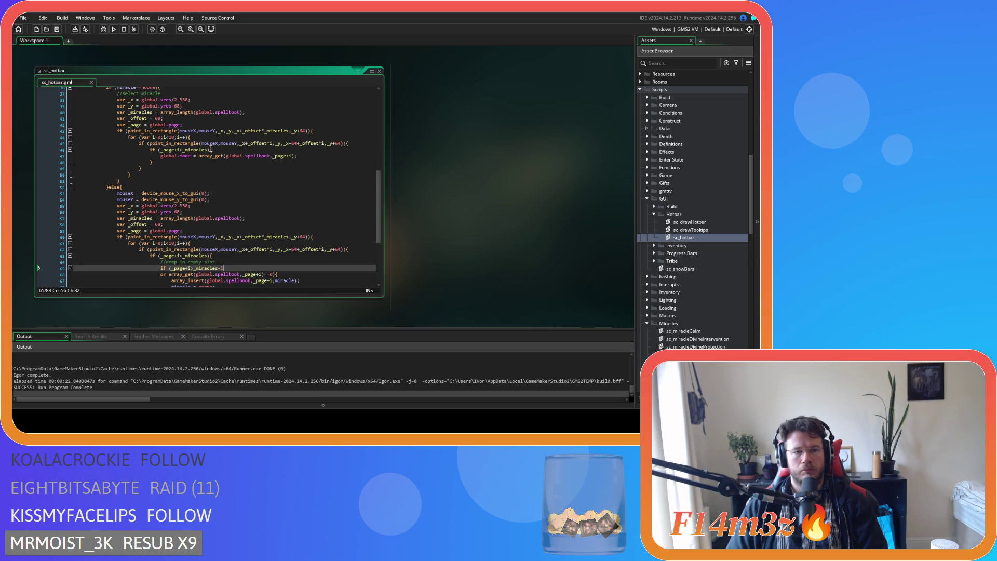
left_click(208, 149)
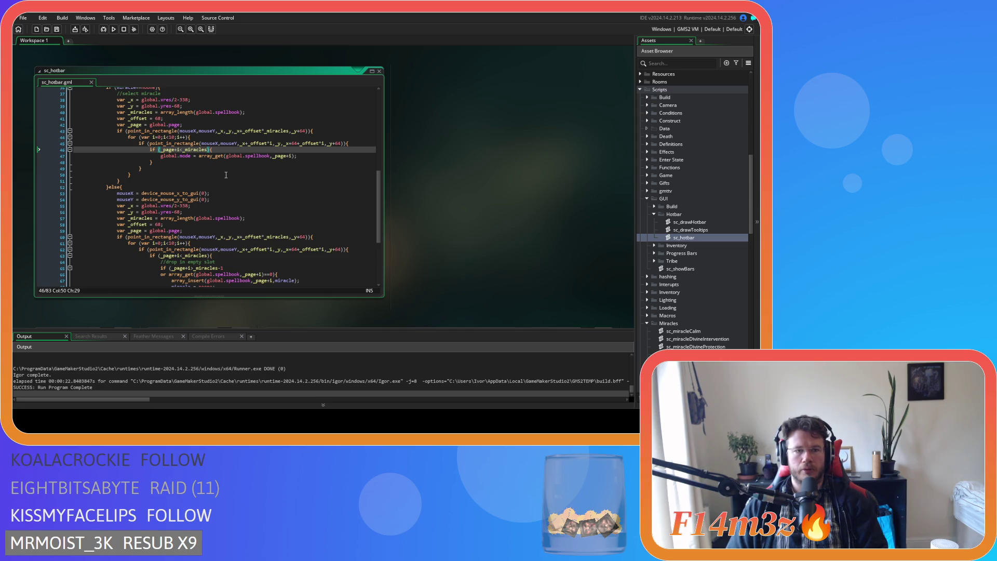
key("F5")
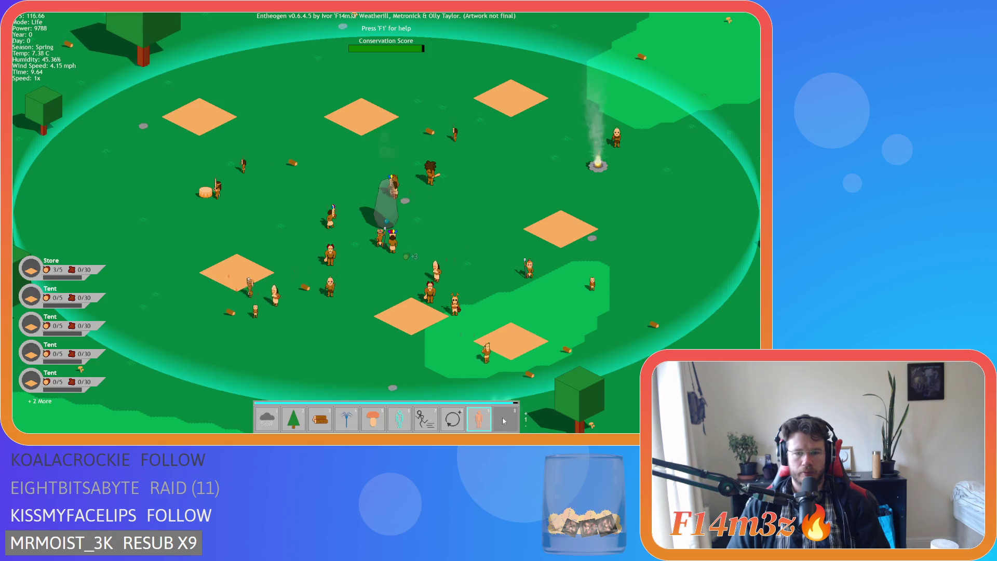
Bring up Entheogen's quit prompt with Escape and confirm with Y to close it
key("Escape")
key("Escape")
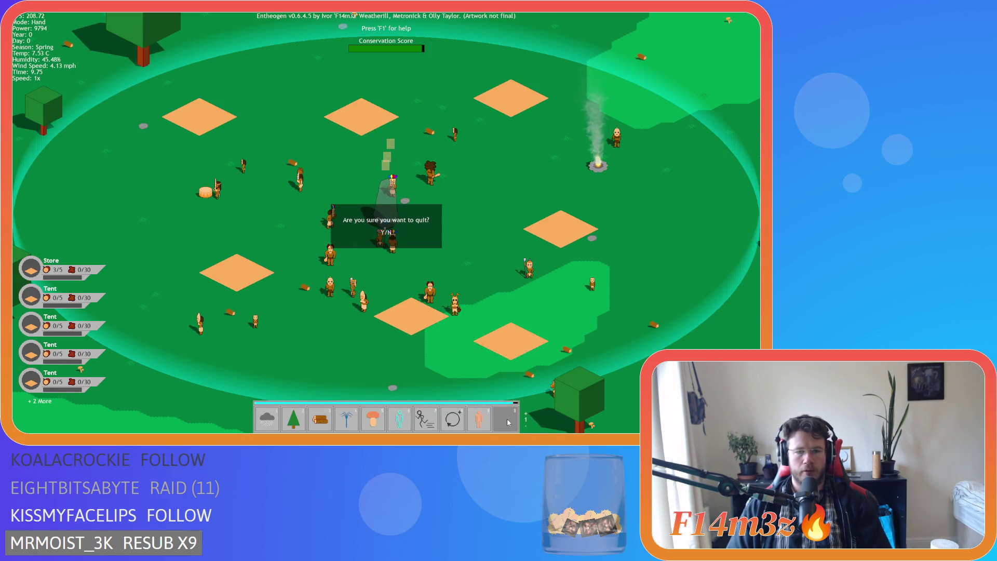
key("y")
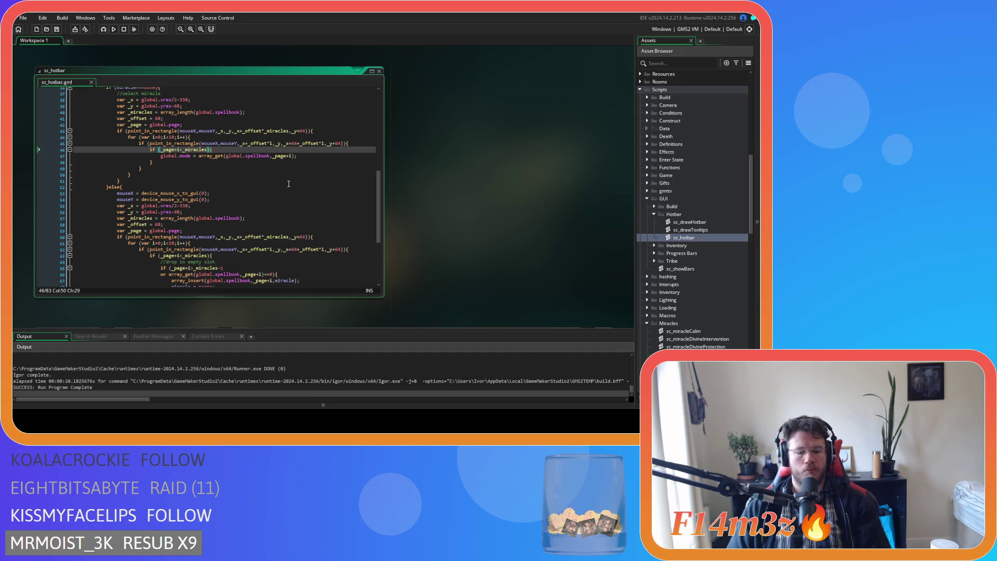
Change line 46's guard to _page+i<_miracles-1 and rebuild the game with F5
type("-1")
key("F5")
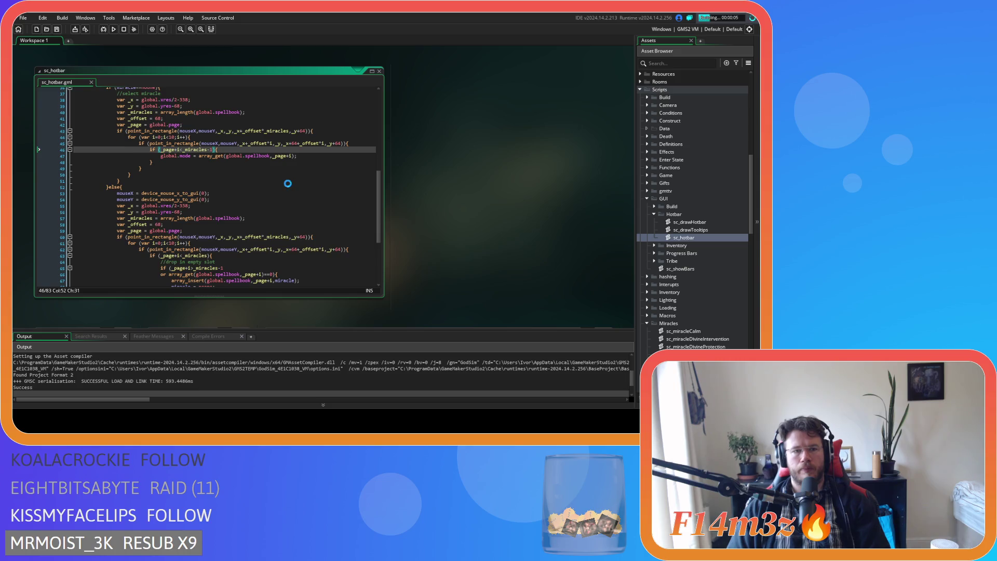
scroll(288, 183, "up", 7)
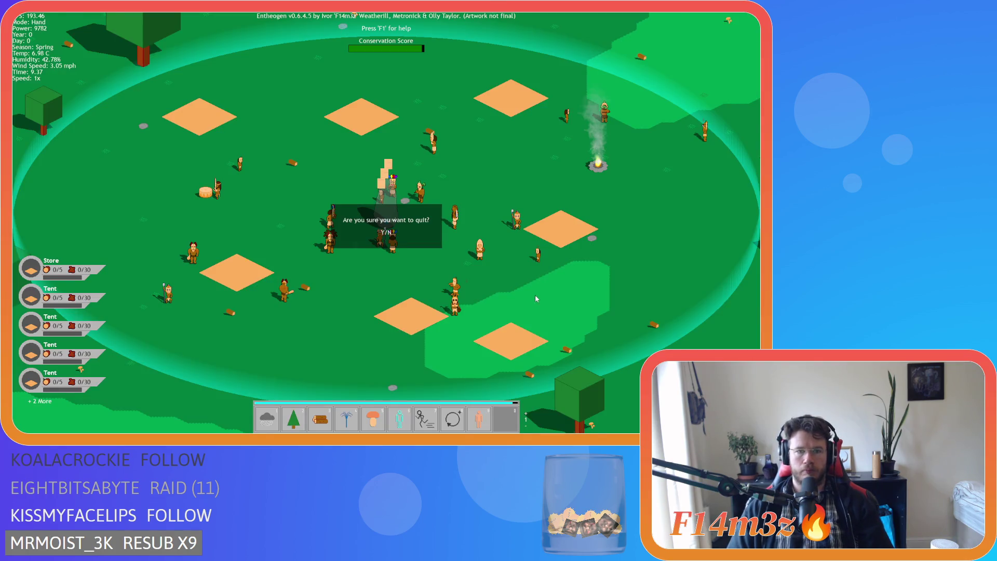
Confirm Entheogen's quit prompt with Y to end the test run
key("y")
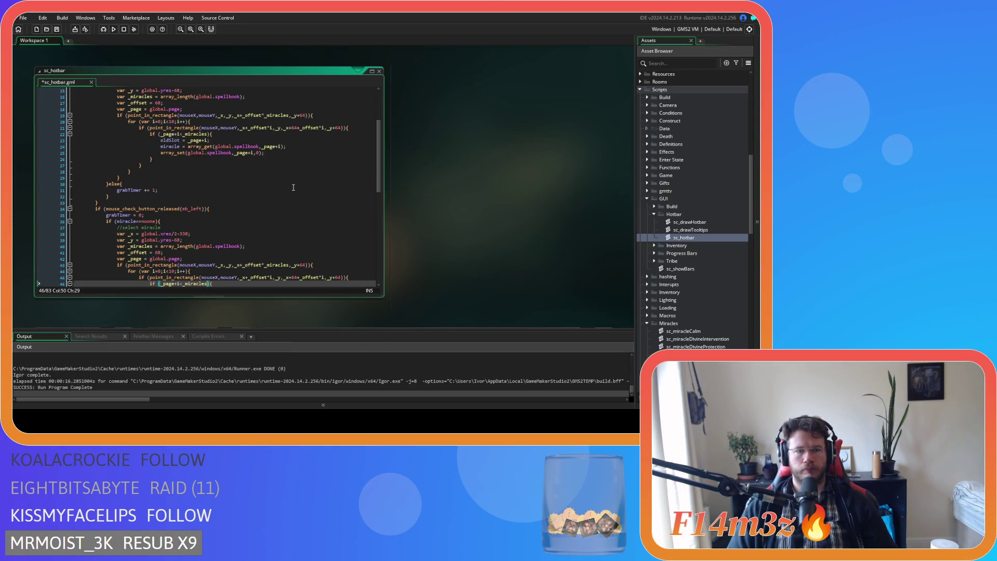
On line 65 of sc_hotbar, delete the minus before the 1 and adjust the _miracles comparison
scroll(293, 187, "up", 3)
key("ctrl+s")
scroll(281, 193, "down", 12)
scroll(267, 199, "down", 3)
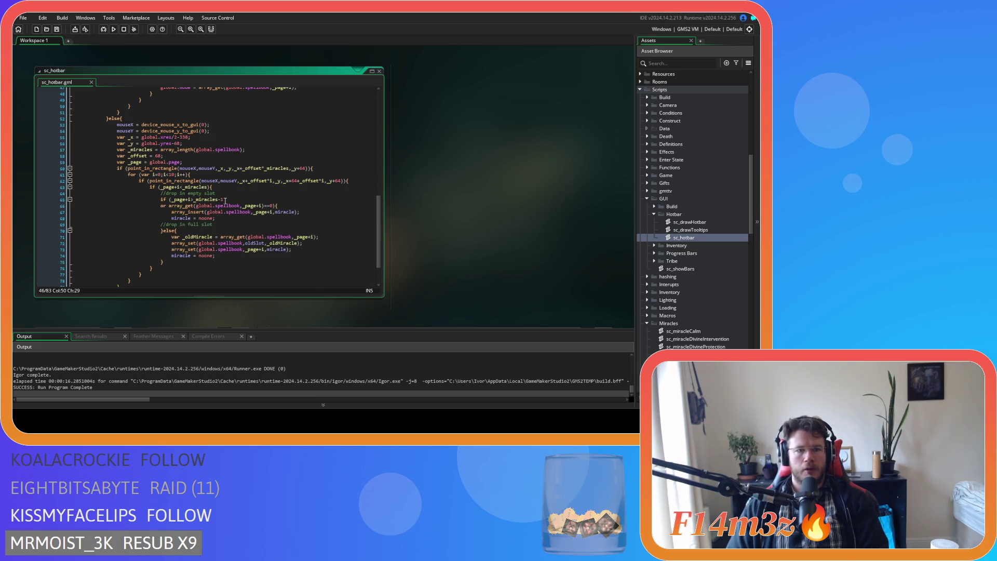
left_click(222, 199)
key("BackSpace")
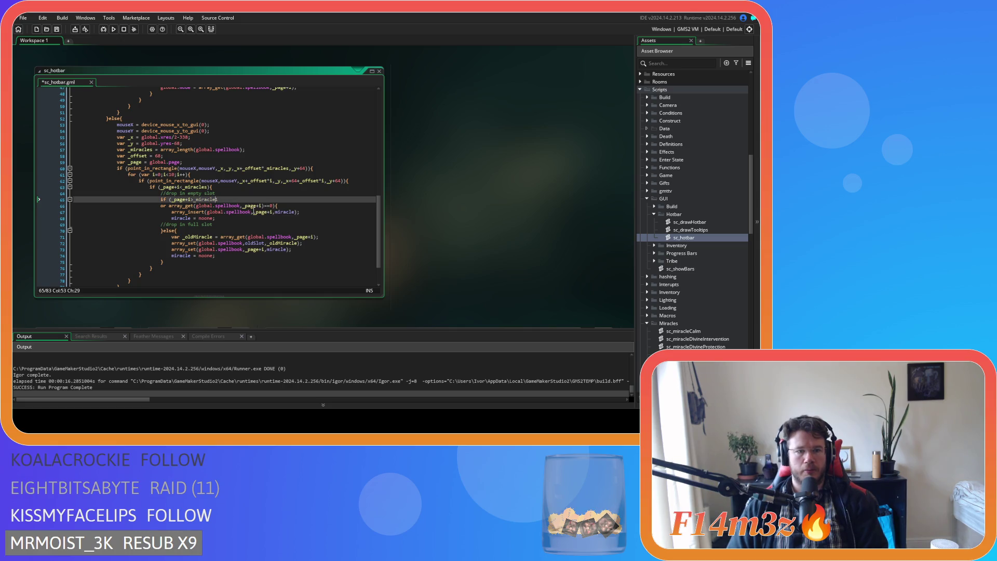
type("s")
Save sc_hotbar, then in the test run drag the person miracle from hotbar slot 2 to slot 8
key("ctrl+s")
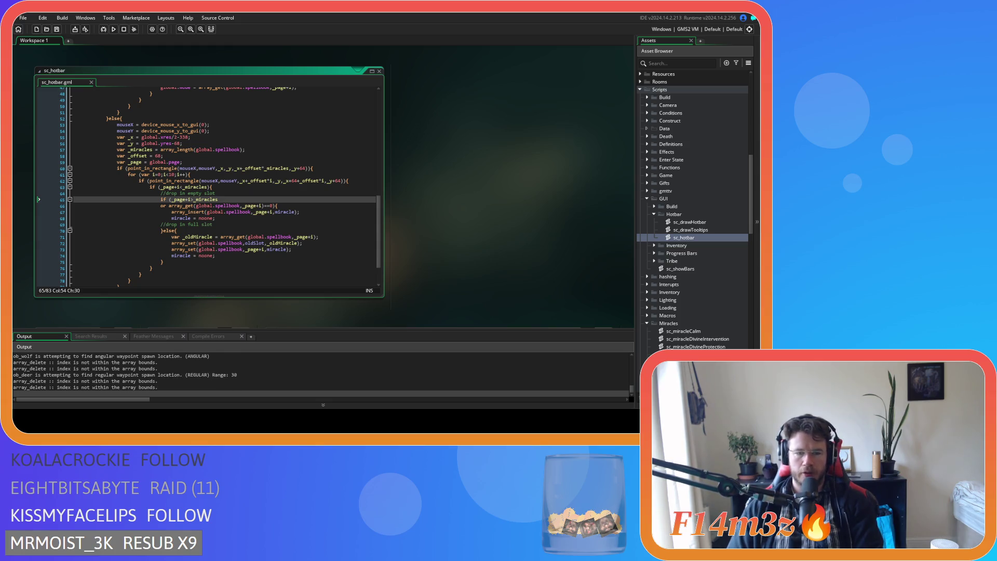
key("alt+Tab")
left_click_drag(305, 426, 448, 421)
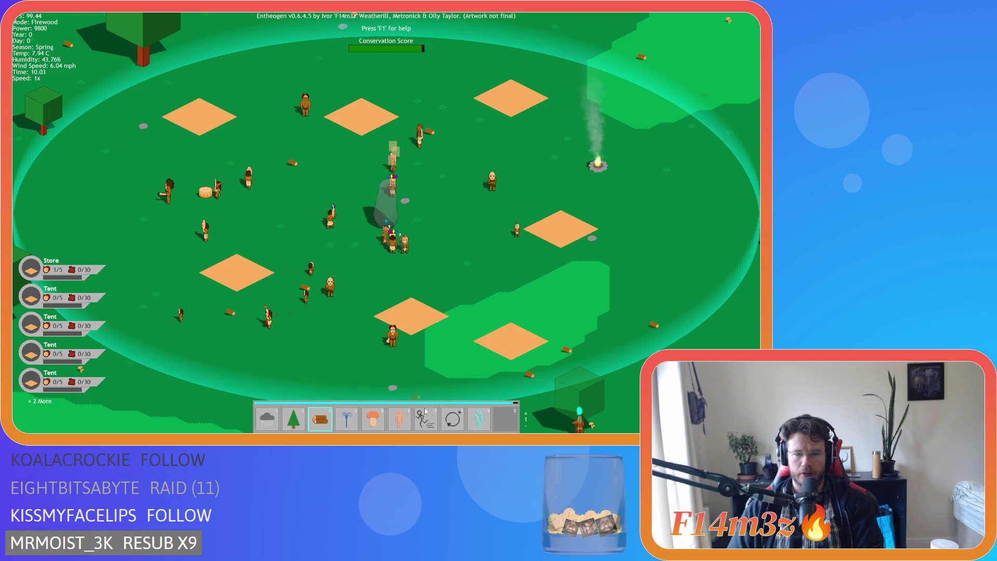
Drag another hotbar miracle to a different slot, then quit Entheogen and confirm
mouse_move(401, 422)
left_mouse_down()
mouse_move(509, 421)
mouse_move(478, 420)
left_mouse_up()
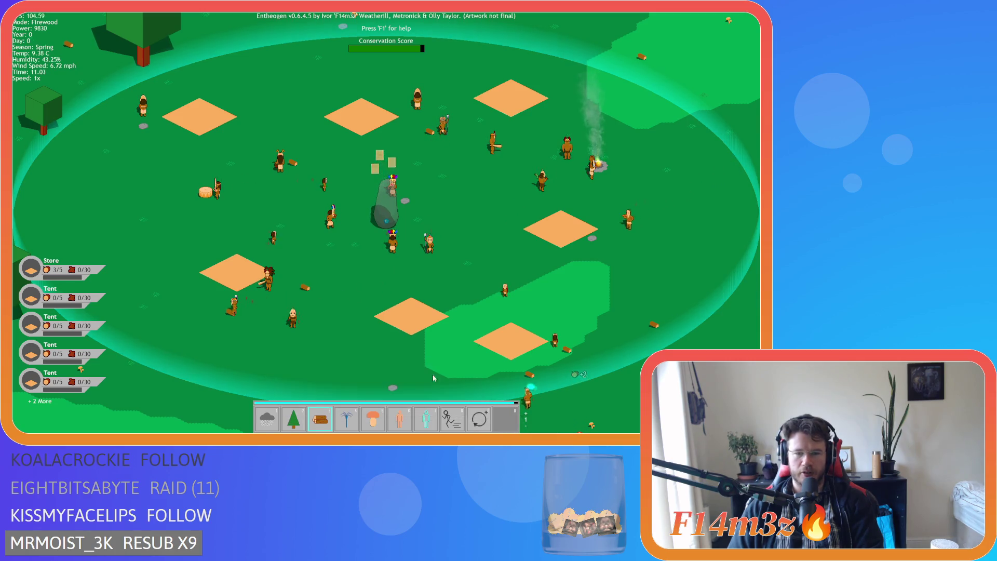
key("Escape")
key("Return")
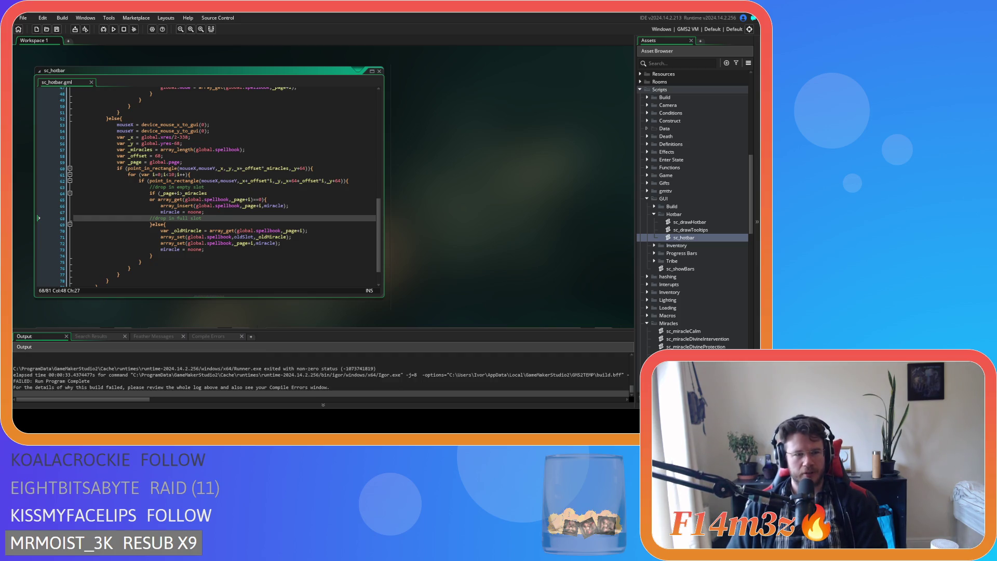
Reduce line 65 to _page+i>_miracles, label it 'out of range', and park the array_get check below
left_click(186, 199)
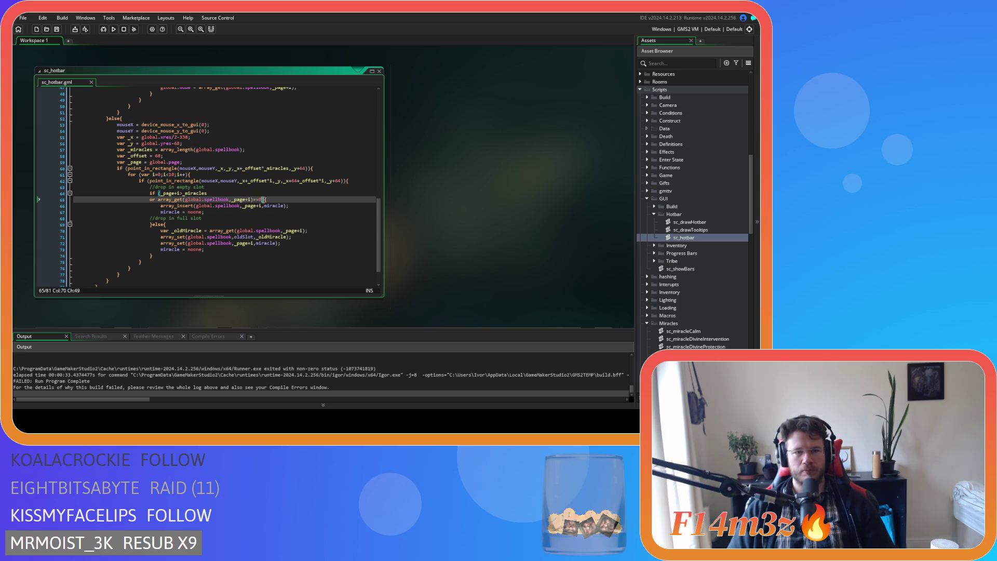
left_click(162, 205)
key("Up")
key("Delete")
key("shift+Home")
key("shift+Home")
key("BackSpace")
key("BackSpace")
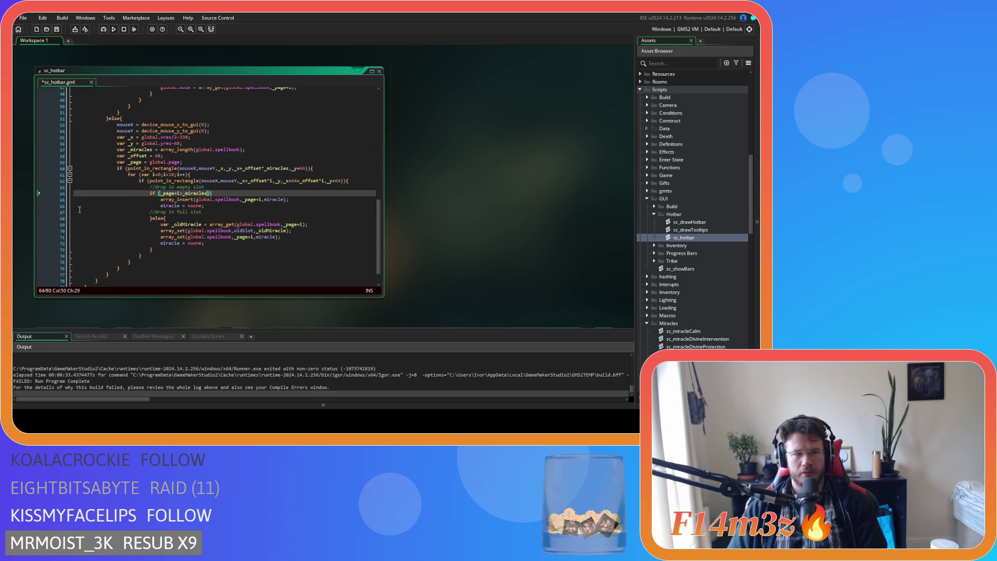
left_click(205, 193)
left_click(208, 187)
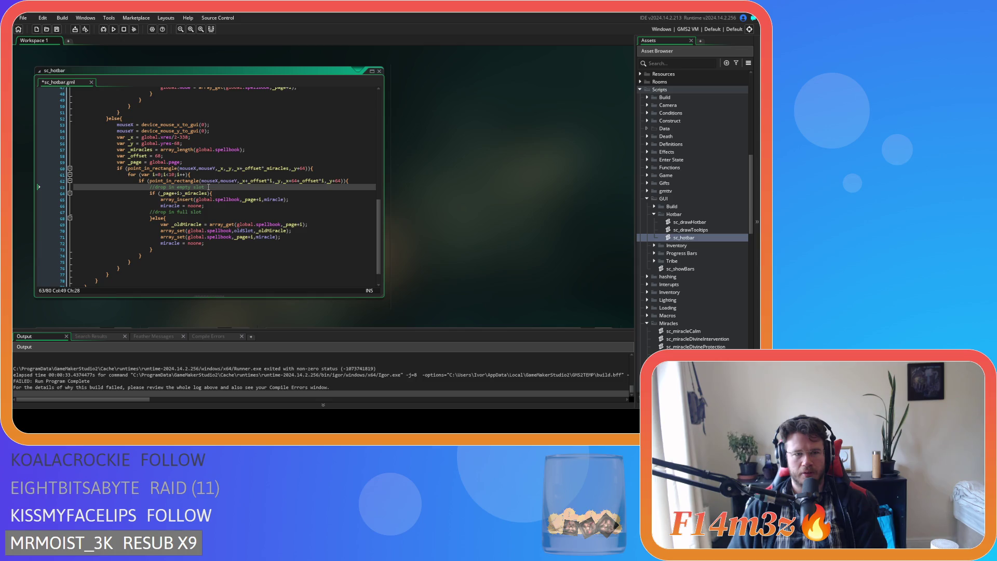
type("out of ")
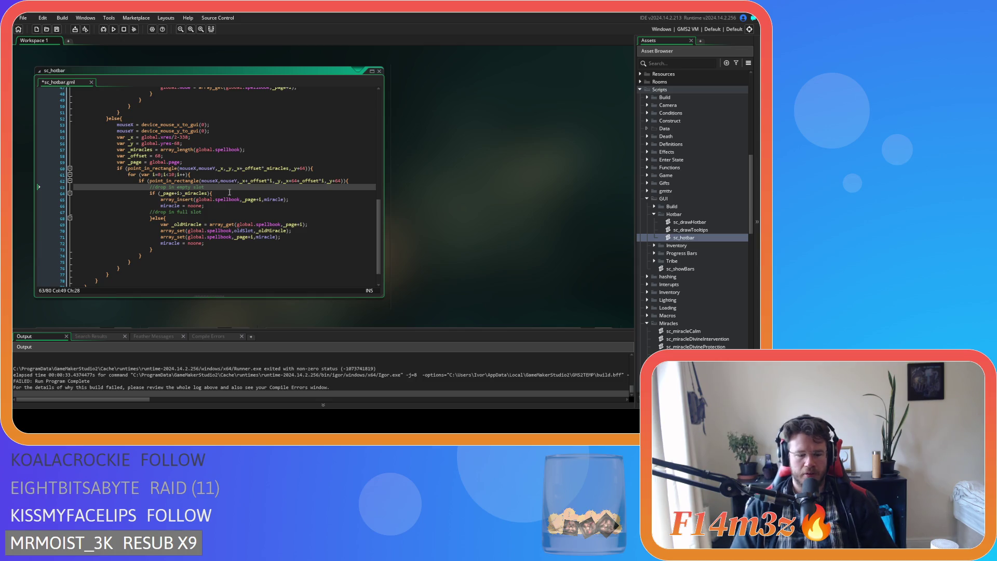
type("range")
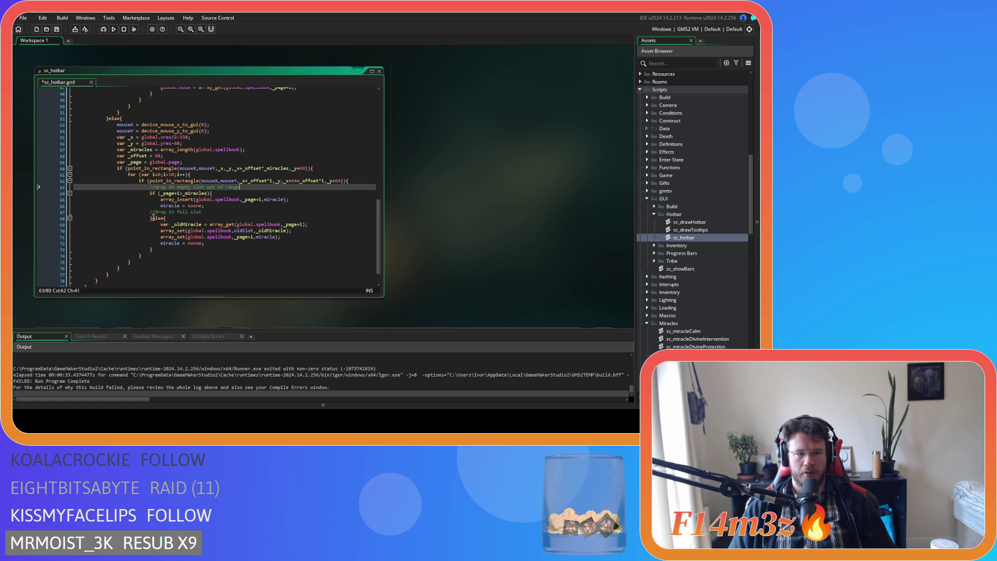
left_click(199, 254)
type("array_get(global.spellbook,_page+i)==0")
Duplicate the out-of-range insert block, comment the copy 'in range', and save
left_click_drag(151, 218, 150, 194)
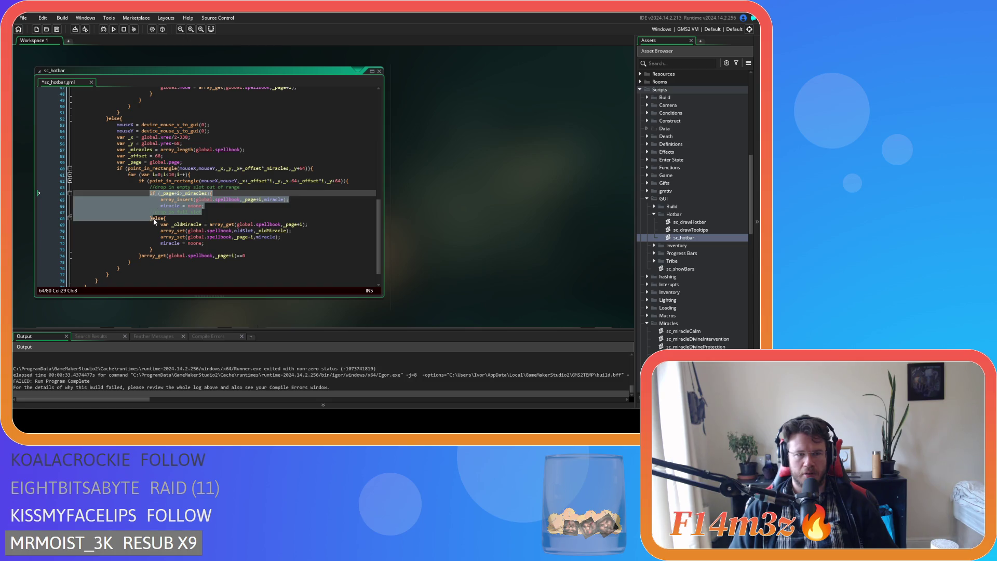
key("ctrl+c")
left_click(153, 218)
key("ctrl+v")
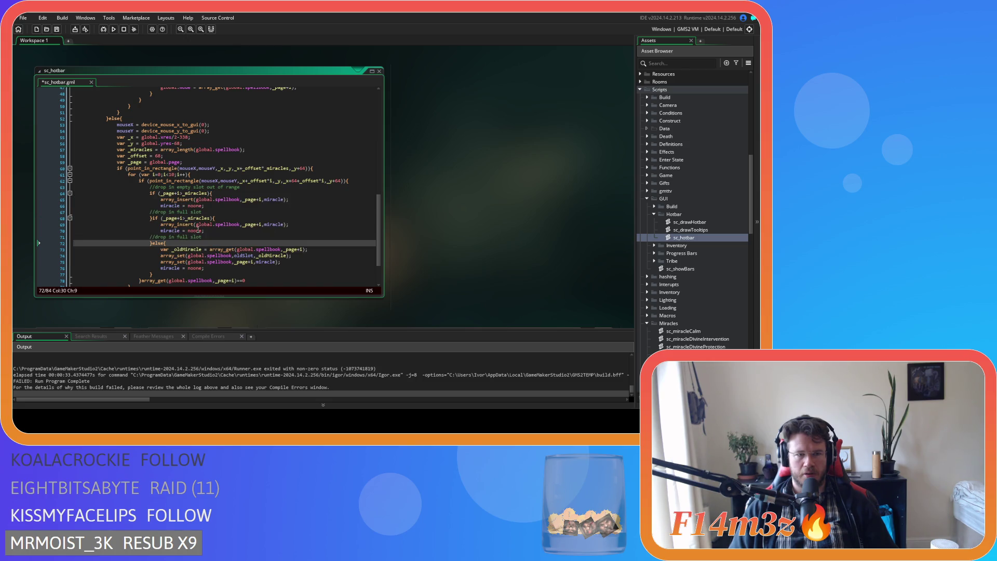
left_click_drag(201, 212, 166, 211)
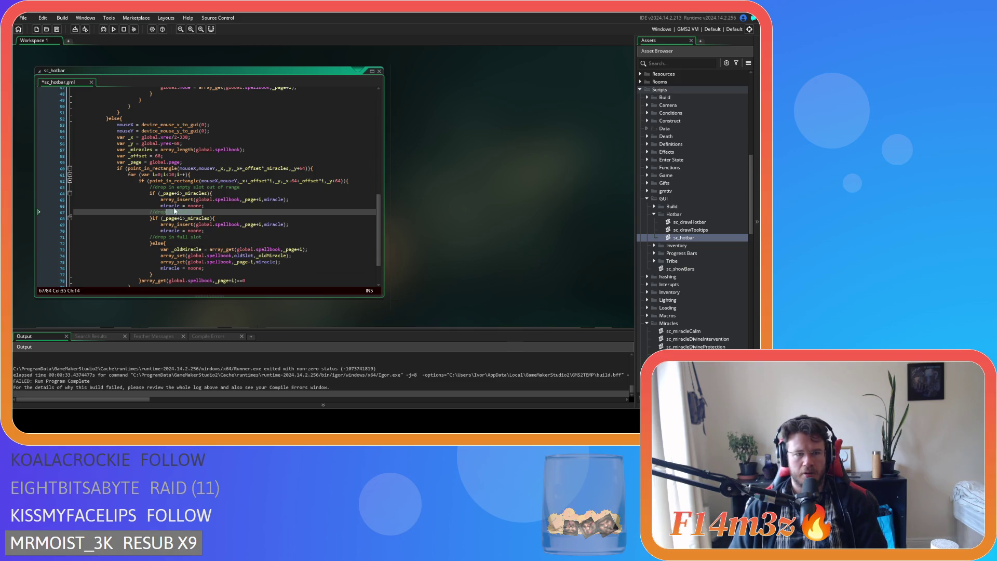
left_click_drag(240, 187, 155, 188)
mouse_move(216, 214)
left_mouse_down()
mouse_move(154, 216)
mouse_move(223, 214)
left_mouse_up()
key("ctrl+v")
type("in")
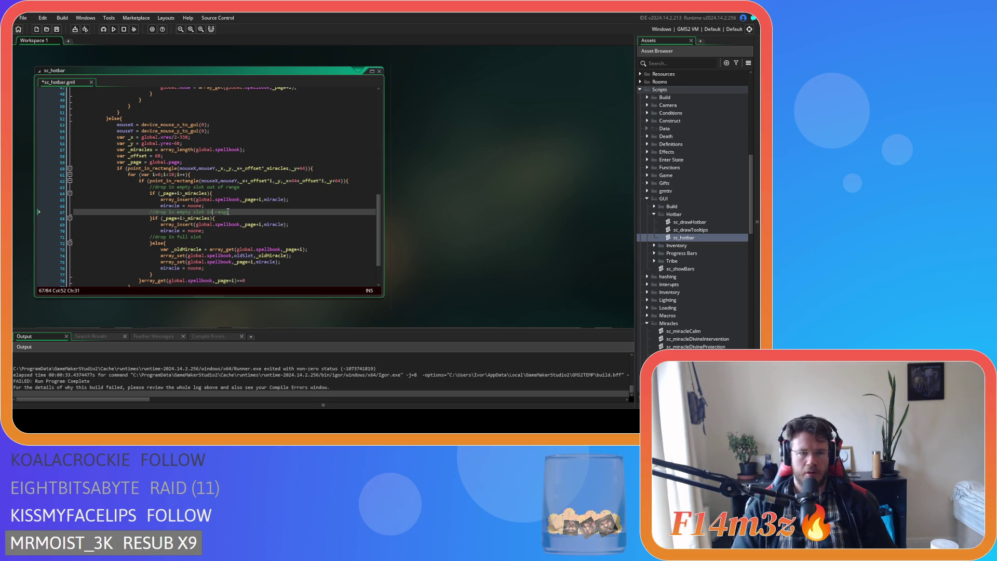
key("ctrl+s")
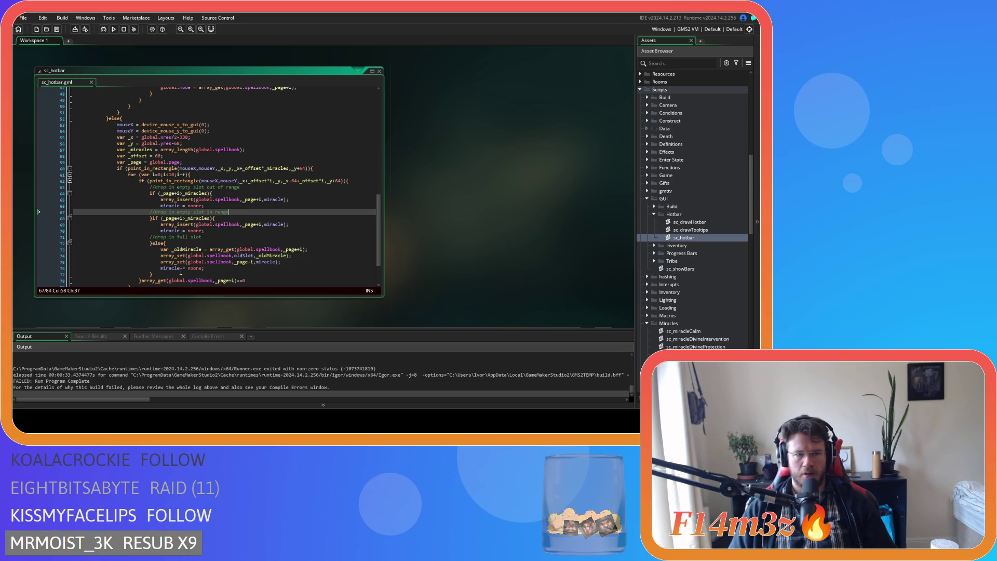
Make the duplicate an else-if branch testing the array_get empty-slot check, and save
left_click_drag(255, 280, 141, 281)
key("BackSpace")
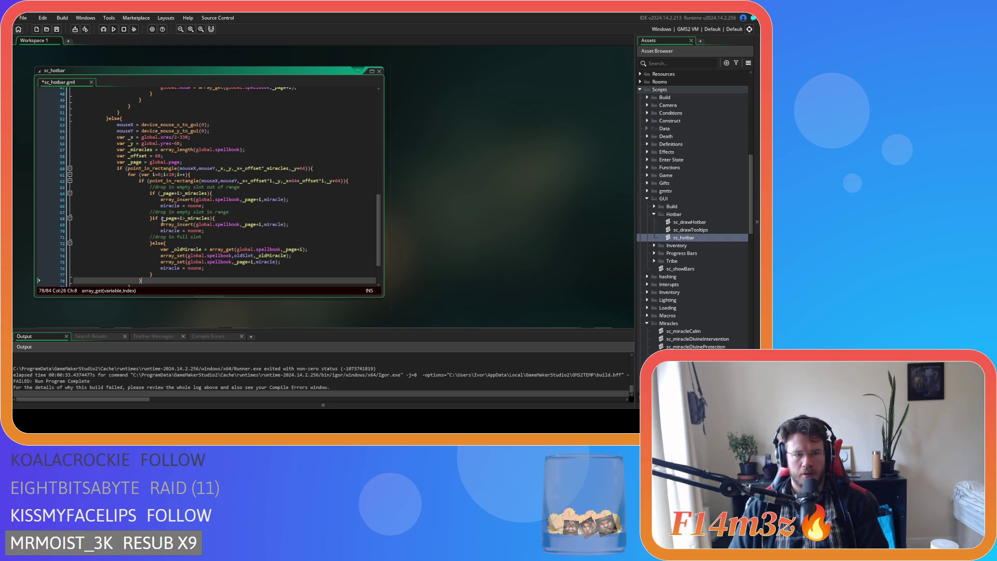
left_click_drag(162, 219, 211, 219)
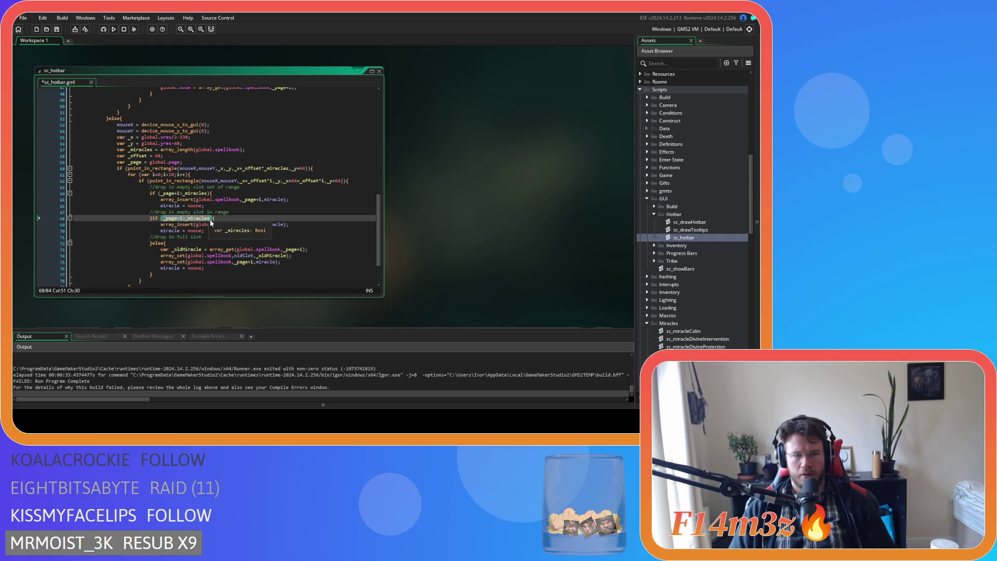
key("ctrl+v")
type("}else")
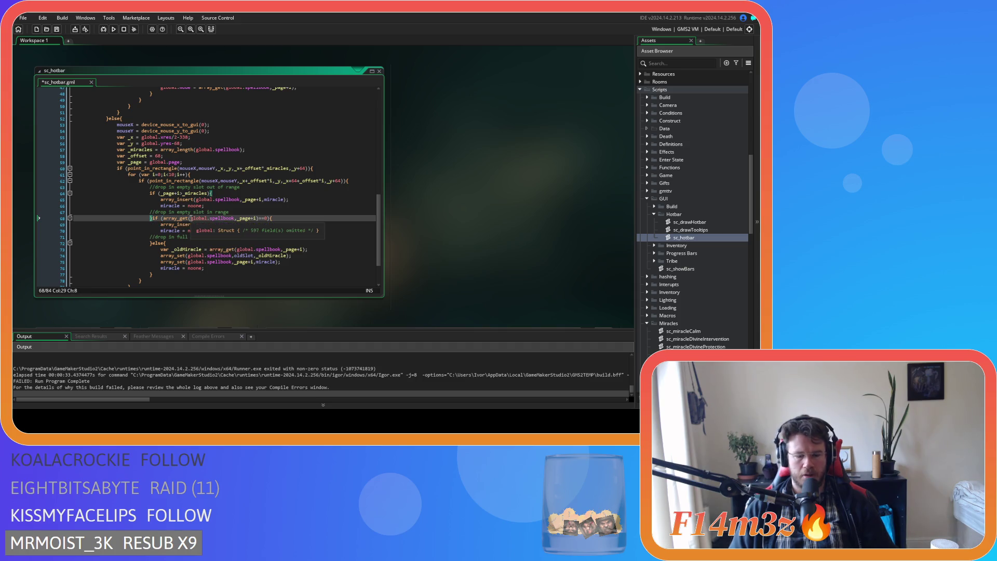
key("ctrl+s")
Replace the in-range branch's array_insert with the array_set call, then build and run
left_click(298, 220)
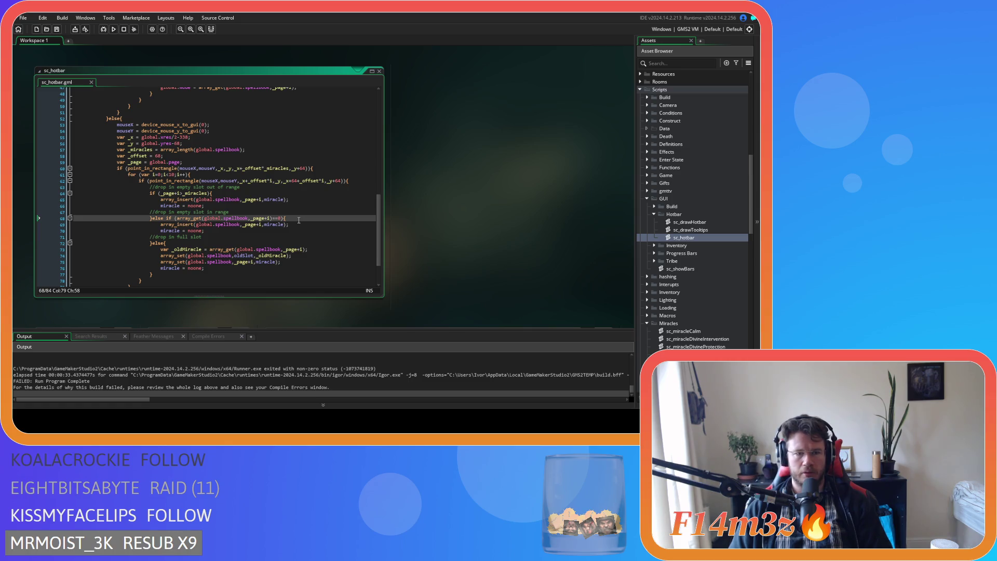
left_click(177, 194)
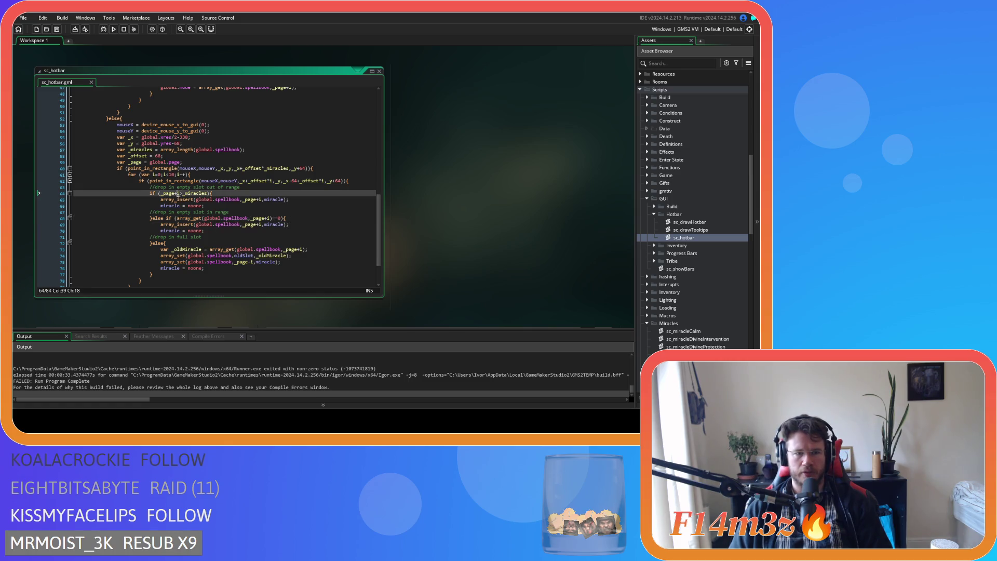
left_click(213, 205)
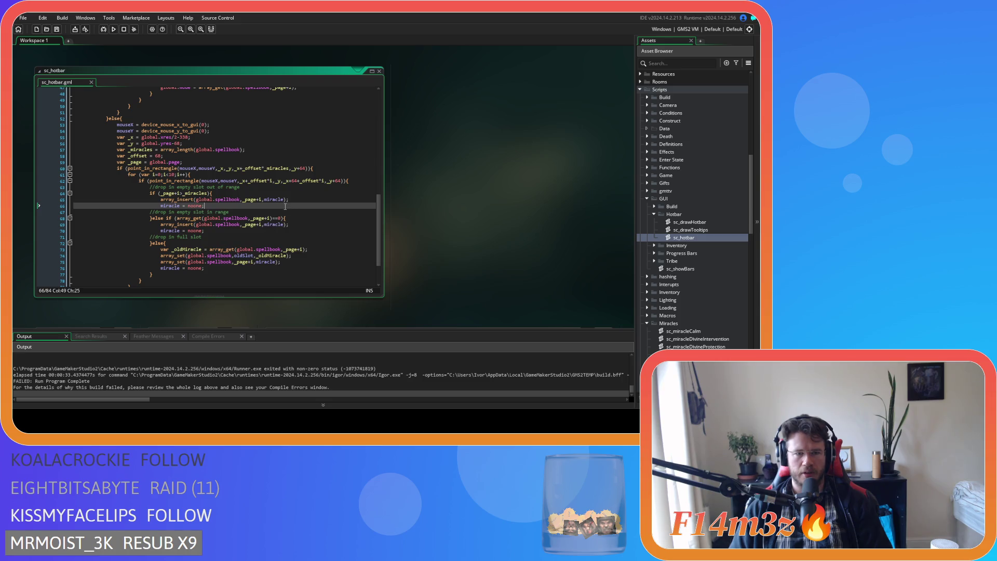
left_click(291, 229)
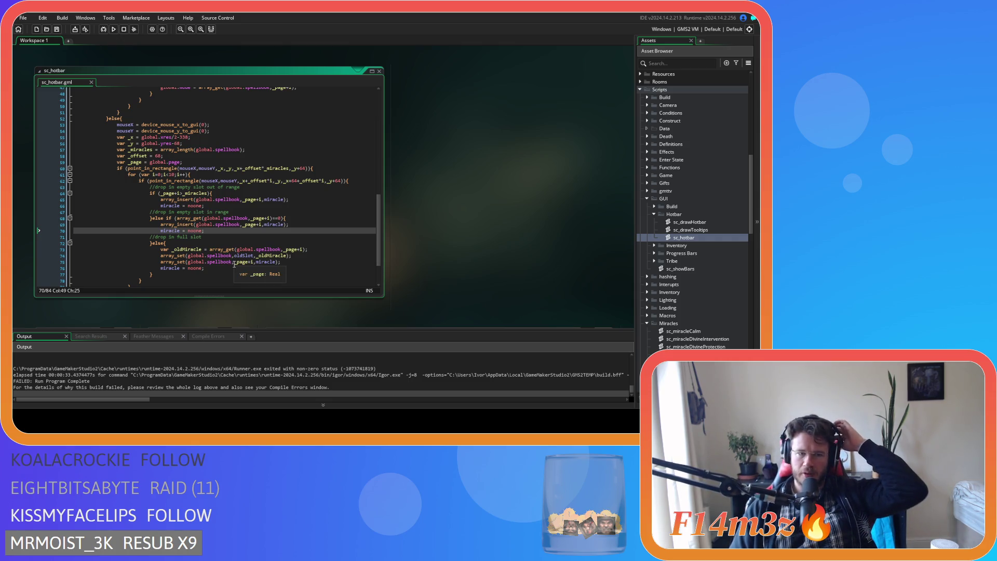
left_click_drag(281, 262, 161, 263)
left_click_drag(293, 227, 160, 226)
key("ctrl+v")
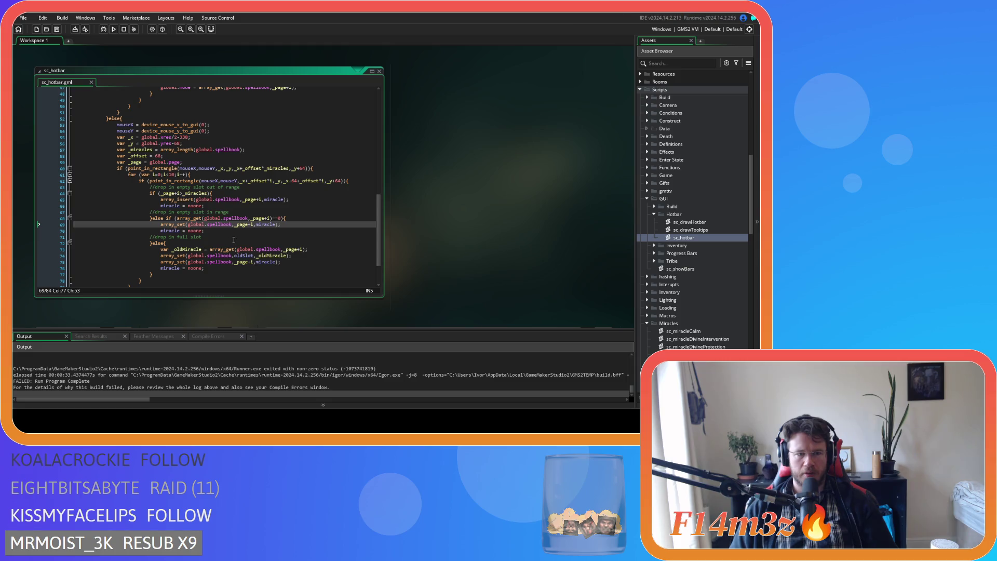
key("F5")
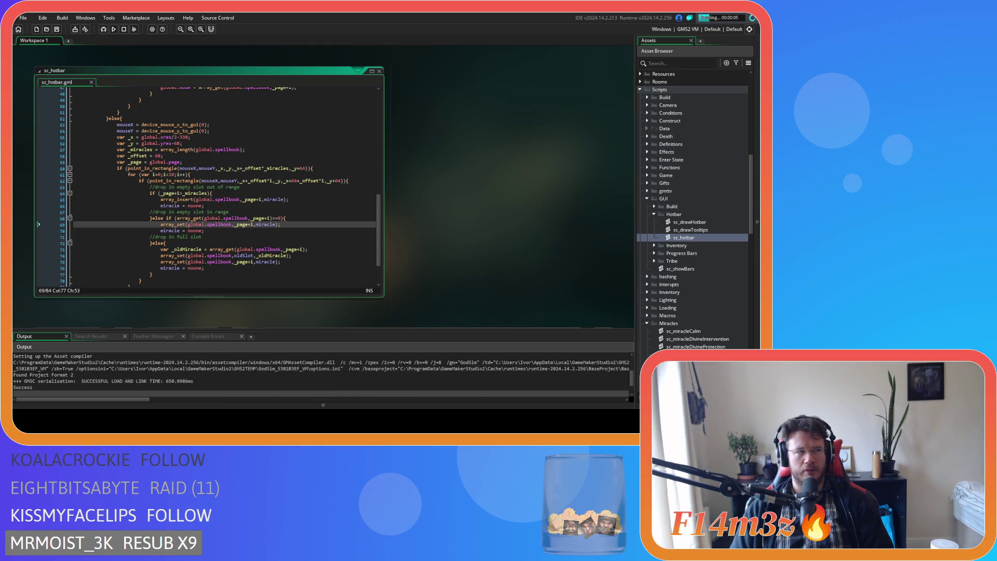
mouse_move(186, 181)
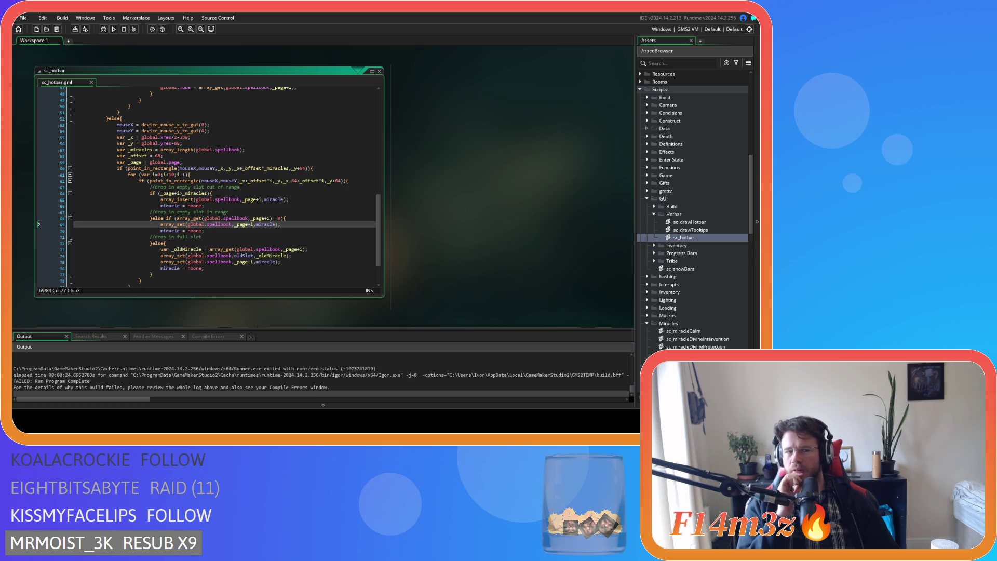
key("ctrl+z")
key("ctrl+z")
key("ctrl+z")
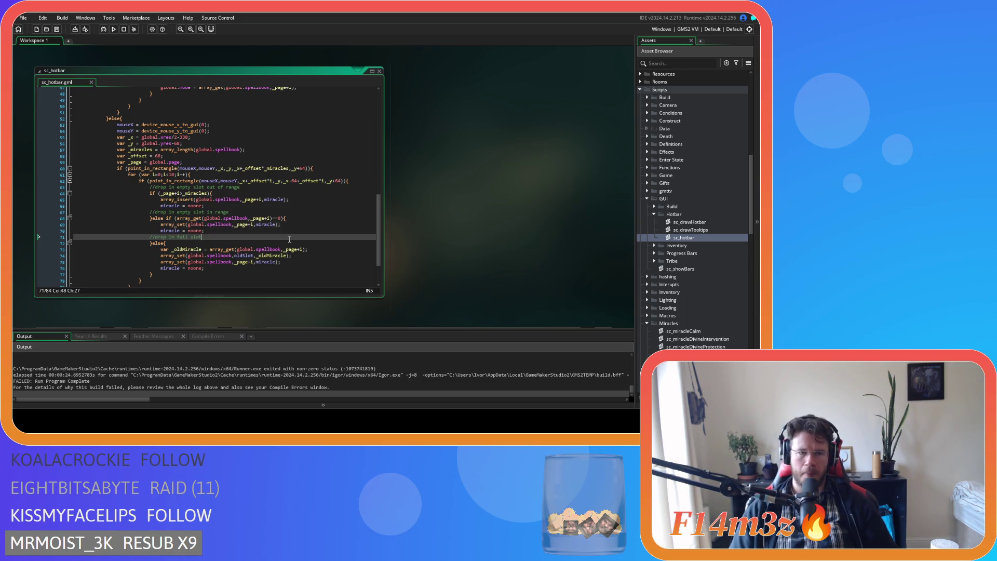
Undo the stray edits, change line 64's range check to _page+i>_miracles-1, then save and run
key("ctrl+z")
key("ctrl+z")
key("ctrl+z")
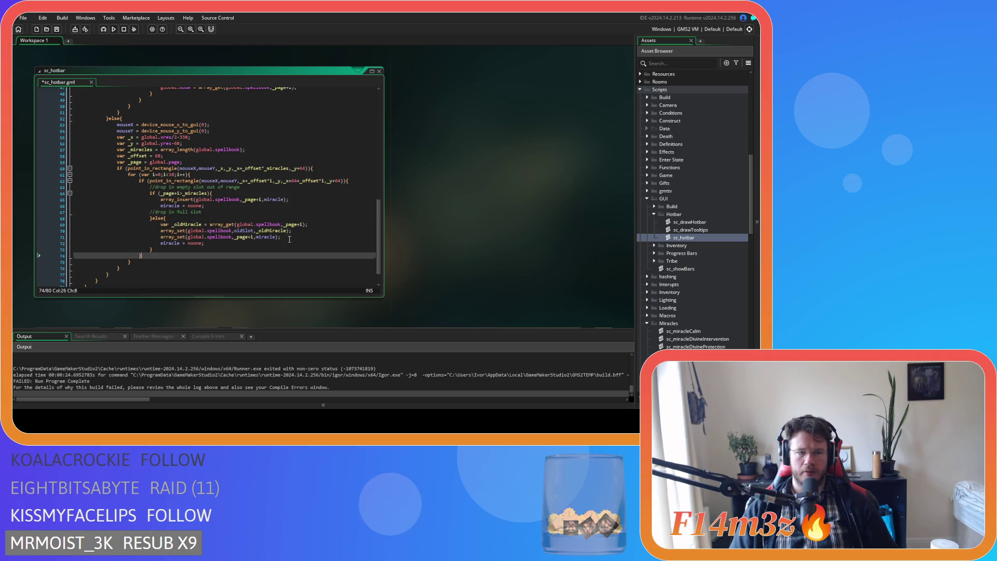
key("ctrl+z")
key("ctrl+z")
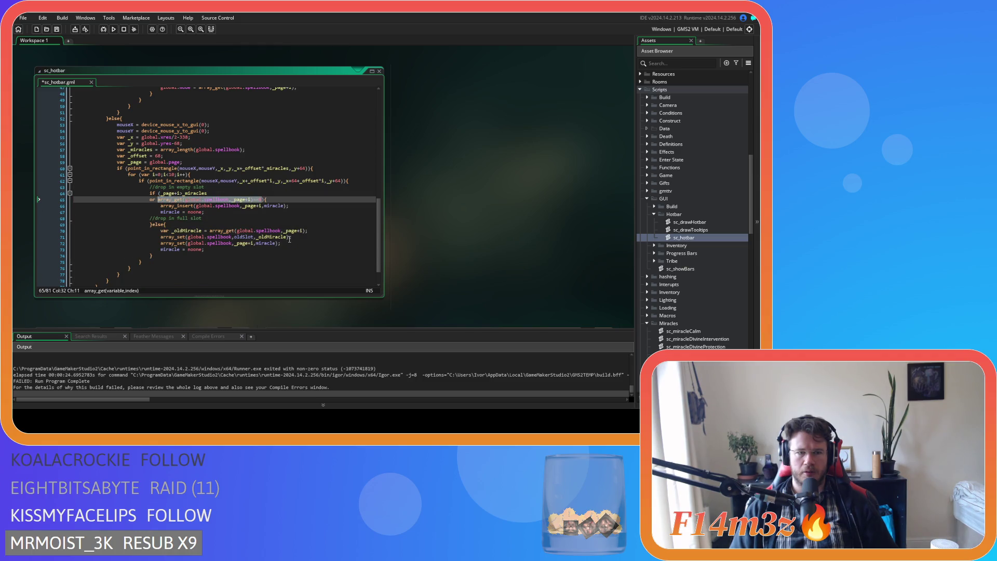
left_click(269, 206)
left_click(214, 194)
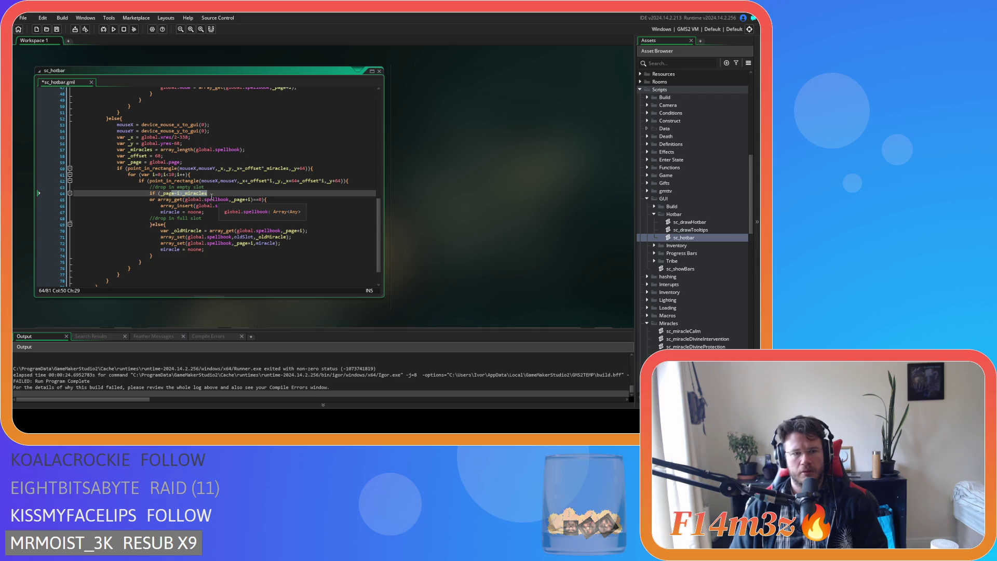
left_click(211, 196)
type("-1")
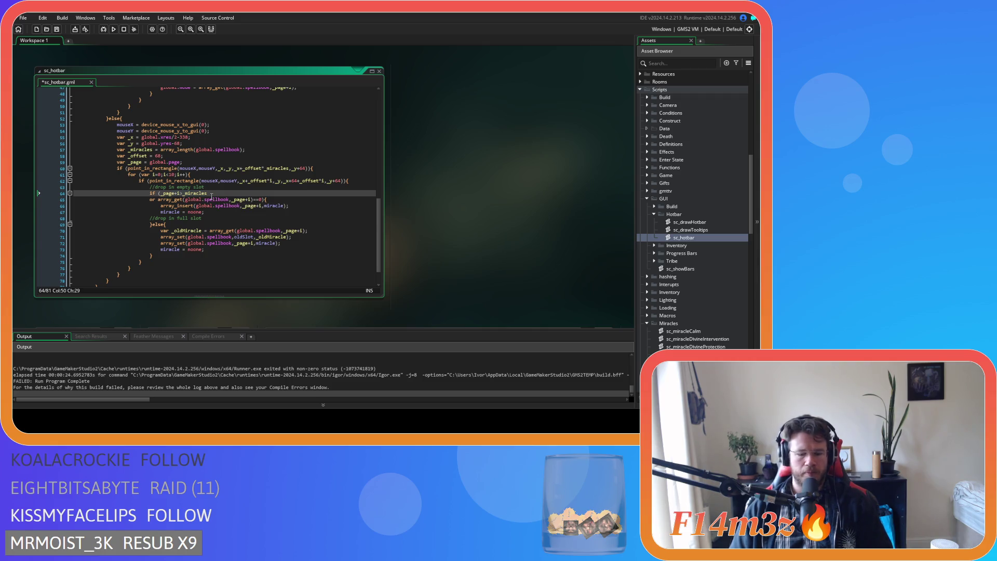
key("F5")
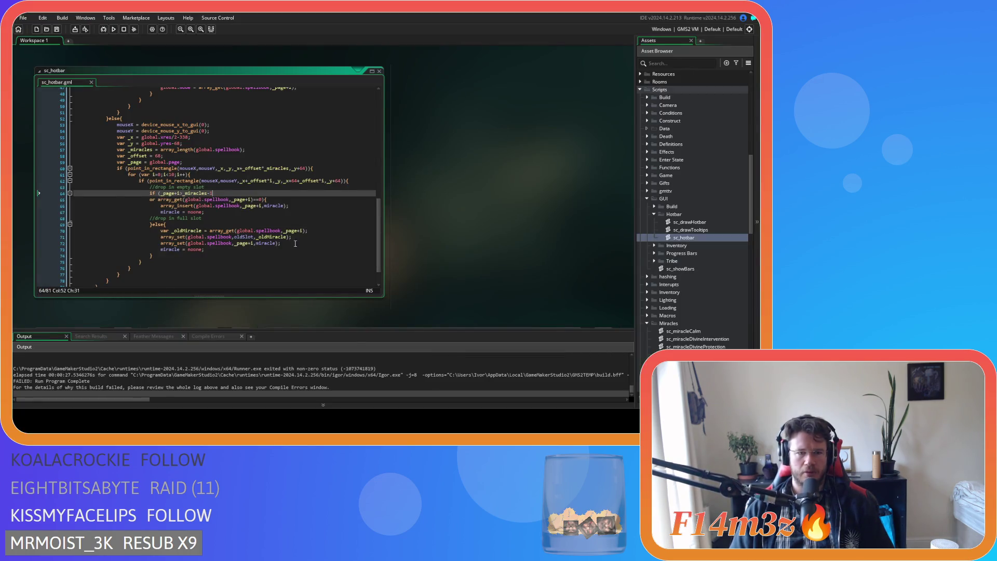
Change the line 46 select-miracle range check to compare against _miracles-1 and save
scroll(281, 240, "up", 3)
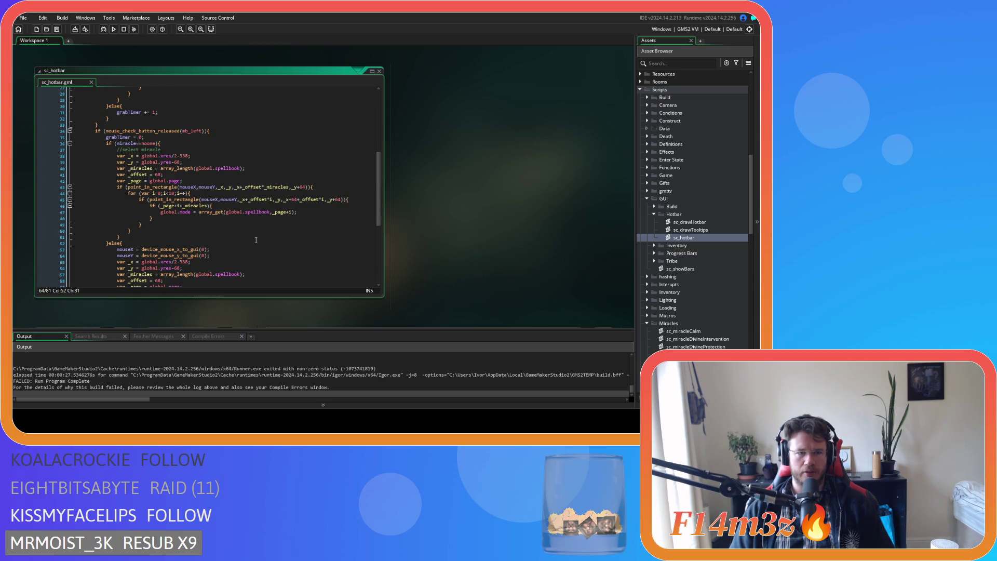
left_click(204, 206)
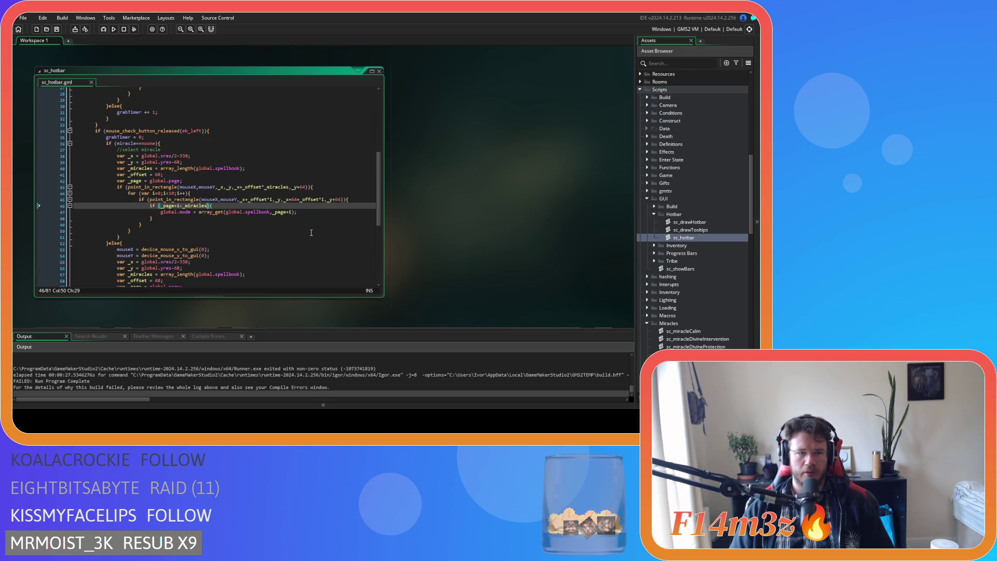
scroll(311, 232, "down", 4)
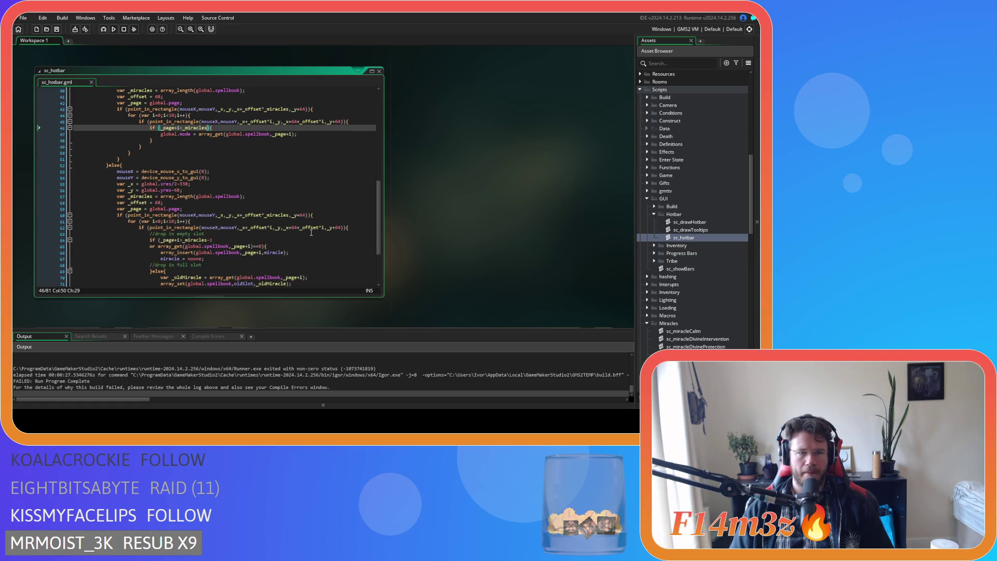
scroll(311, 232, "down", 3)
type("-1")
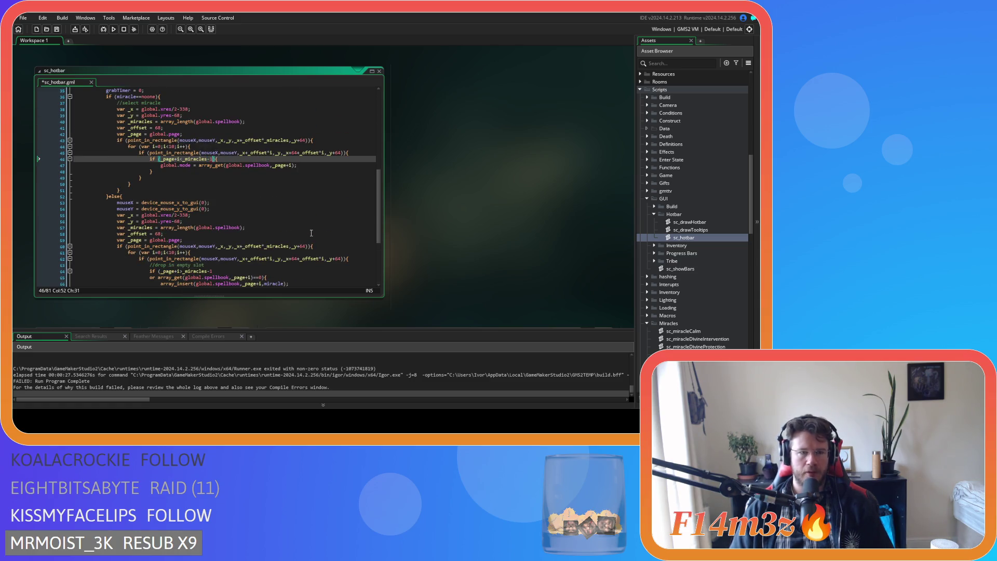
key("ctrl+s")
Try -1 on the line 22 grab check, remove it again, then rebuild and switch to the game
scroll(311, 233, "up", 6)
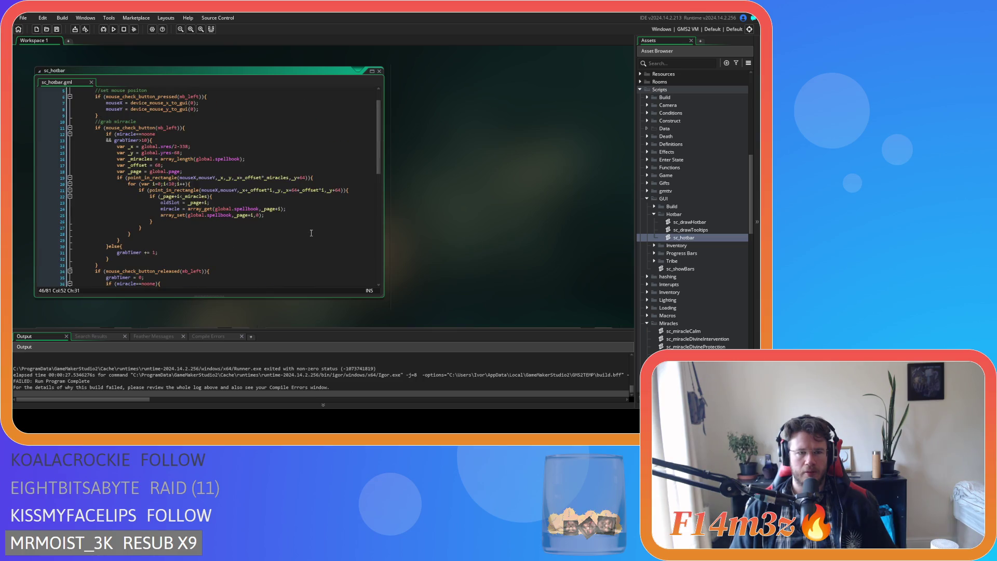
left_click(208, 196)
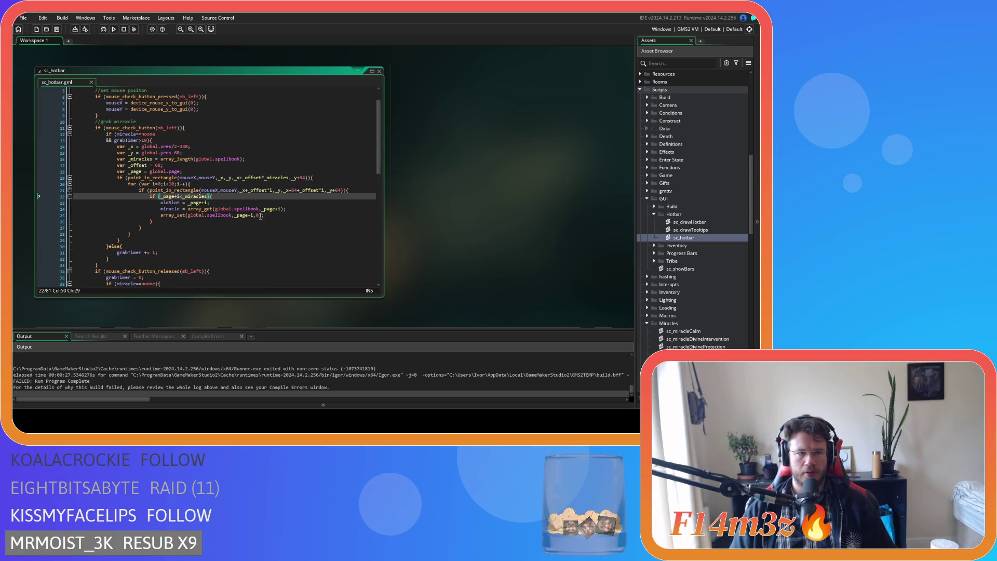
type("-1")
key("ctrl+s")
scroll(270, 244, "down", 10)
scroll(273, 251, "up", 7)
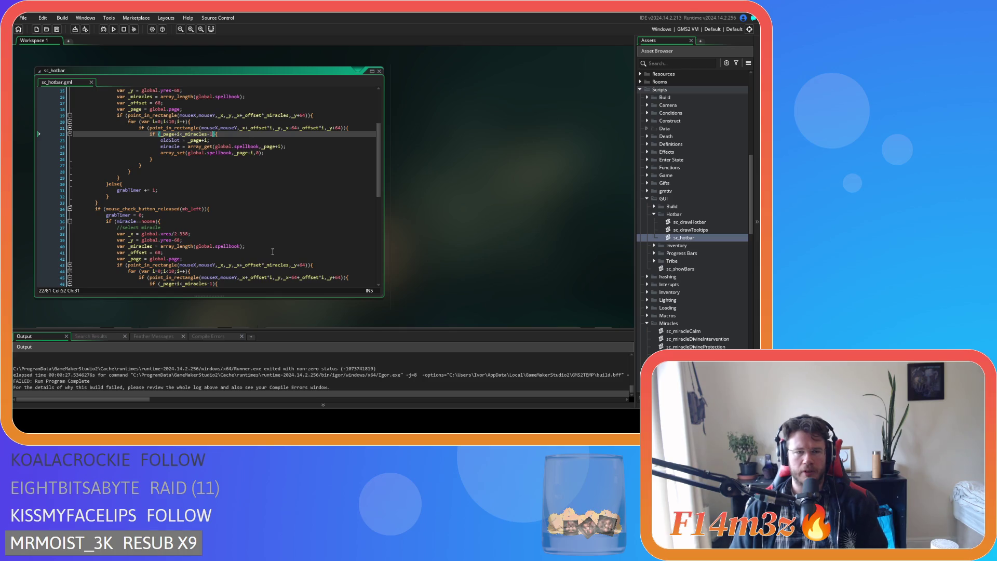
key("BackSpace")
key("BackSpace")
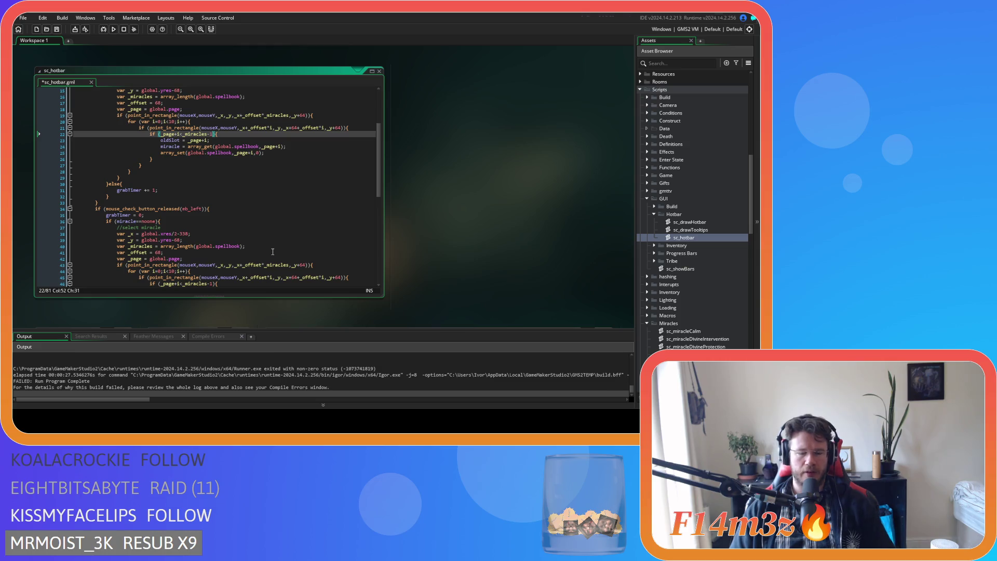
key("F5")
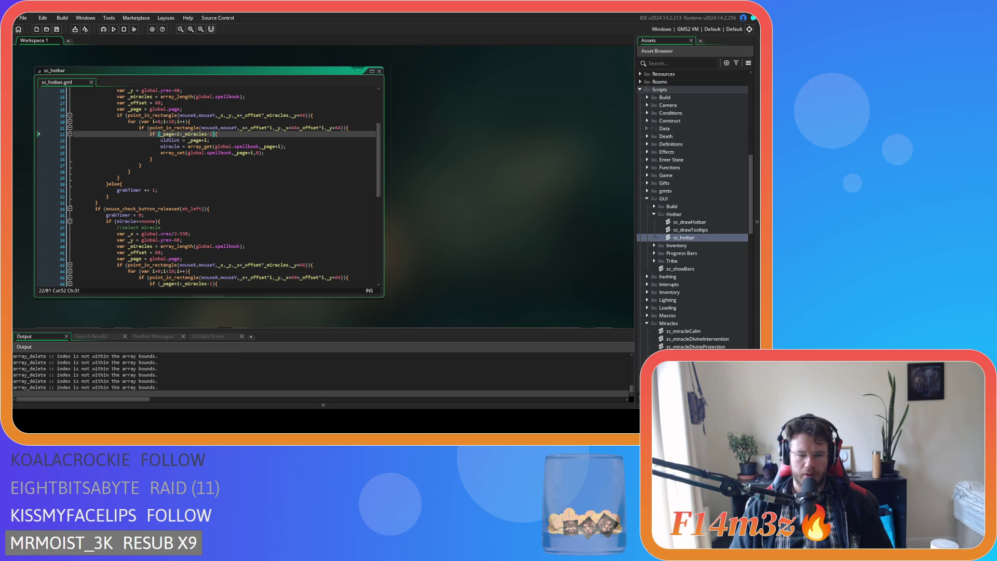
key("alt+Tab")
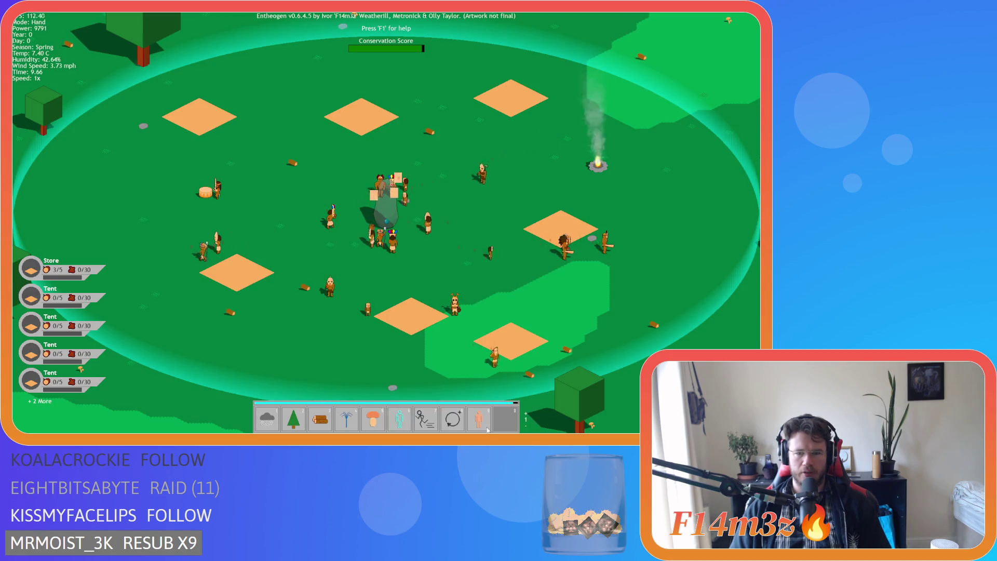
Select the firewood miracle with keys 2 and 3, cancel with a right-click, and quit the game
key("2")
key("3")
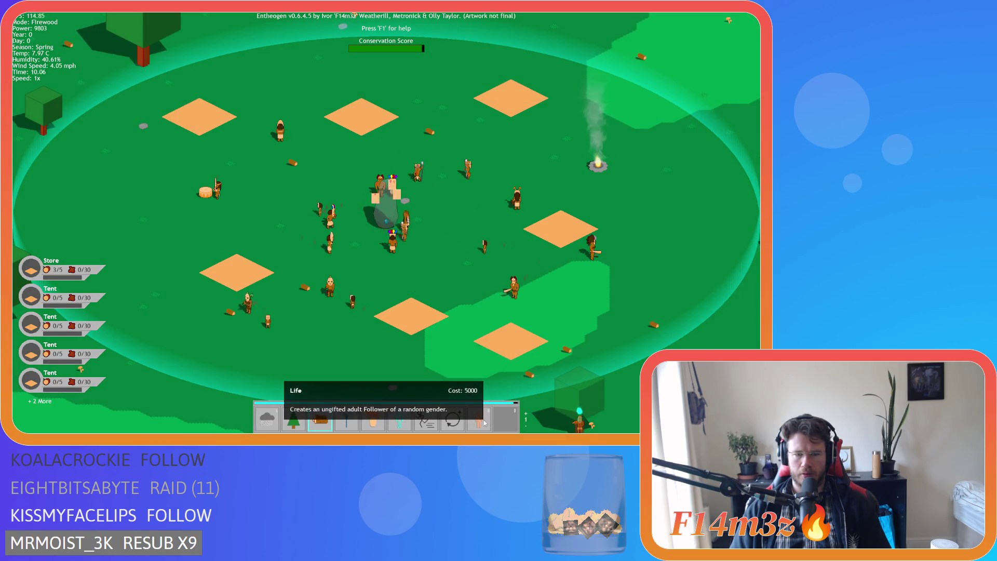
right_click(447, 311)
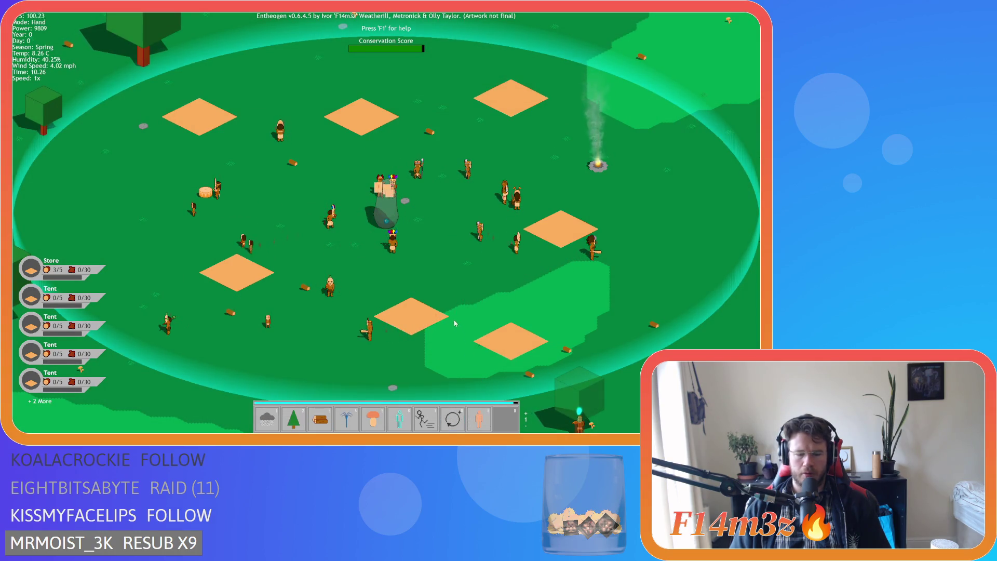
key("Escape")
key("y")
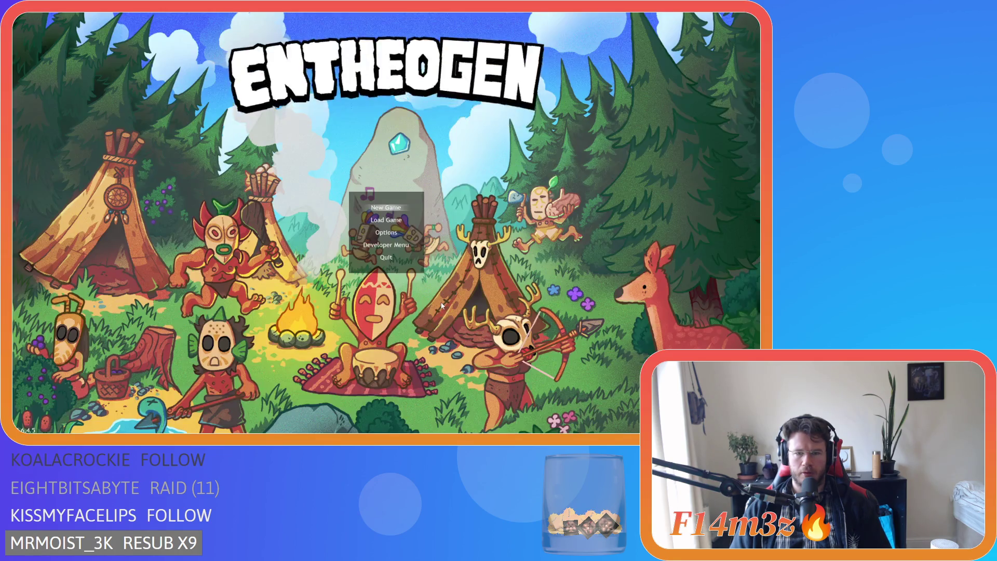
Save sc_hotbar and go to the full-slot swap on line 71
key("Page_Down")
key("ctrl+s")
scroll(316, 211, "down", 12)
left_click(316, 209)
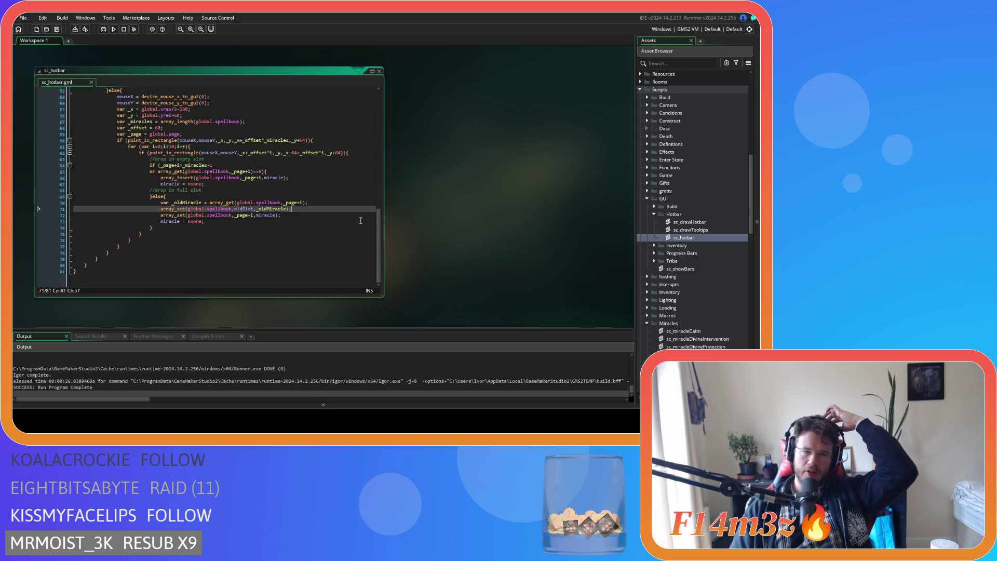
Rebuild the project with F5 and switch to the running Entheogen window
key("F5")
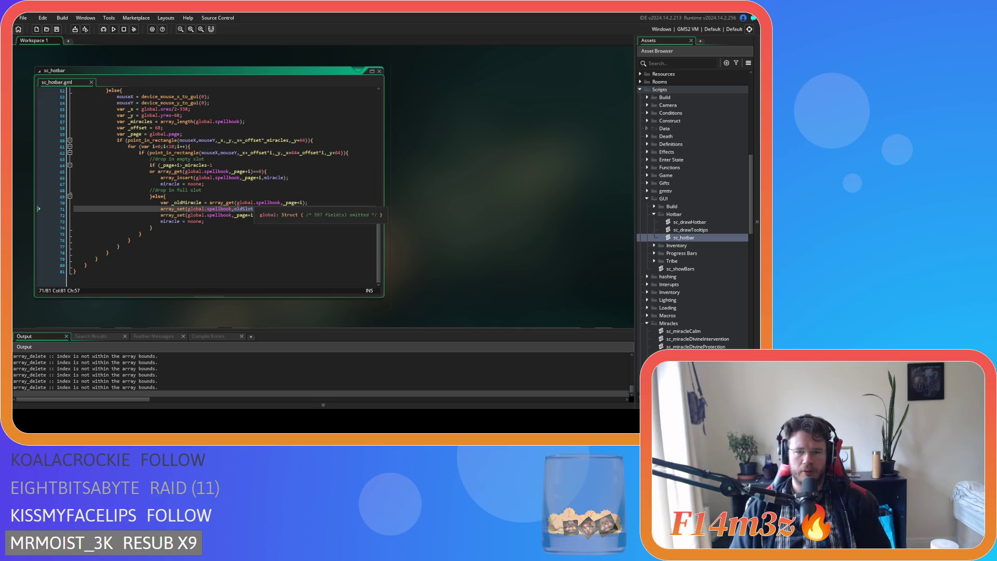
key("alt+Tab")
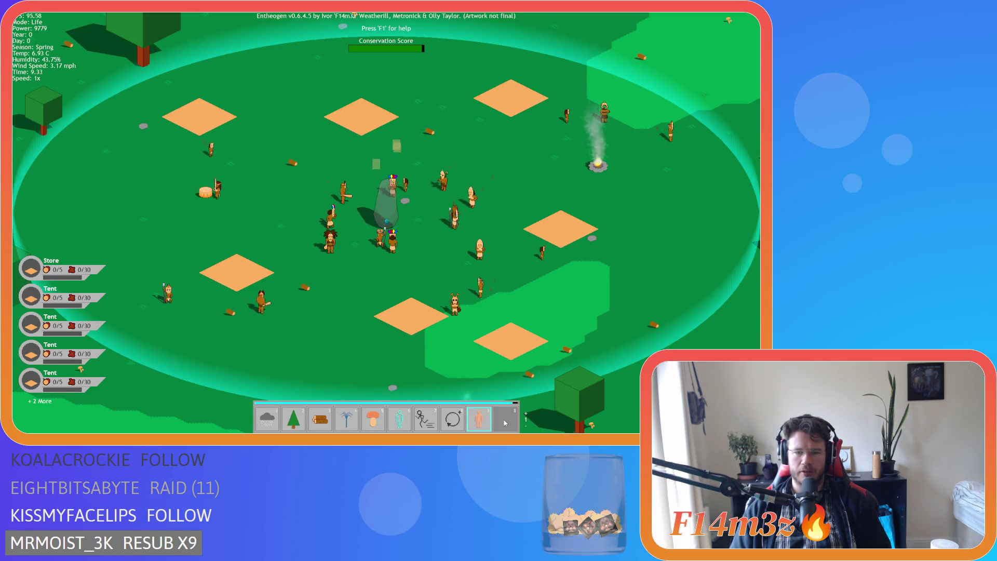
Move the Life miracle into hotbar slot 9, then after the crash add a blank line at line 46
left_click(483, 419)
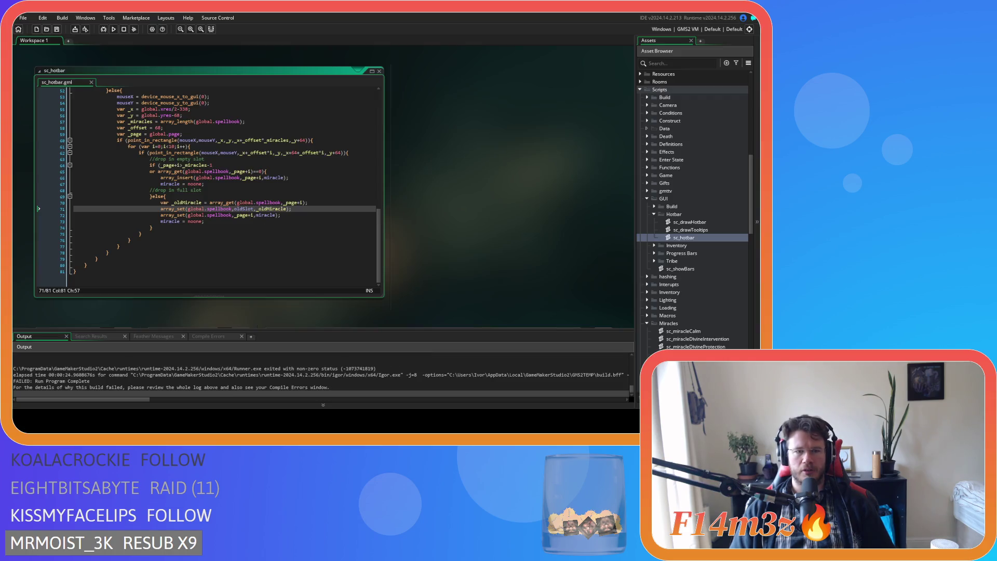
scroll(207, 187, "up", 3)
left_click(321, 215)
scroll(321, 236, "down", 2)
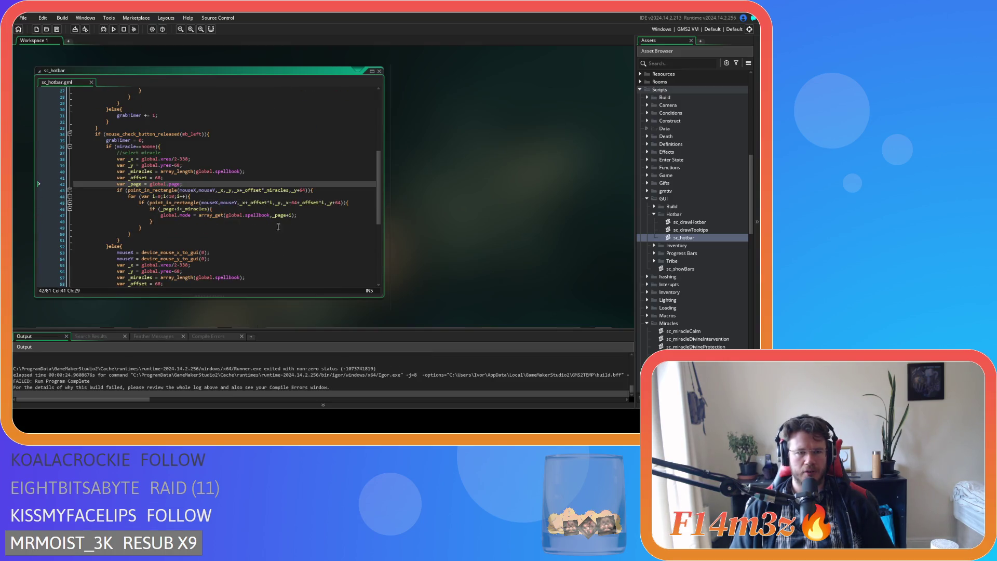
left_click(160, 215)
key("Return")
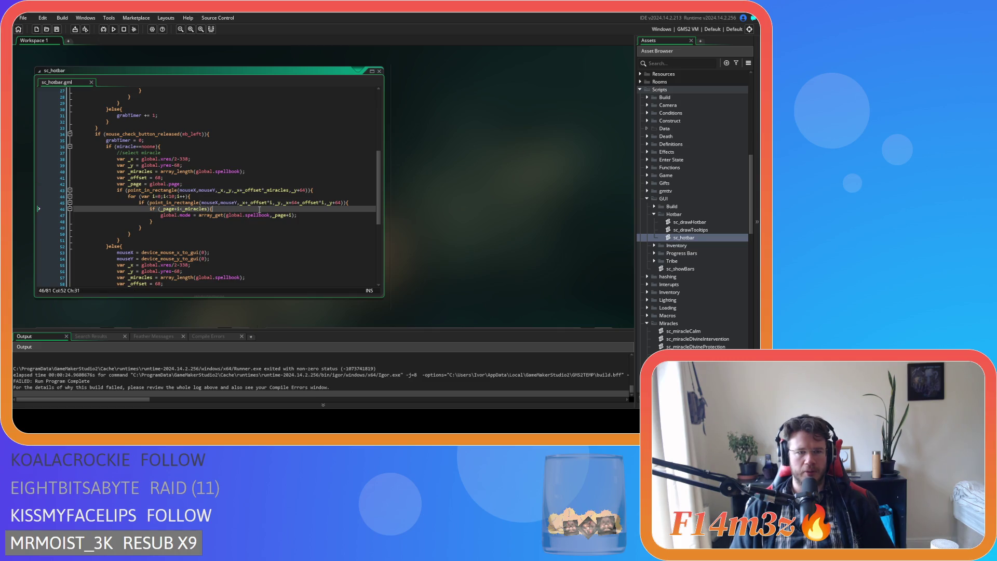